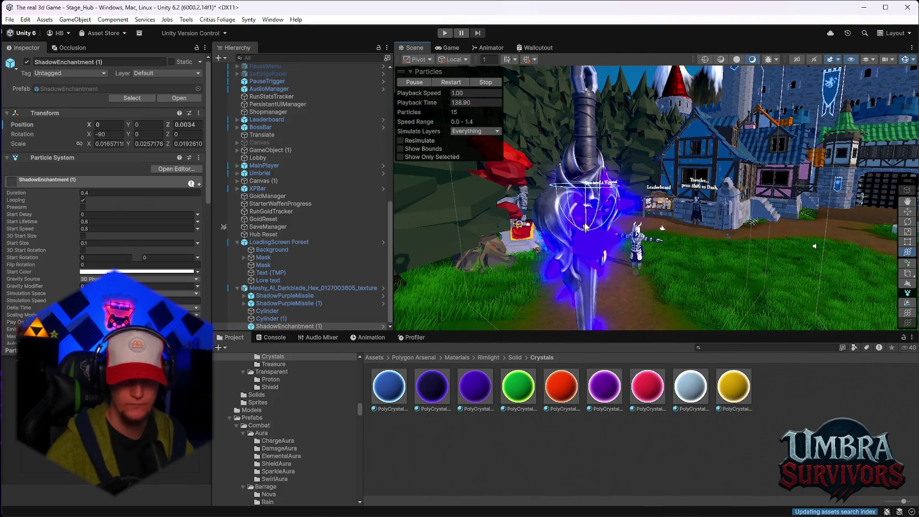
Orbit, pan and zoom the Scene view out to frame the glowing darkblade sword.
{"action": "mouse_move", "coordinate": [594, 192]}
{"action": "left_mouse_down"}
{"action": "mouse_move", "coordinate": [718, 220]}
{"action": "mouse_move", "coordinate": [591, 188]}
{"action": "mouse_move", "coordinate": [597, 162]}
{"action": "left_mouse_up"}
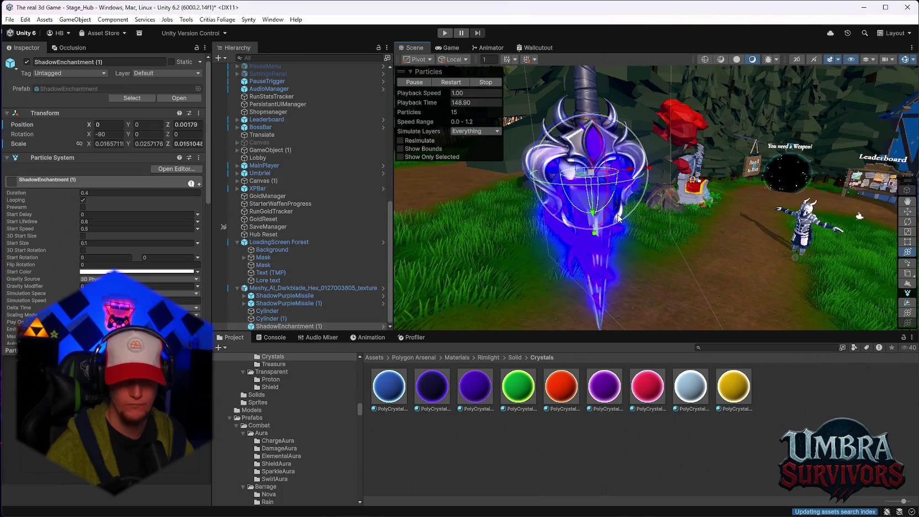
{"action": "mouse_move", "coordinate": [589, 214]}
{"action": "left_mouse_down"}
{"action": "mouse_move", "coordinate": [602, 186]}
{"action": "mouse_move", "coordinate": [645, 184]}
{"action": "mouse_move", "coordinate": [729, 291]}
{"action": "mouse_move", "coordinate": [687, 144]}
{"action": "mouse_move", "coordinate": [680, 155]}
{"action": "left_mouse_up"}
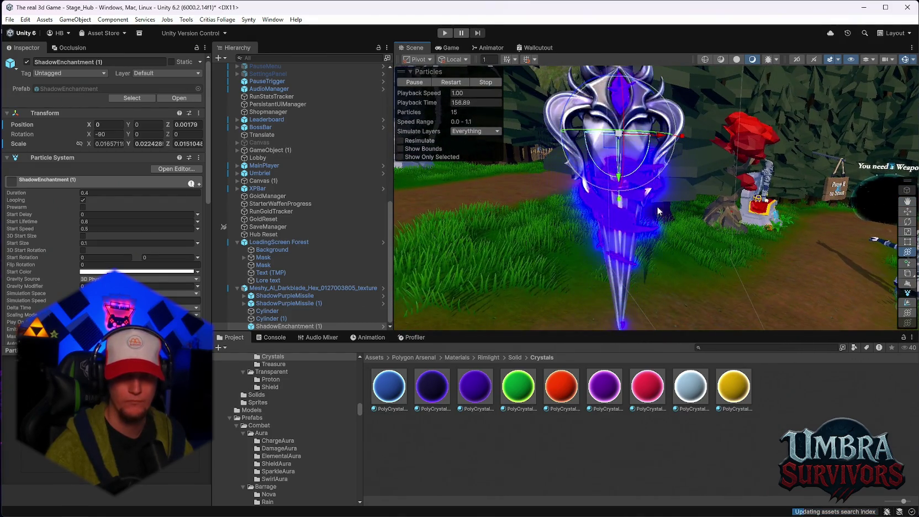
{"action": "mouse_move", "coordinate": [682, 233]}
{"action": "left_mouse_down"}
{"action": "mouse_move", "coordinate": [744, 130]}
{"action": "mouse_move", "coordinate": [765, 139]}
{"action": "left_mouse_up"}
{"action": "left_click", "coordinate": [744, 134]}
{"action": "scroll", "coordinate": [765, 139], "scroll_direction": "down", "scroll_amount": 5}
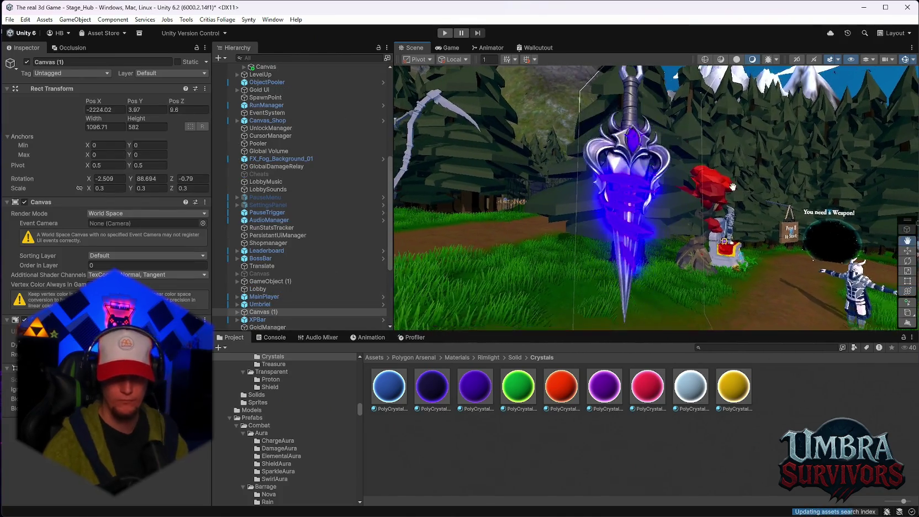
{"action": "scroll", "coordinate": [719, 211], "scroll_direction": "down", "scroll_amount": 3}
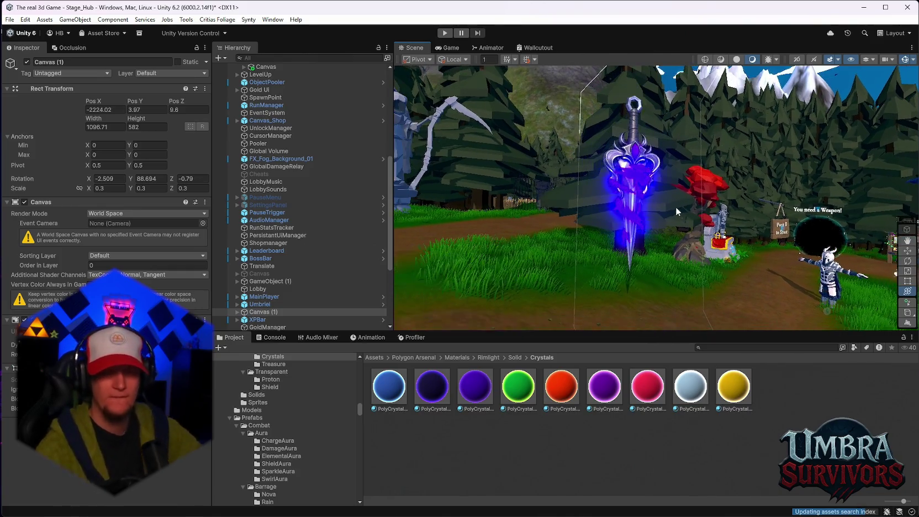
{"action": "scroll", "coordinate": [309, 253], "scroll_direction": "down", "scroll_amount": 3}
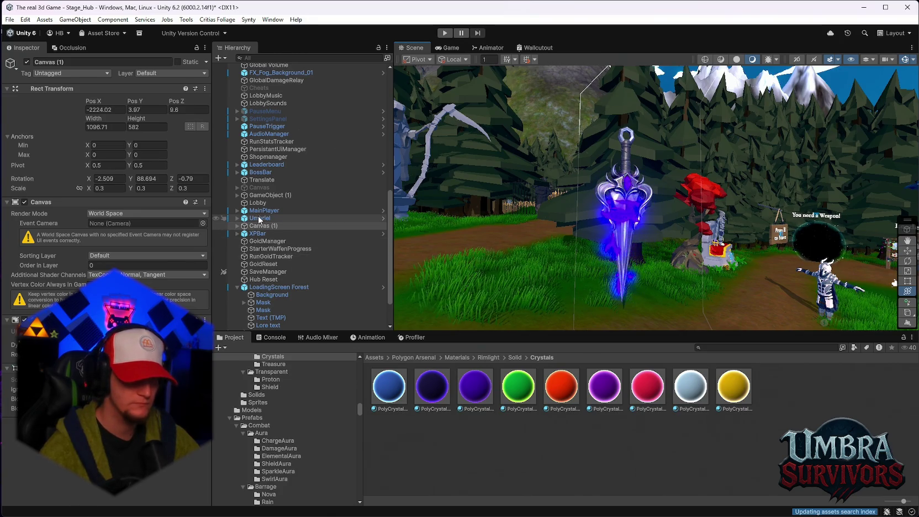
{"action": "left_click_drag", "start_coordinate": [690, 264], "coordinate": [646, 266]}
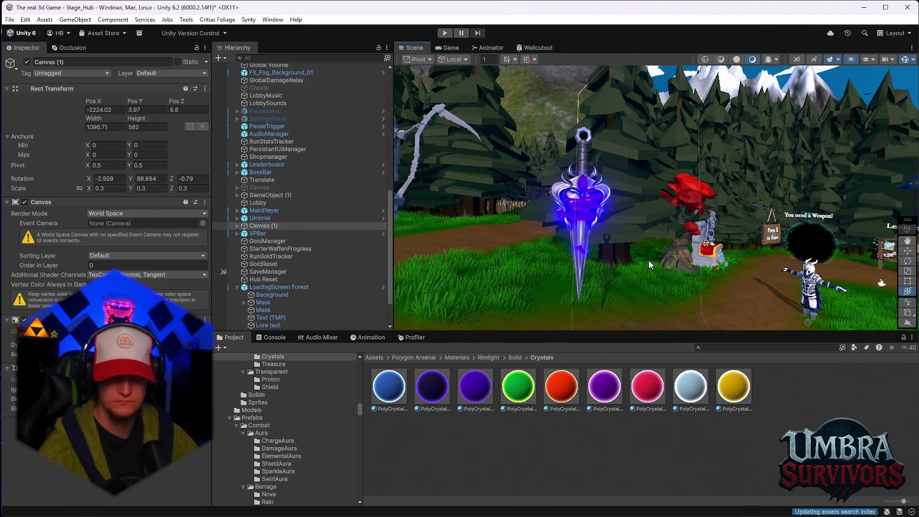
{"action": "scroll", "coordinate": [289, 253], "scroll_direction": "down", "scroll_amount": 2}
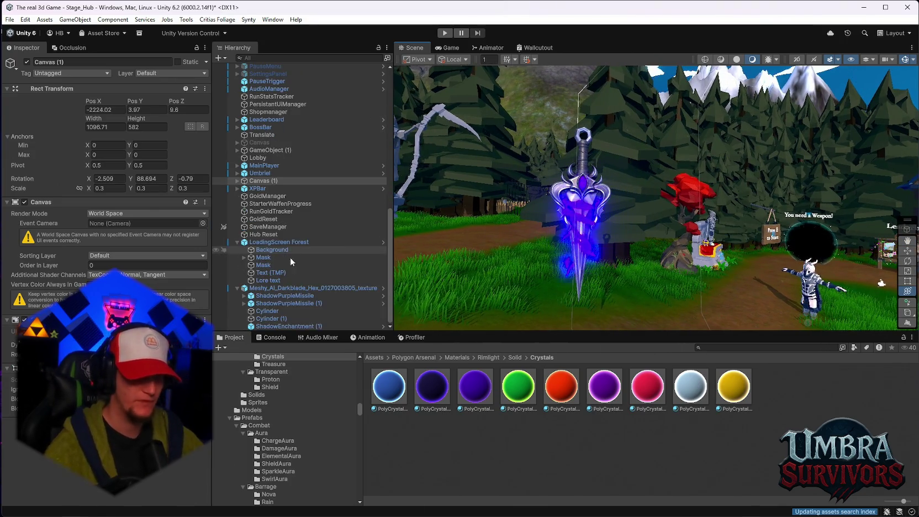
Select Meshy_AI_Darkblade and drag it to about X -2273.84, Y 11.88, Z -9.34.
{"action": "left_click", "coordinate": [274, 288]}
{"action": "left_click_drag", "start_coordinate": [615, 234], "coordinate": [618, 254]}
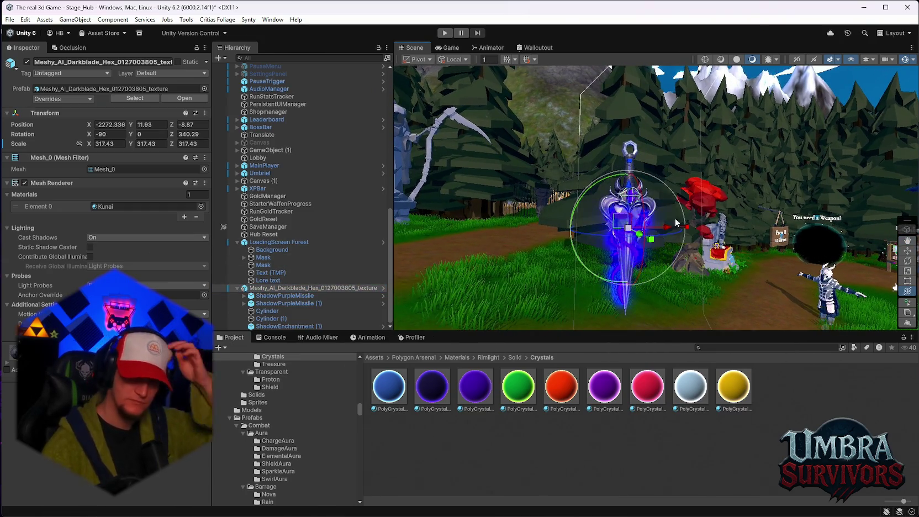
{"action": "mouse_move", "coordinate": [636, 216]}
{"action": "left_mouse_down"}
{"action": "mouse_move", "coordinate": [544, 152]}
{"action": "mouse_move", "coordinate": [813, 207]}
{"action": "mouse_move", "coordinate": [437, 234]}
{"action": "mouse_move", "coordinate": [716, 256]}
{"action": "mouse_move", "coordinate": [530, 221]}
{"action": "mouse_move", "coordinate": [574, 82]}
{"action": "mouse_move", "coordinate": [567, 113]}
{"action": "mouse_move", "coordinate": [575, 256]}
{"action": "mouse_move", "coordinate": [566, 193]}
{"action": "mouse_move", "coordinate": [613, 227]}
{"action": "mouse_move", "coordinate": [593, 233]}
{"action": "left_mouse_up"}
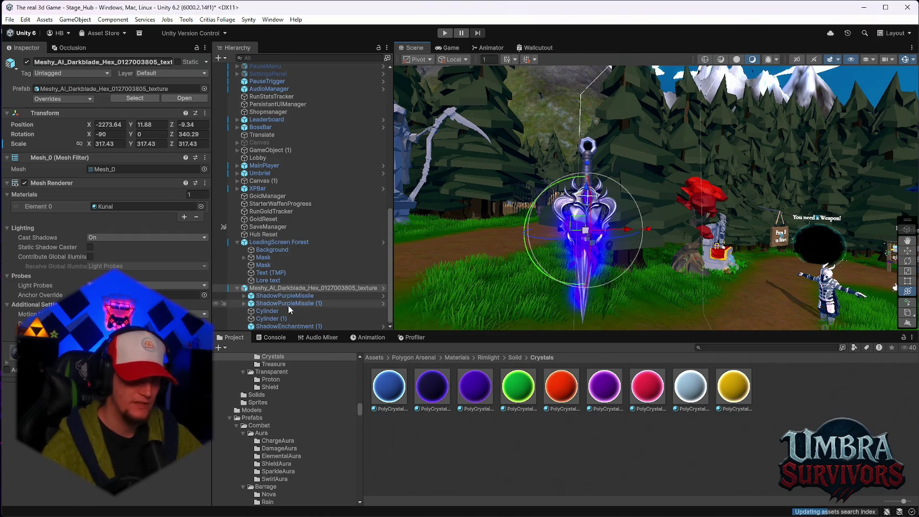
Inspect the ShadowPurpleMissile ParticleTrail settings, including the trail's render mode and material.
{"action": "left_click", "coordinate": [244, 303]}
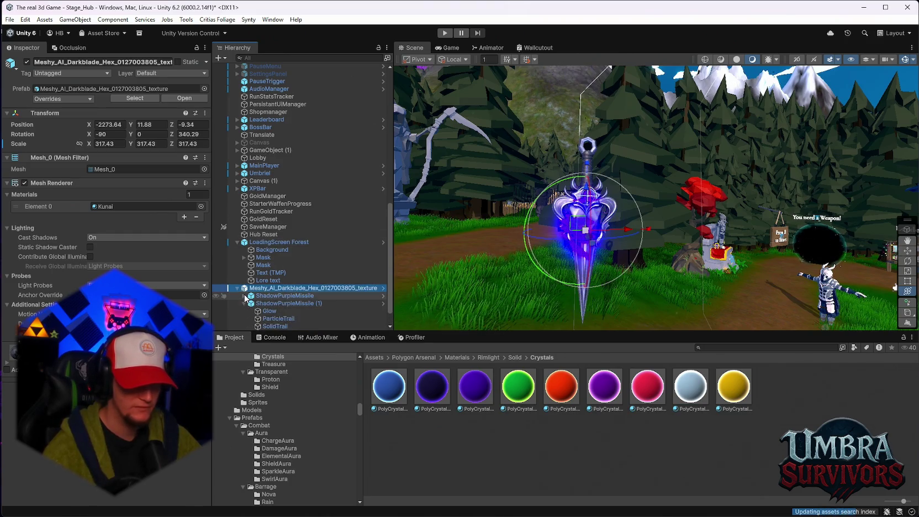
{"action": "left_click", "coordinate": [246, 296]}
{"action": "scroll", "coordinate": [287, 248], "scroll_direction": "down", "scroll_amount": 2}
{"action": "left_click", "coordinate": [278, 265]}
{"action": "scroll", "coordinate": [112, 241], "scroll_direction": "down", "scroll_amount": 5}
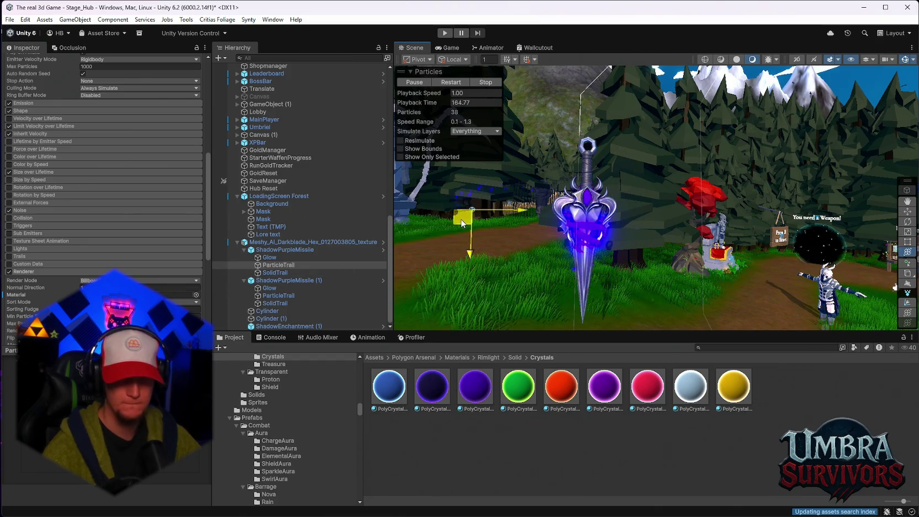
{"action": "left_click", "coordinate": [278, 296]}
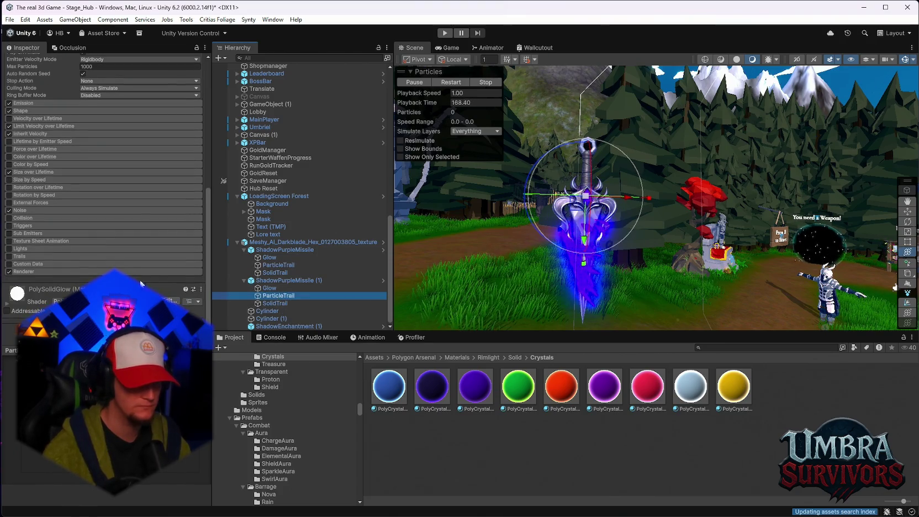
{"action": "left_click", "coordinate": [25, 271]}
{"action": "scroll", "coordinate": [25, 272], "scroll_direction": "down", "scroll_amount": 3}
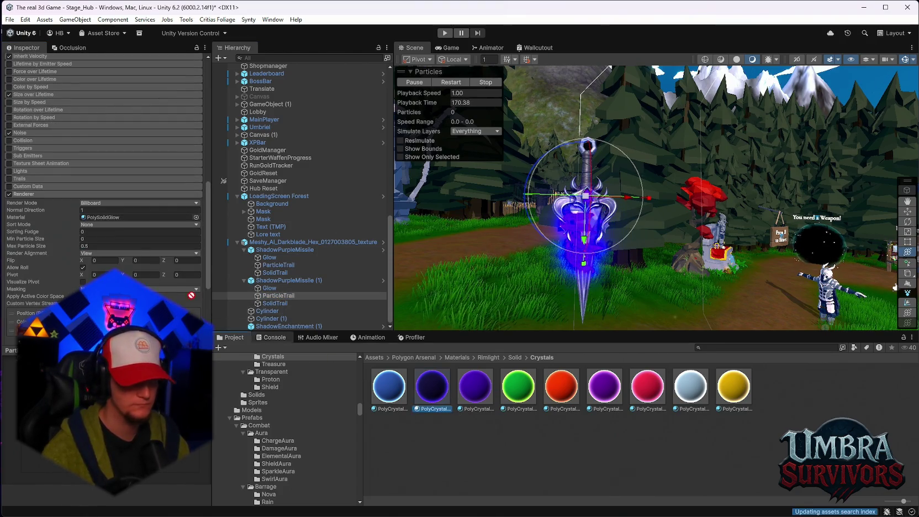
Nudge the sword to about Y 12.26, Z -9.43, set Cast Shadows Off, and ping its Kunai material.
{"action": "left_click", "coordinate": [600, 234]}
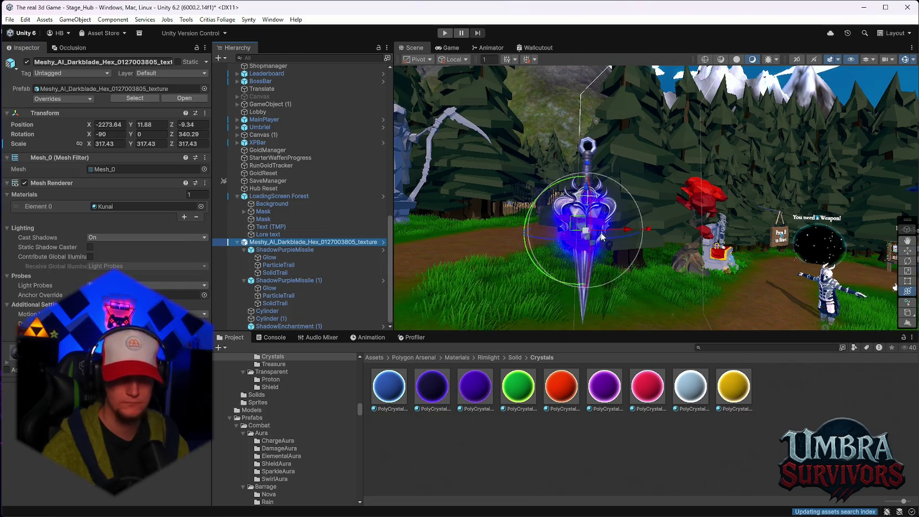
{"action": "mouse_move", "coordinate": [583, 229]}
{"action": "left_mouse_down"}
{"action": "mouse_move", "coordinate": [785, 266]}
{"action": "mouse_move", "coordinate": [478, 207]}
{"action": "mouse_move", "coordinate": [810, 268]}
{"action": "mouse_move", "coordinate": [470, 194]}
{"action": "mouse_move", "coordinate": [442, 200]}
{"action": "mouse_move", "coordinate": [735, 221]}
{"action": "mouse_move", "coordinate": [459, 145]}
{"action": "mouse_move", "coordinate": [575, 193]}
{"action": "mouse_move", "coordinate": [682, 182]}
{"action": "mouse_move", "coordinate": [666, 221]}
{"action": "mouse_move", "coordinate": [646, 185]}
{"action": "mouse_move", "coordinate": [575, 218]}
{"action": "left_mouse_up"}
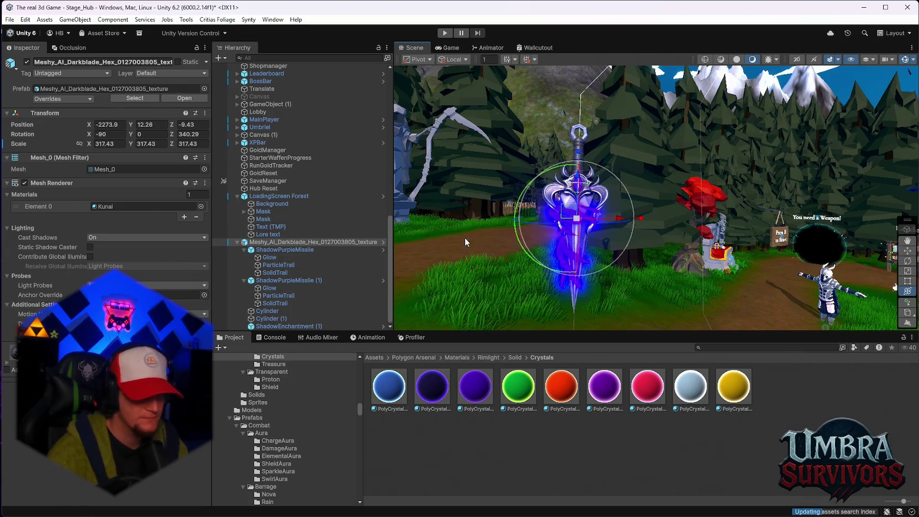
{"action": "left_click", "coordinate": [114, 238]}
{"action": "left_click", "coordinate": [111, 249]}
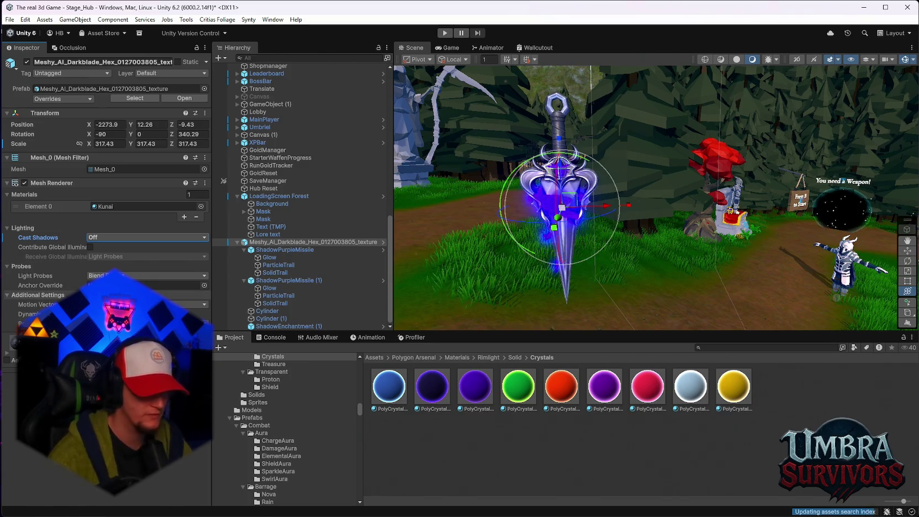
{"action": "left_click", "coordinate": [110, 210]}
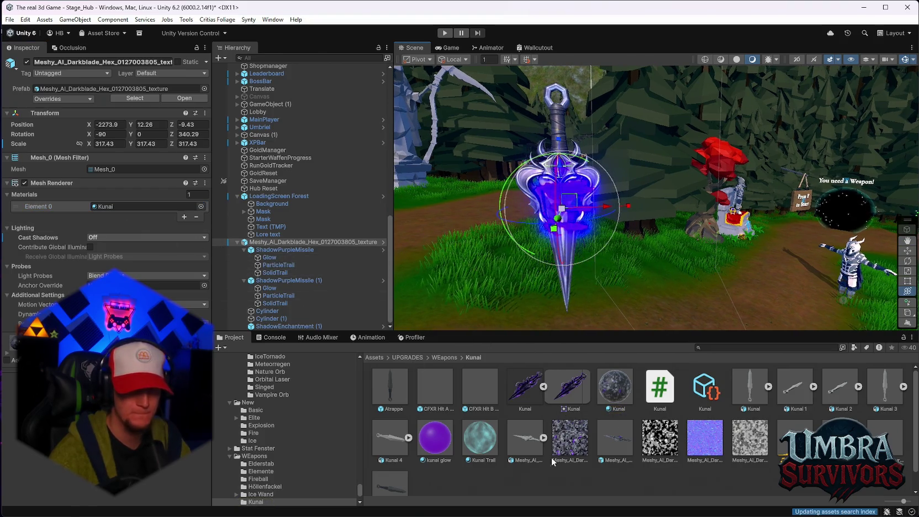
{"action": "left_click", "coordinate": [628, 392]}
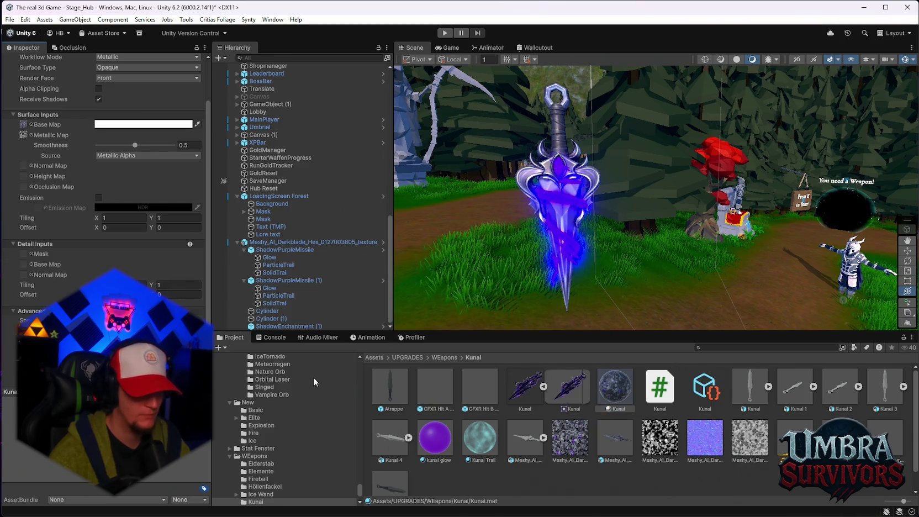
{"action": "scroll", "coordinate": [260, 483], "scroll_direction": "down", "scroll_amount": 2}
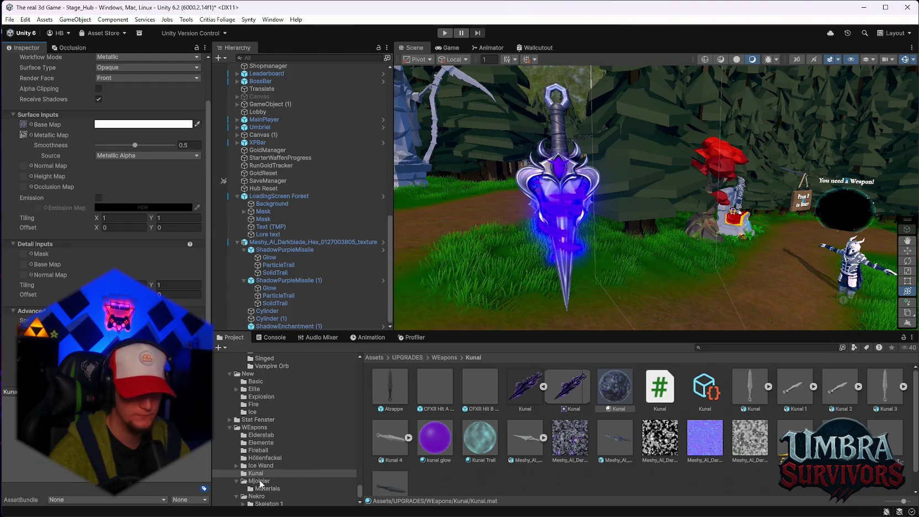
{"action": "left_click", "coordinate": [276, 258]}
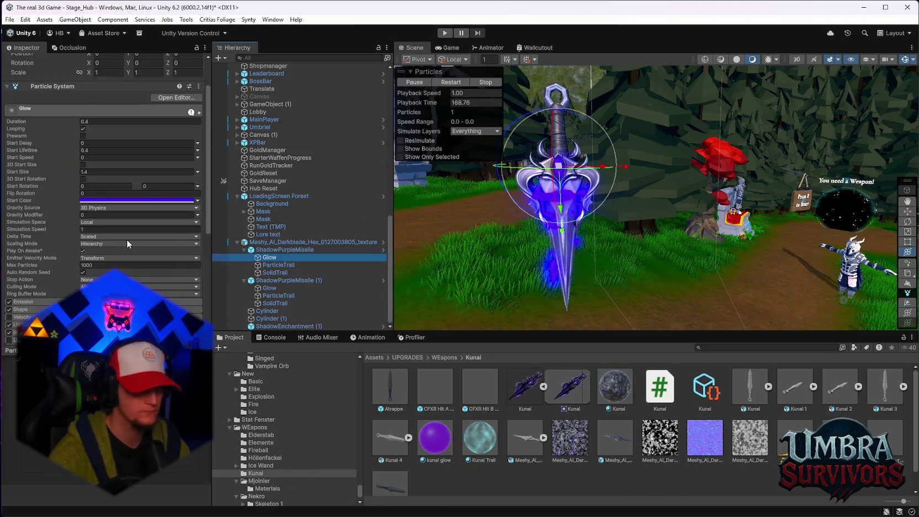
{"action": "left_click", "coordinate": [276, 265]}
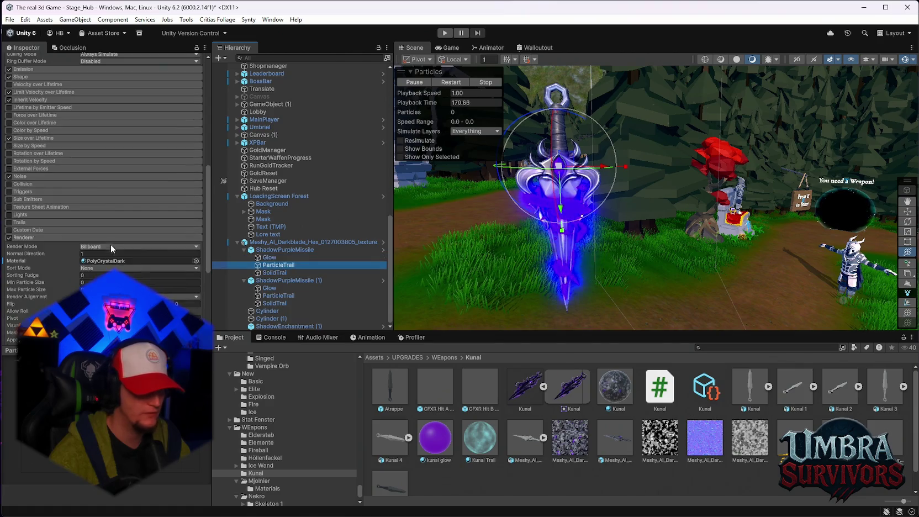
{"action": "left_click", "coordinate": [246, 280]}
{"action": "left_click", "coordinate": [269, 288]}
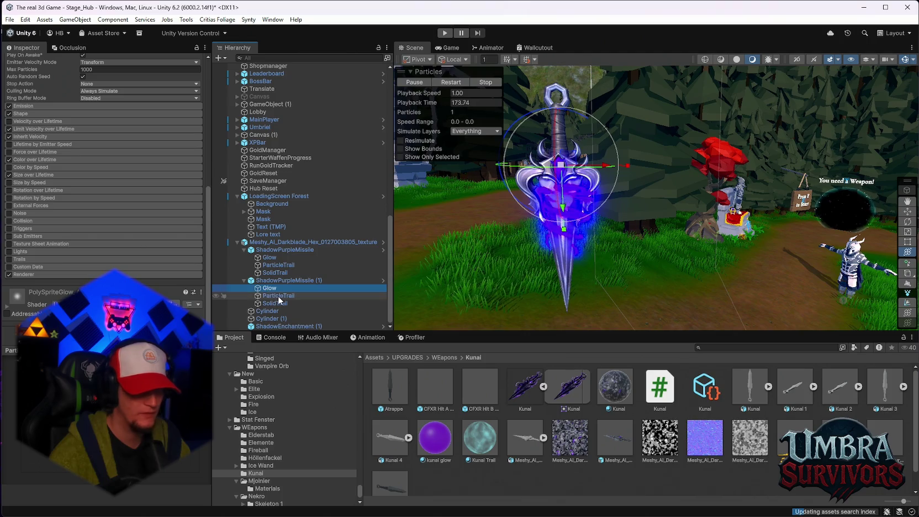
{"action": "left_click", "coordinate": [279, 297]}
{"action": "left_click", "coordinate": [275, 304]}
{"action": "left_click", "coordinate": [278, 311]}
{"action": "left_click", "coordinate": [277, 325]}
{"action": "scroll", "coordinate": [169, 283], "scroll_direction": "down", "scroll_amount": 5}
{"action": "scroll", "coordinate": [169, 283], "scroll_direction": "down", "scroll_amount": 3}
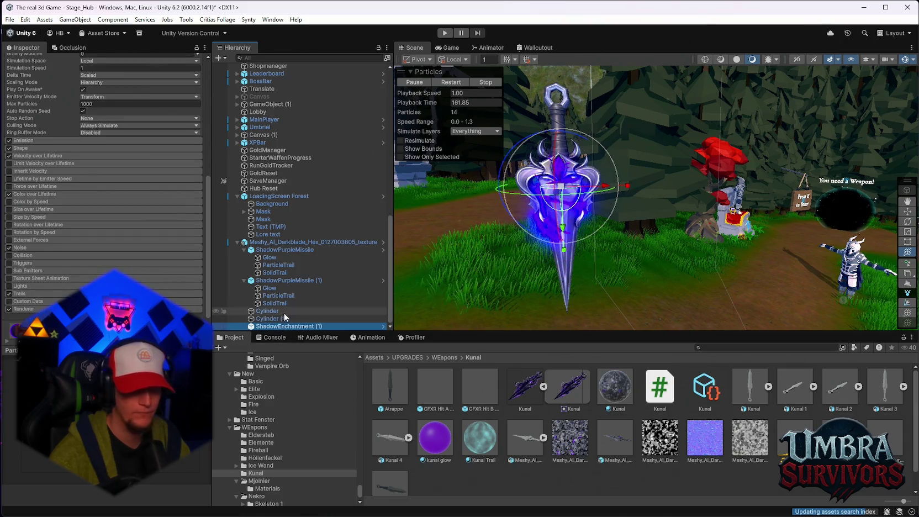
{"action": "scroll", "coordinate": [667, 257], "scroll_direction": "up", "scroll_amount": 5}
{"action": "mouse_move", "coordinate": [667, 241]}
{"action": "left_mouse_down"}
{"action": "mouse_move", "coordinate": [799, 213]}
{"action": "mouse_move", "coordinate": [694, 168]}
{"action": "left_mouse_up"}
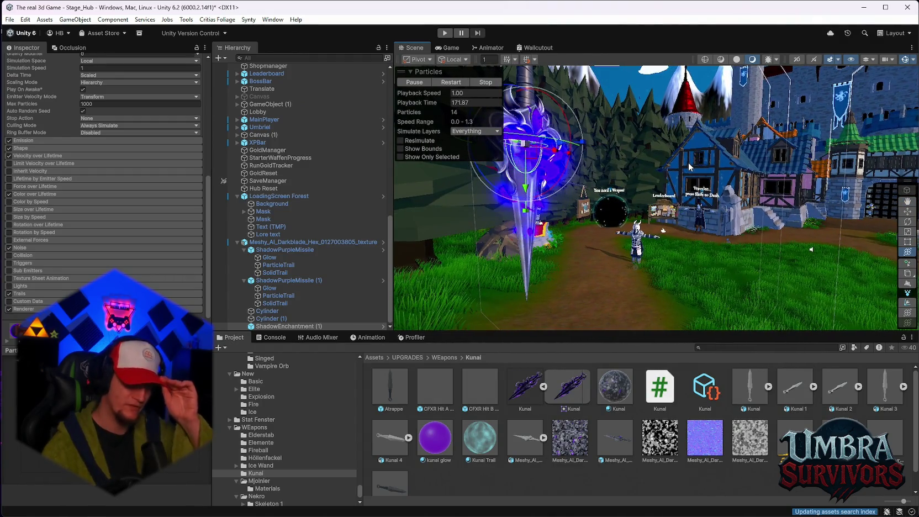
Frame the sword effect and adjust the opacity keys of the Trails Color over Lifetime gradient.
{"action": "key", "text": "f"}
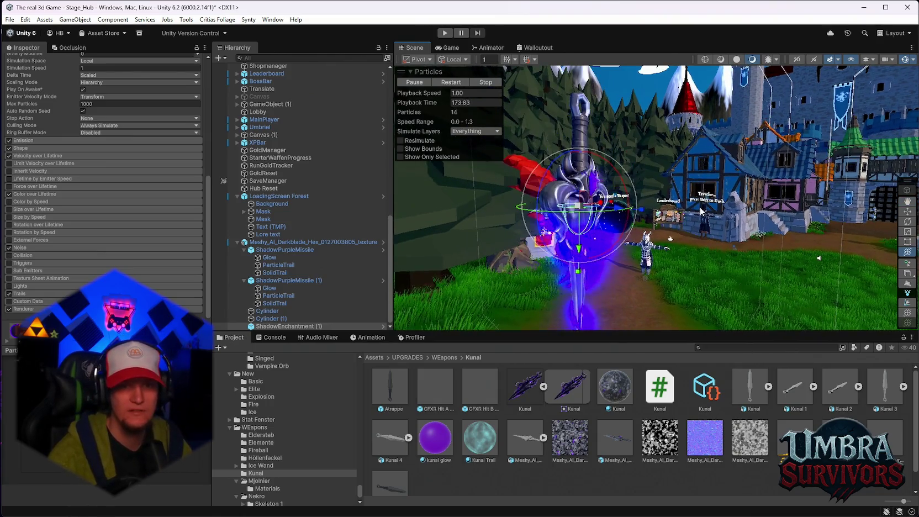
{"action": "left_click", "coordinate": [27, 294]}
{"action": "scroll", "coordinate": [132, 281], "scroll_direction": "down", "scroll_amount": 5}
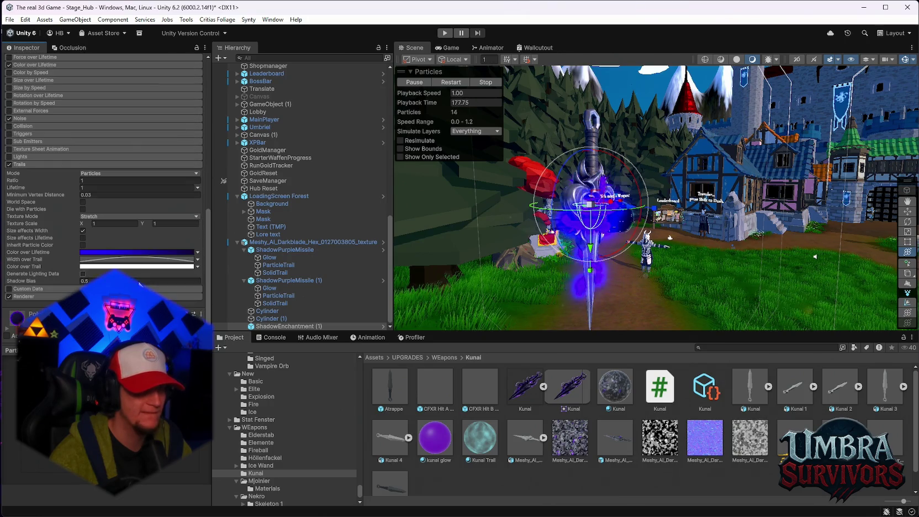
{"action": "left_click", "coordinate": [136, 252]}
{"action": "left_click_drag", "start_coordinate": [402, 178], "coordinate": [399, 179]}
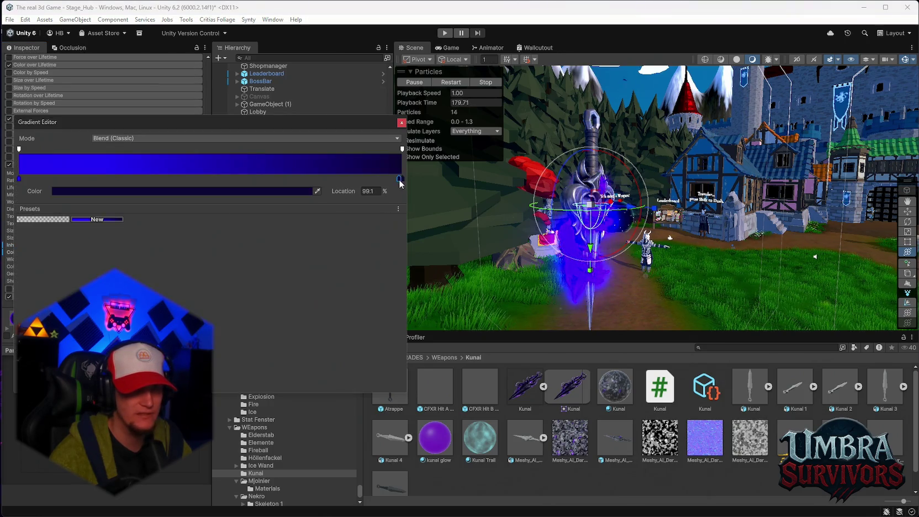
{"action": "left_click", "coordinate": [402, 149]}
{"action": "left_click_drag", "start_coordinate": [308, 192], "coordinate": [2, 184]}
{"action": "key", "text": "Escape"}
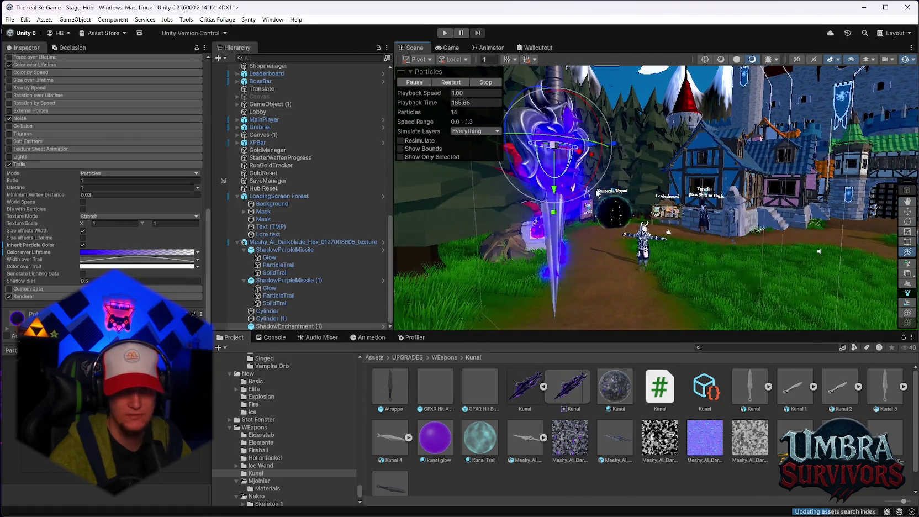
{"action": "left_click_drag", "start_coordinate": [666, 212], "coordinate": [478, 213]}
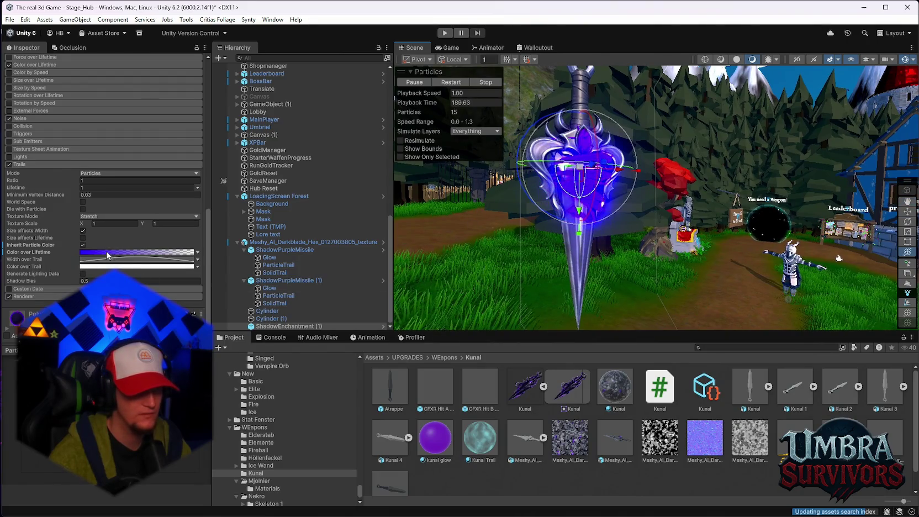
Make the trail's colour gradient fully opaque with Alpha 255.
{"action": "left_click", "coordinate": [107, 252]}
{"action": "left_click", "coordinate": [18, 149]}
{"action": "left_click_drag", "start_coordinate": [121, 194], "coordinate": [59, 192]}
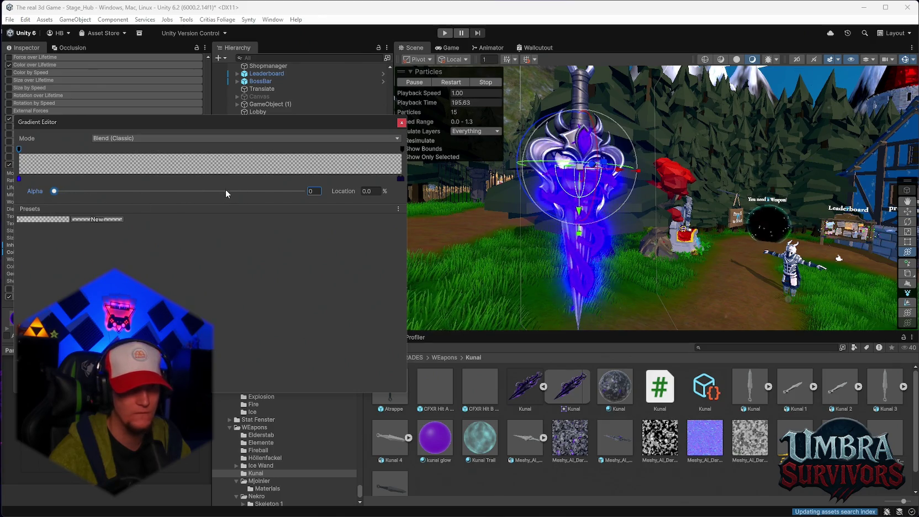
{"action": "left_click_drag", "start_coordinate": [225, 190], "coordinate": [336, 191]}
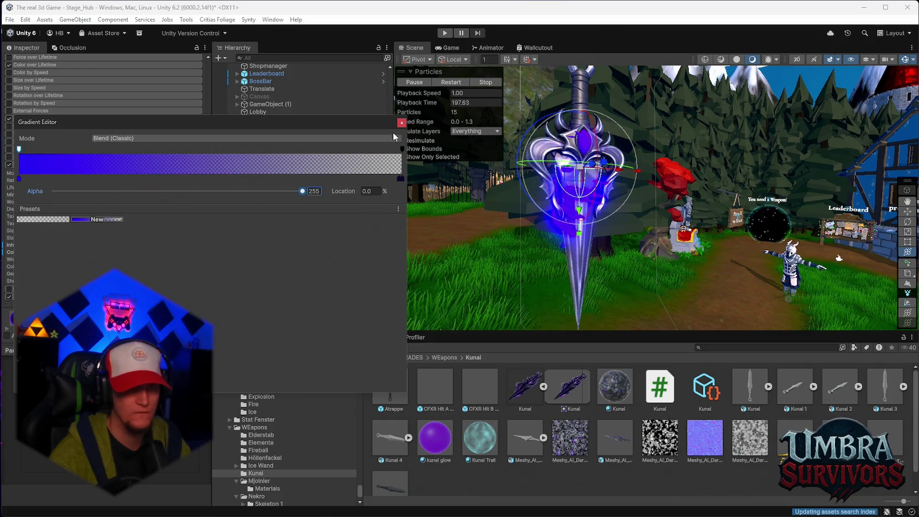
{"action": "left_click", "coordinate": [402, 122]}
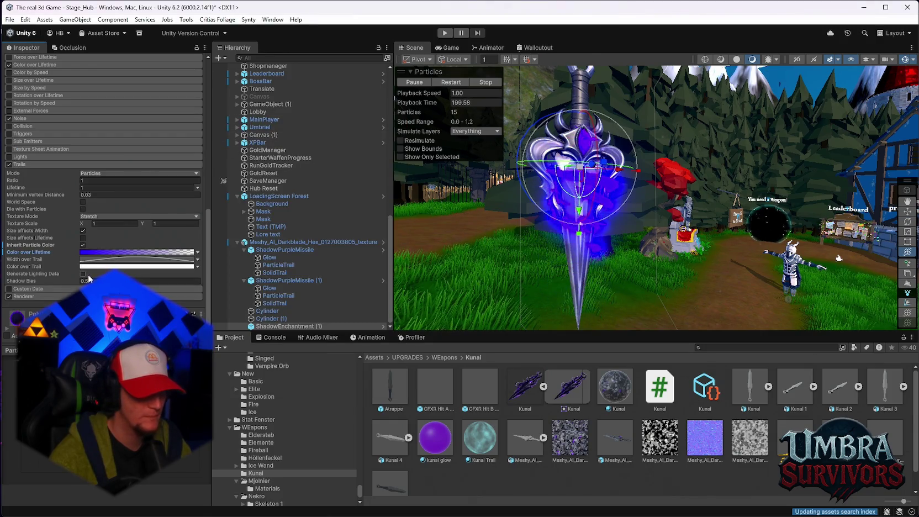
Tick Inherit Particle Color so the trail takes the particle colour.
{"action": "left_click", "coordinate": [82, 246]}
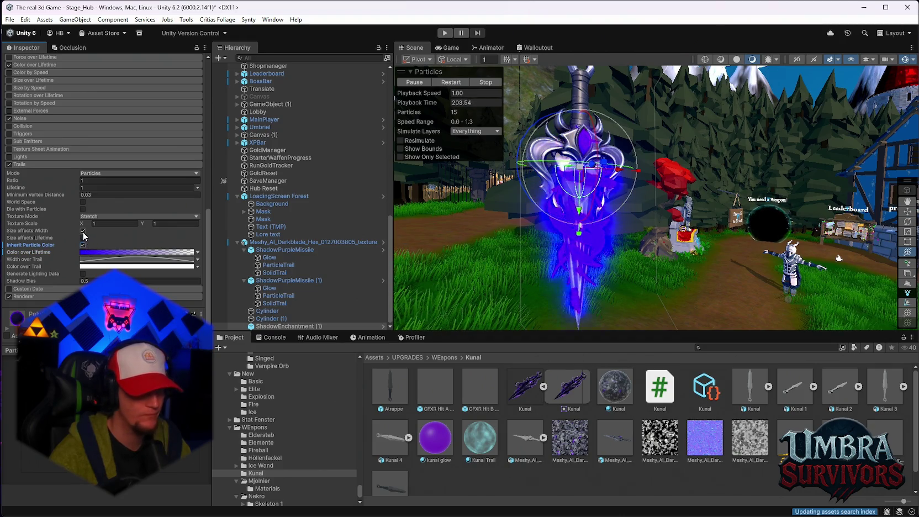
{"action": "left_click", "coordinate": [83, 231]}
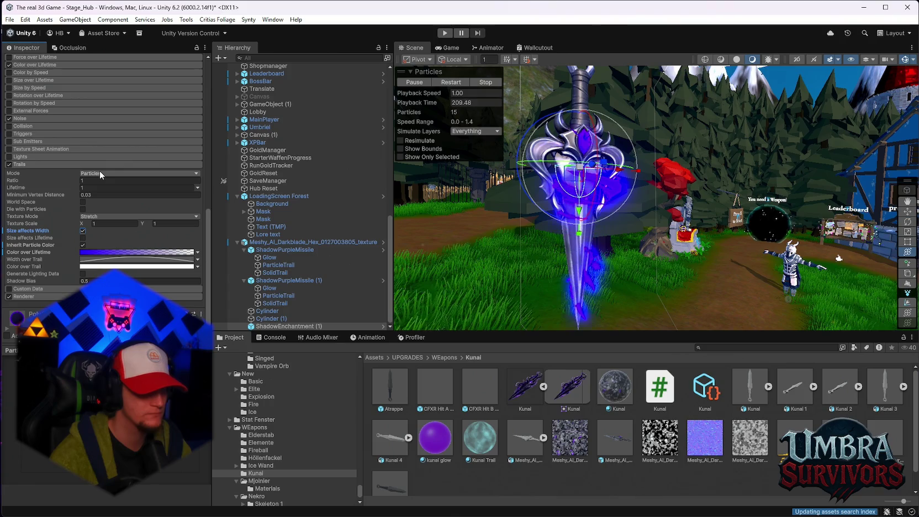
{"action": "left_click", "coordinate": [106, 252]}
{"action": "key", "text": "Escape"}
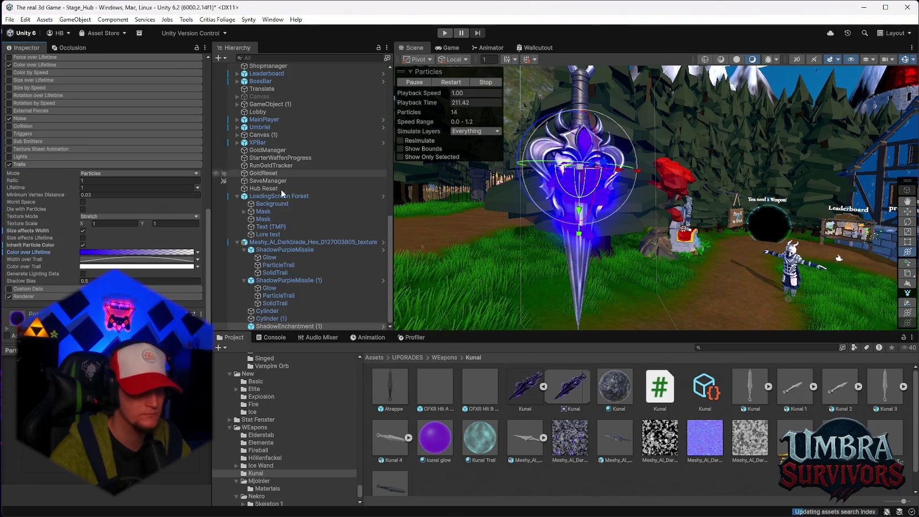
Show the Width over Trail curve and turn the view toward the castle.
{"action": "left_click", "coordinate": [97, 260]}
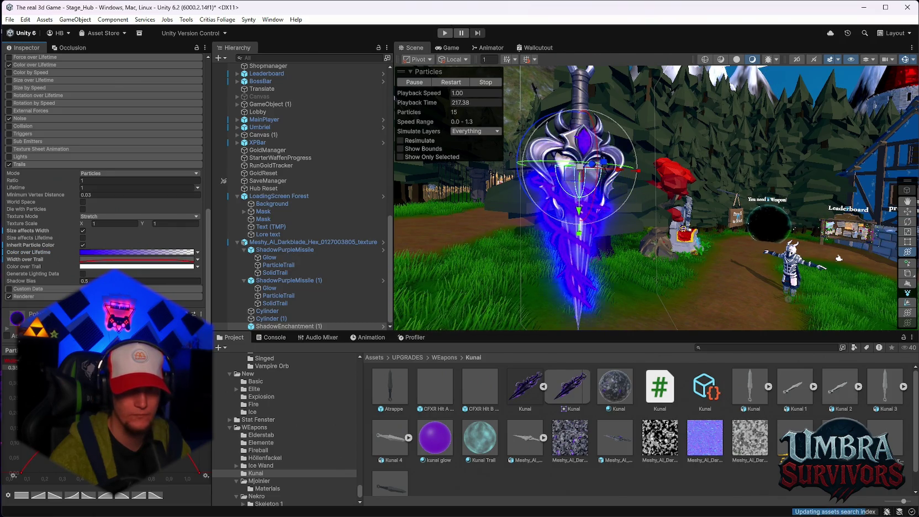
{"action": "mouse_move", "coordinate": [429, 254]}
{"action": "left_mouse_down"}
{"action": "mouse_move", "coordinate": [517, 253]}
{"action": "mouse_move", "coordinate": [667, 99]}
{"action": "mouse_move", "coordinate": [600, 193]}
{"action": "mouse_move", "coordinate": [693, 191]}
{"action": "mouse_move", "coordinate": [506, 225]}
{"action": "mouse_move", "coordinate": [608, 274]}
{"action": "mouse_move", "coordinate": [601, 252]}
{"action": "left_mouse_up"}
{"action": "left_click", "coordinate": [667, 98]}
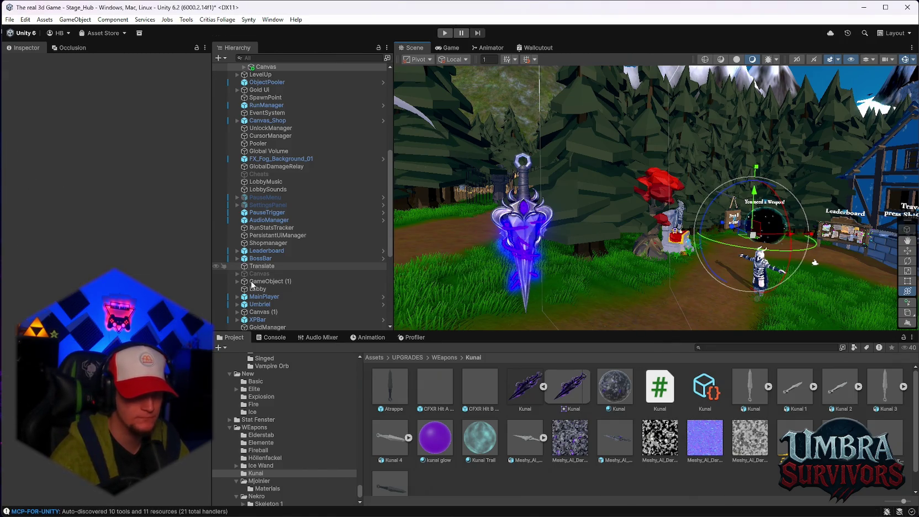
Select ShadowEnchantment (1) under the darkblade to show its Particle System.
{"action": "left_click", "coordinate": [266, 327]}
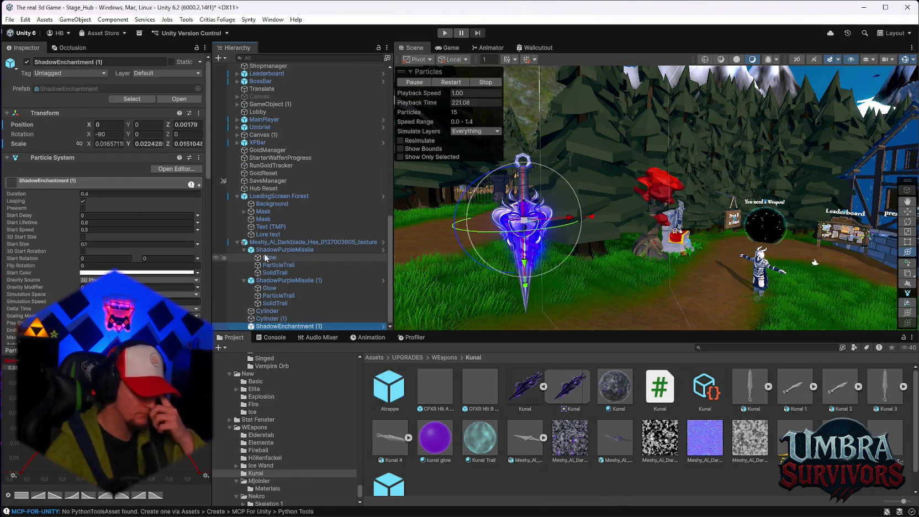
Apply all the darkblade's scene overrides to its prefab.
{"action": "scroll", "coordinate": [266, 326], "scroll_direction": "up", "scroll_amount": 4}
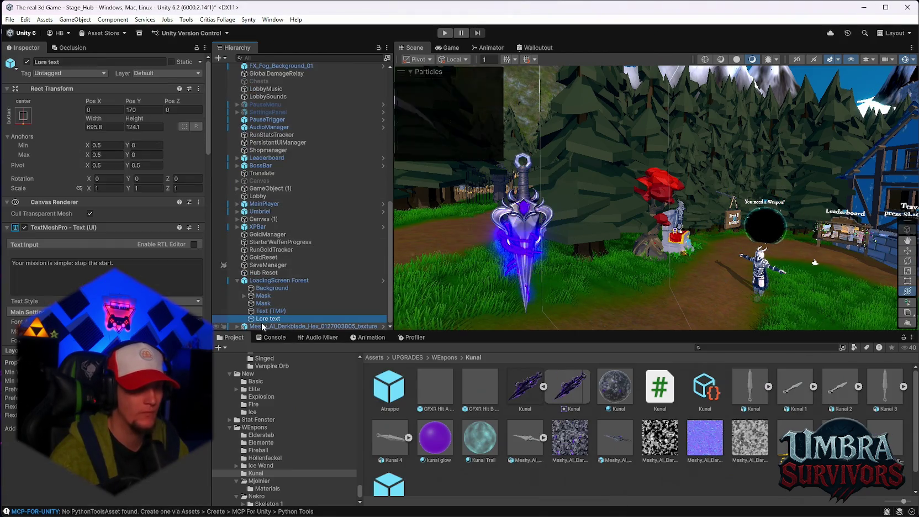
{"action": "left_click", "coordinate": [265, 326]}
{"action": "left_click", "coordinate": [68, 99]}
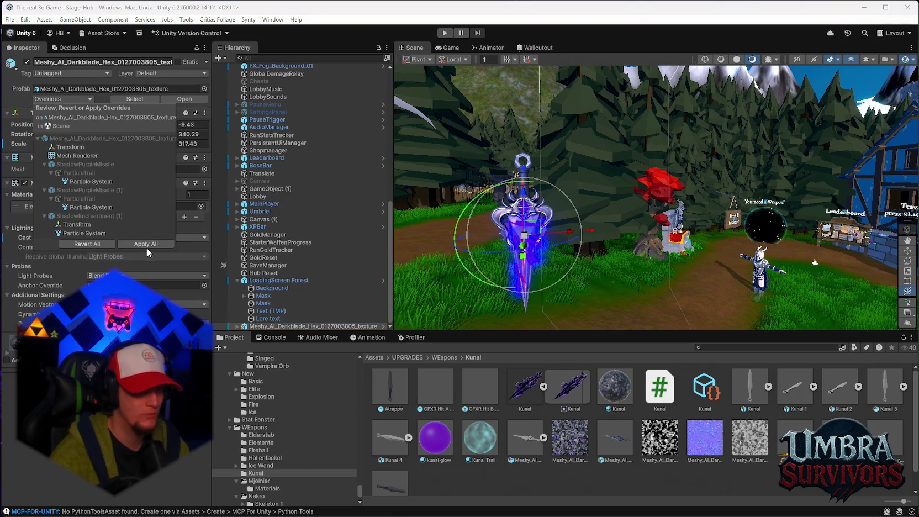
{"action": "left_click", "coordinate": [583, 272]}
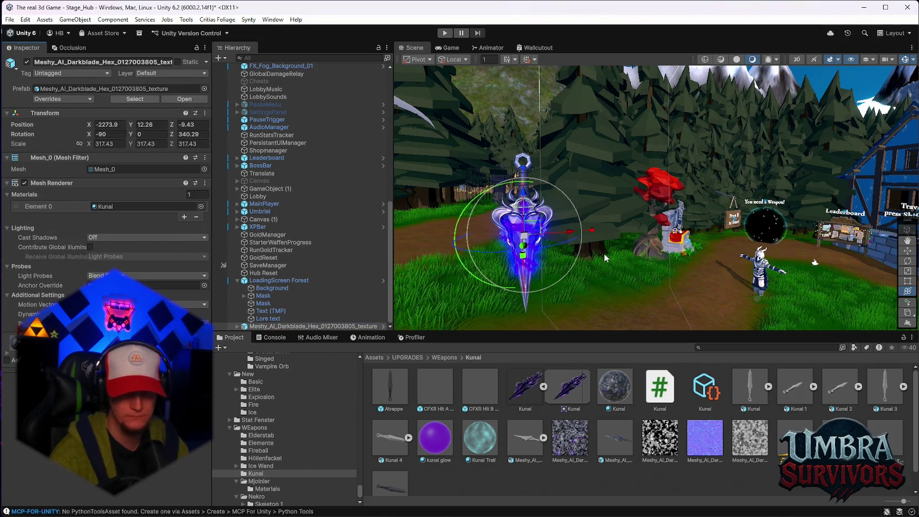
Open the darkblade prefab in Prefab Mode, frame it, then return to Stage_Hub.
{"action": "left_click_drag", "start_coordinate": [583, 272], "coordinate": [635, 246]}
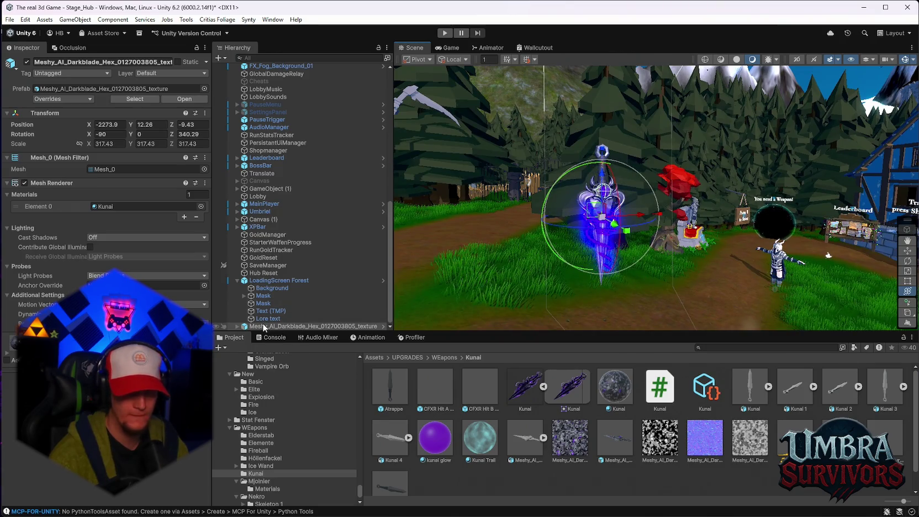
{"action": "left_click", "coordinate": [264, 321]}
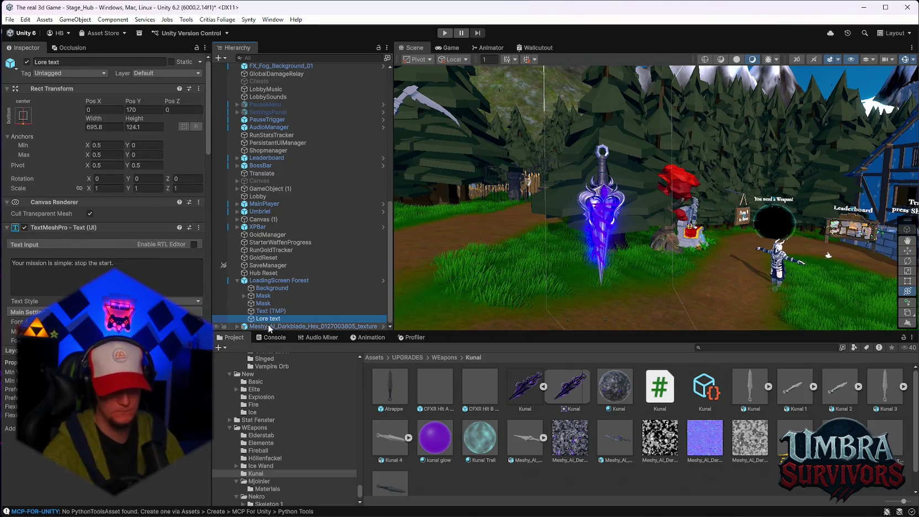
{"action": "left_click", "coordinate": [268, 325]}
{"action": "double_click", "coordinate": [615, 438]}
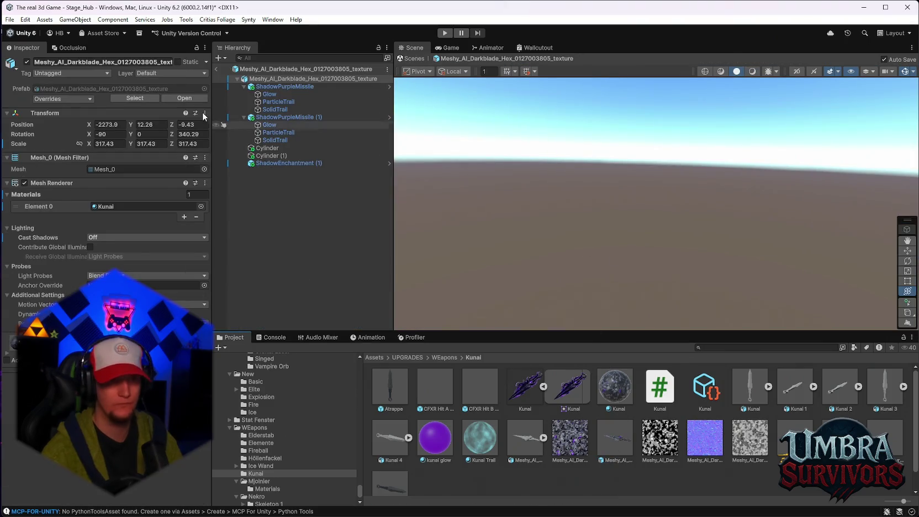
{"action": "key", "text": "f"}
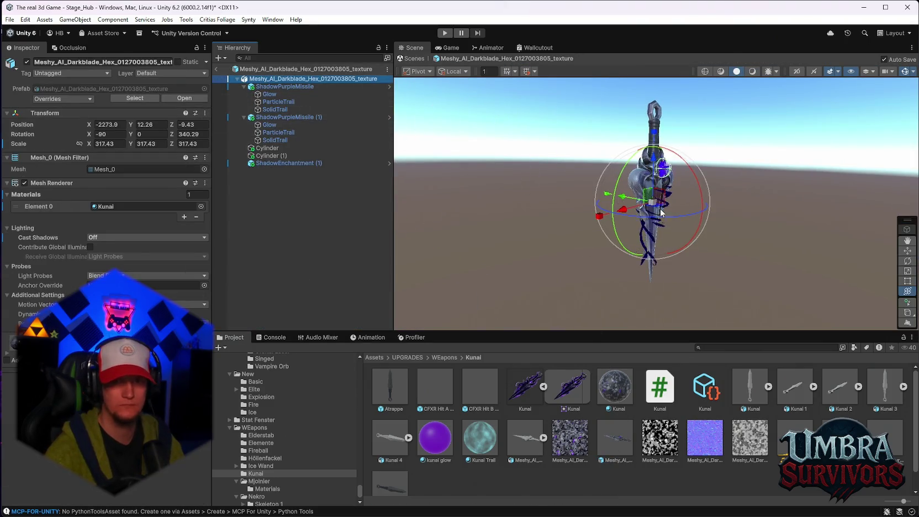
{"action": "scroll", "coordinate": [724, 229], "scroll_direction": "up", "scroll_amount": 4}
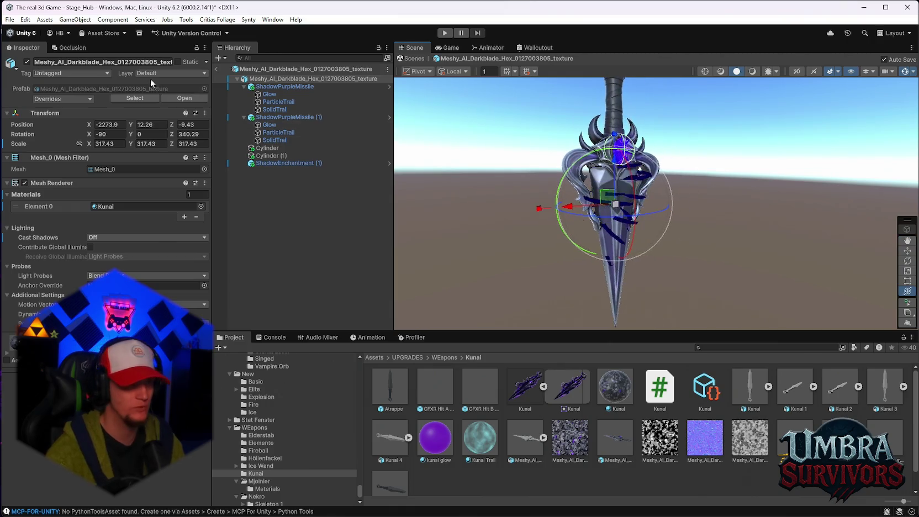
{"action": "left_click", "coordinate": [215, 67]}
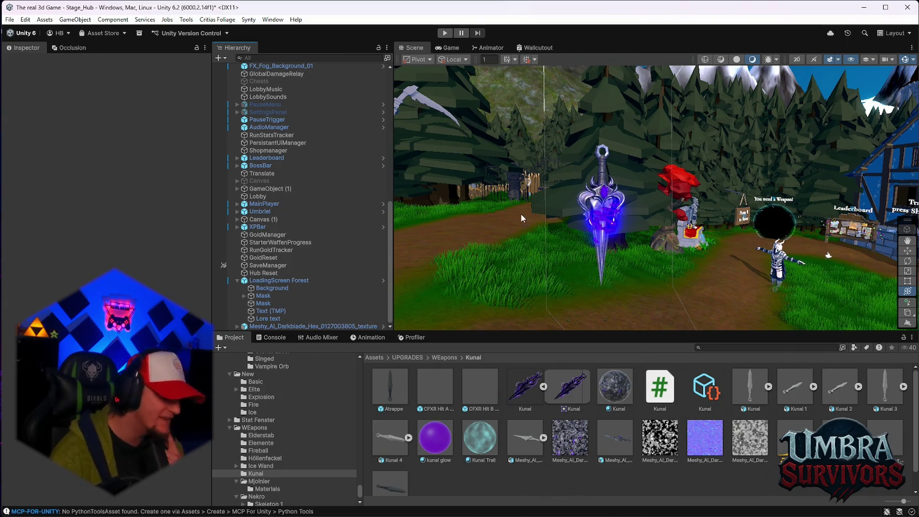
Delete the Meshy darkblade from the Hierarchy and fly the view high over the level.
{"action": "scroll", "coordinate": [553, 238], "scroll_direction": "up", "scroll_amount": 3}
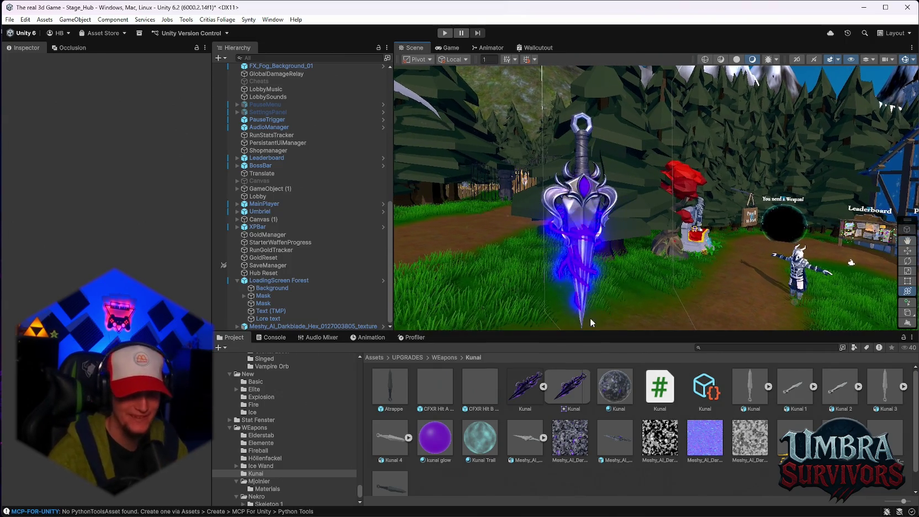
{"action": "scroll", "coordinate": [610, 427], "scroll_direction": "down", "scroll_amount": 1}
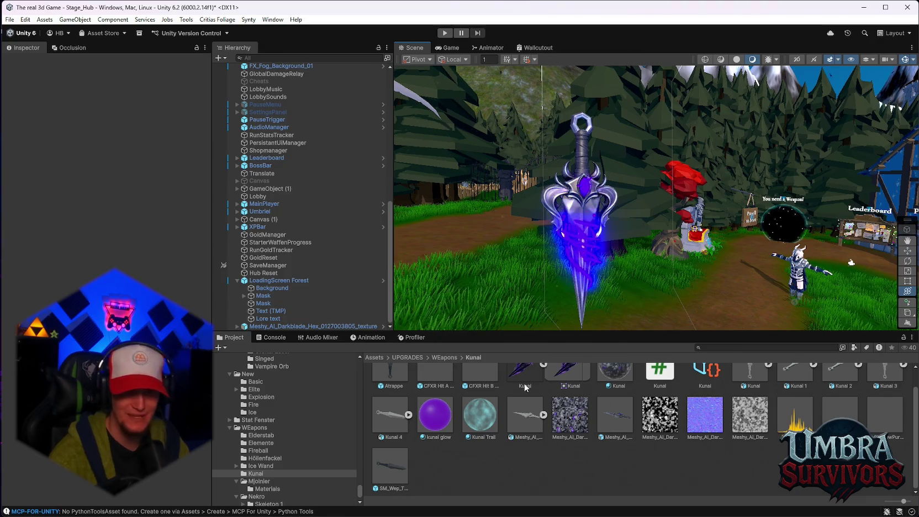
{"action": "left_click", "coordinate": [310, 326]}
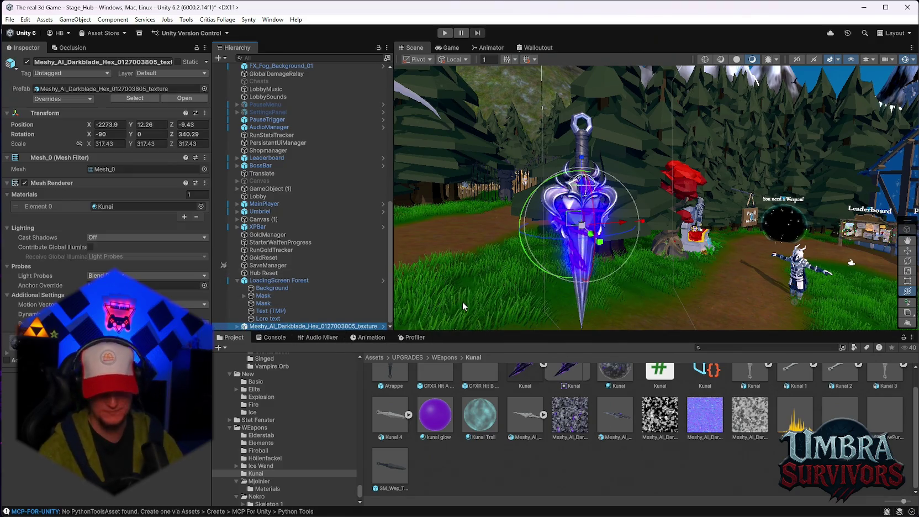
{"action": "key", "text": "Delete"}
{"action": "mouse_move", "coordinate": [694, 254]}
{"action": "left_mouse_down"}
{"action": "mouse_move", "coordinate": [693, 214]}
{"action": "mouse_move", "coordinate": [742, 251]}
{"action": "mouse_move", "coordinate": [683, 255]}
{"action": "mouse_move", "coordinate": [744, 265]}
{"action": "mouse_move", "coordinate": [645, 219]}
{"action": "mouse_move", "coordinate": [745, 235]}
{"action": "mouse_move", "coordinate": [570, 86]}
{"action": "mouse_move", "coordinate": [750, 183]}
{"action": "mouse_move", "coordinate": [614, 132]}
{"action": "mouse_move", "coordinate": [563, 144]}
{"action": "mouse_move", "coordinate": [718, 199]}
{"action": "mouse_move", "coordinate": [584, 191]}
{"action": "mouse_move", "coordinate": [673, 204]}
{"action": "mouse_move", "coordinate": [615, 210]}
{"action": "mouse_move", "coordinate": [518, 182]}
{"action": "mouse_move", "coordinate": [701, 244]}
{"action": "mouse_move", "coordinate": [630, 234]}
{"action": "mouse_move", "coordinate": [482, 281]}
{"action": "mouse_move", "coordinate": [757, 228]}
{"action": "mouse_move", "coordinate": [529, 238]}
{"action": "mouse_move", "coordinate": [713, 216]}
{"action": "mouse_move", "coordinate": [598, 171]}
{"action": "mouse_move", "coordinate": [541, 188]}
{"action": "mouse_move", "coordinate": [575, 201]}
{"action": "mouse_move", "coordinate": [437, 201]}
{"action": "left_mouse_up"}
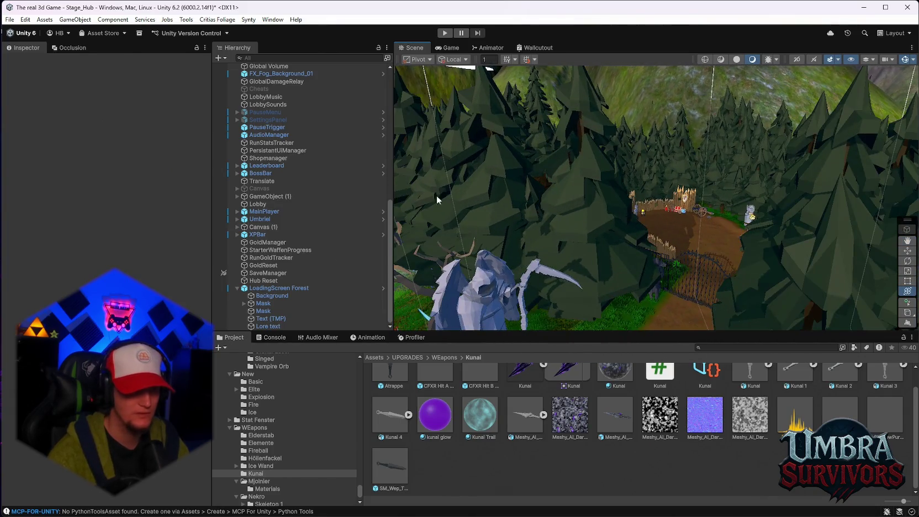
Swing the Scene view around to the Get a Weapon crypt area.
{"action": "left_click", "coordinate": [307, 288]}
{"action": "scroll", "coordinate": [151, 278], "scroll_direction": "down", "scroll_amount": 5}
{"action": "scroll", "coordinate": [151, 278], "scroll_direction": "down", "scroll_amount": 3}
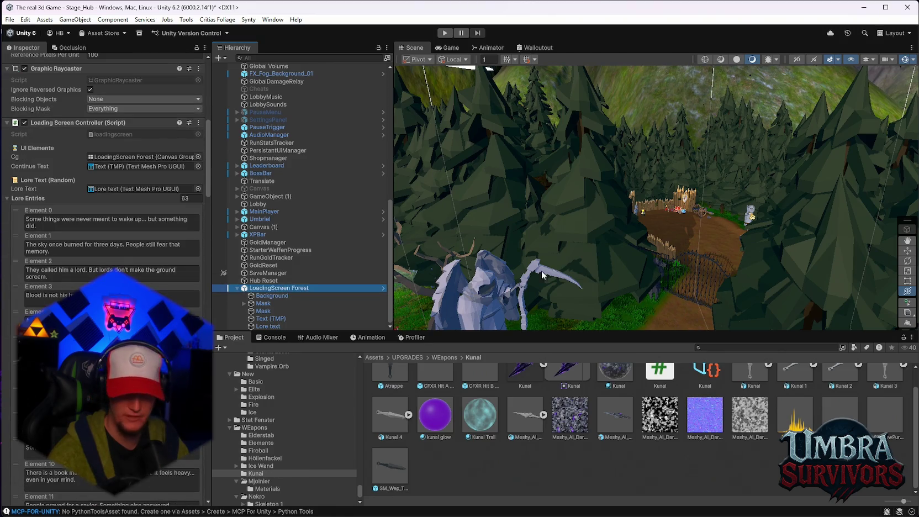
{"action": "scroll", "coordinate": [563, 210], "scroll_direction": "up", "scroll_amount": 5}
{"action": "mouse_move", "coordinate": [563, 210]}
{"action": "left_mouse_down"}
{"action": "mouse_move", "coordinate": [514, 221]}
{"action": "mouse_move", "coordinate": [808, 251]}
{"action": "left_mouse_up"}
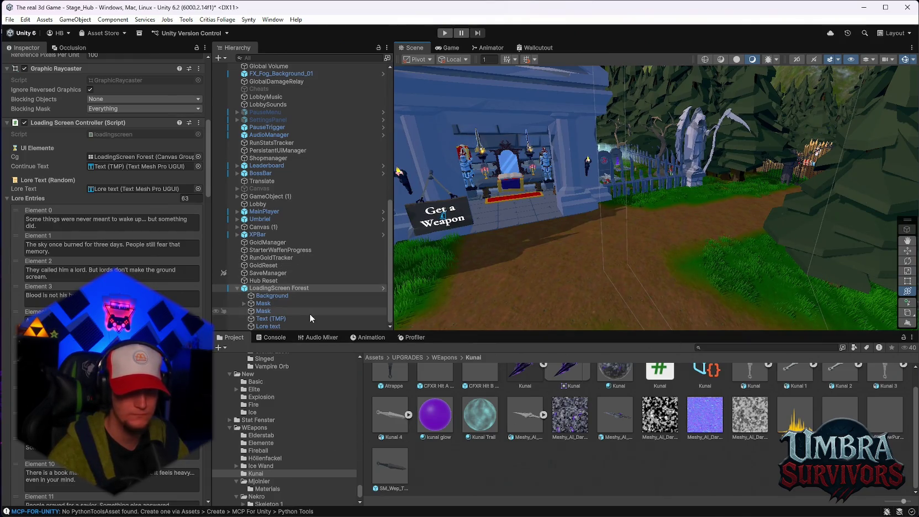
{"action": "scroll", "coordinate": [546, 222], "scroll_direction": "up", "scroll_amount": 2}
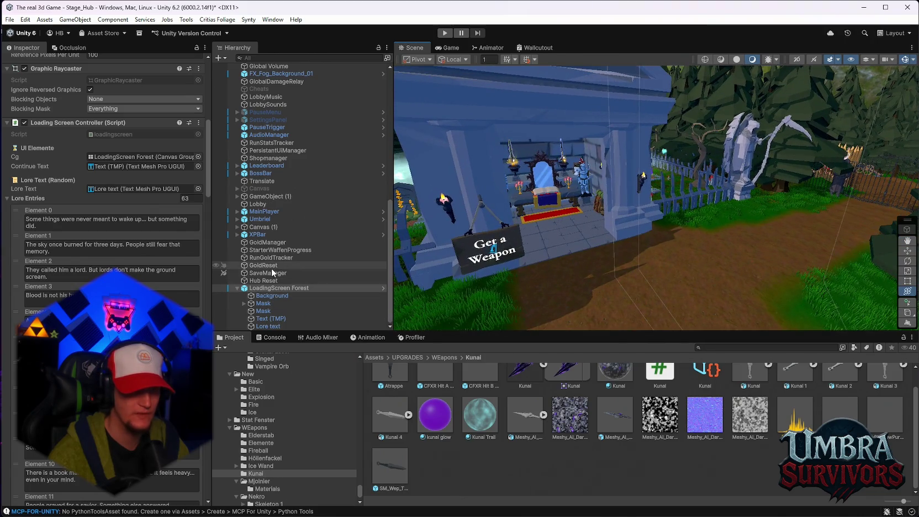
Check MainPlayer's Player object, then open the Kunai asset using SM_Wep_ThowingKnife_01.
{"action": "left_click", "coordinate": [254, 214]}
{"action": "left_click", "coordinate": [237, 212]}
{"action": "left_click", "coordinate": [264, 227]}
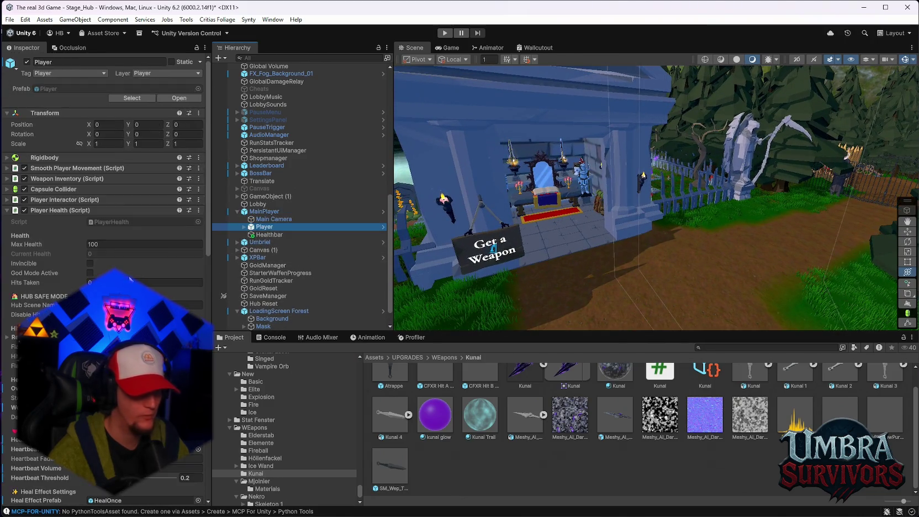
{"action": "scroll", "coordinate": [105, 166], "scroll_direction": "down", "scroll_amount": 10}
{"action": "scroll", "coordinate": [105, 165], "scroll_direction": "down", "scroll_amount": 2}
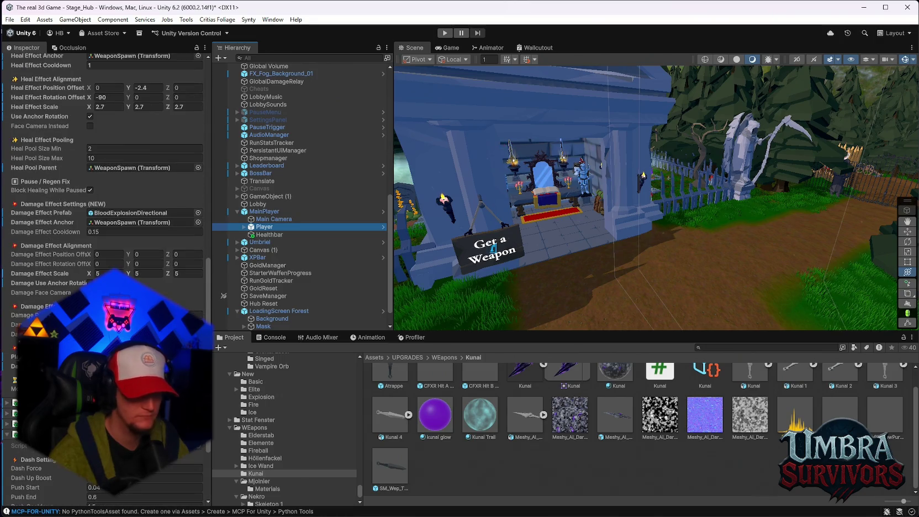
{"action": "scroll", "coordinate": [584, 433], "scroll_direction": "up", "scroll_amount": 1}
{"action": "left_click", "coordinate": [705, 387]}
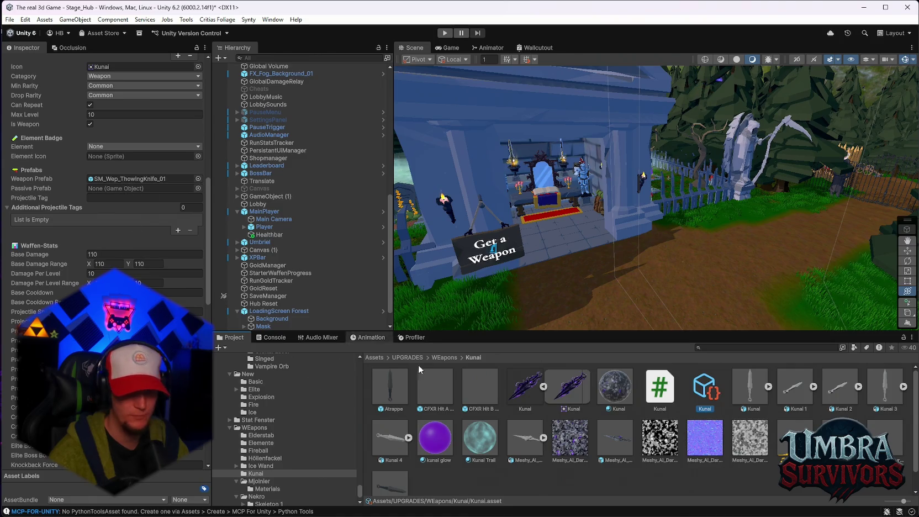
Drag Meshy_AI_Darkblade_Hex into the Kunai asset's Weapon Prefab field, replacing the throwing knife.
{"action": "mouse_move", "coordinate": [615, 439]}
{"action": "left_mouse_down"}
{"action": "mouse_move", "coordinate": [122, 188]}
{"action": "mouse_move", "coordinate": [123, 179]}
{"action": "left_mouse_up"}
{"action": "mouse_move", "coordinate": [615, 440]}
{"action": "left_mouse_down"}
{"action": "mouse_move", "coordinate": [680, 302]}
{"action": "mouse_move", "coordinate": [668, 304]}
{"action": "left_mouse_up"}
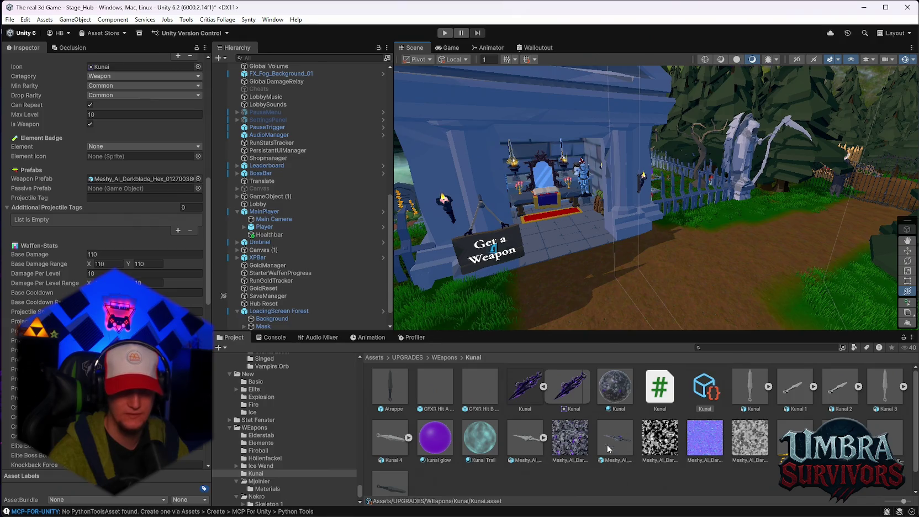
{"action": "scroll", "coordinate": [275, 177], "scroll_direction": "up", "scroll_amount": 10}
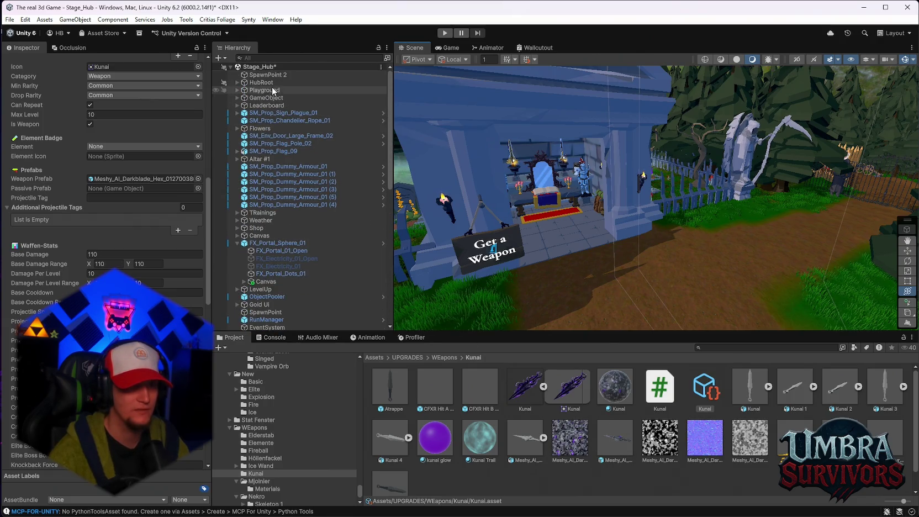
Move ObjectPooler up to sit just below SpawnPoint 2.
{"action": "left_click", "coordinate": [268, 98]}
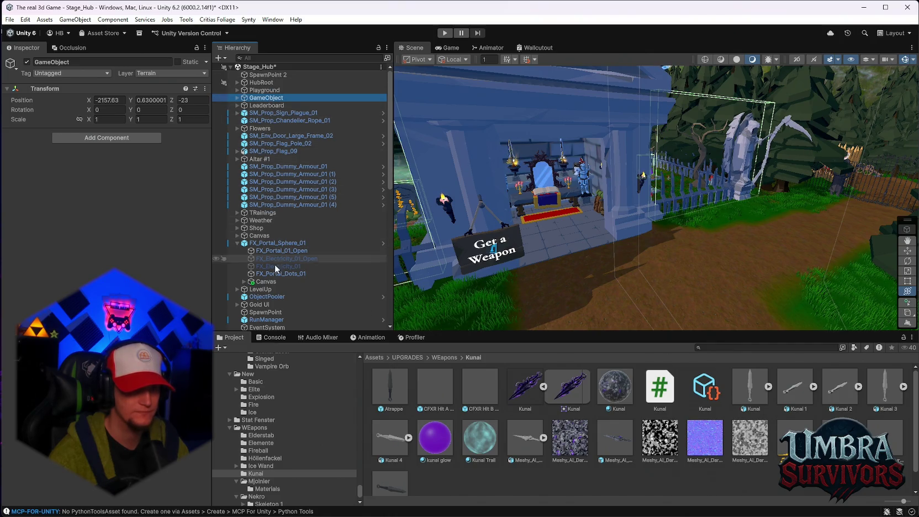
{"action": "left_click_drag", "start_coordinate": [271, 296], "coordinate": [265, 83]}
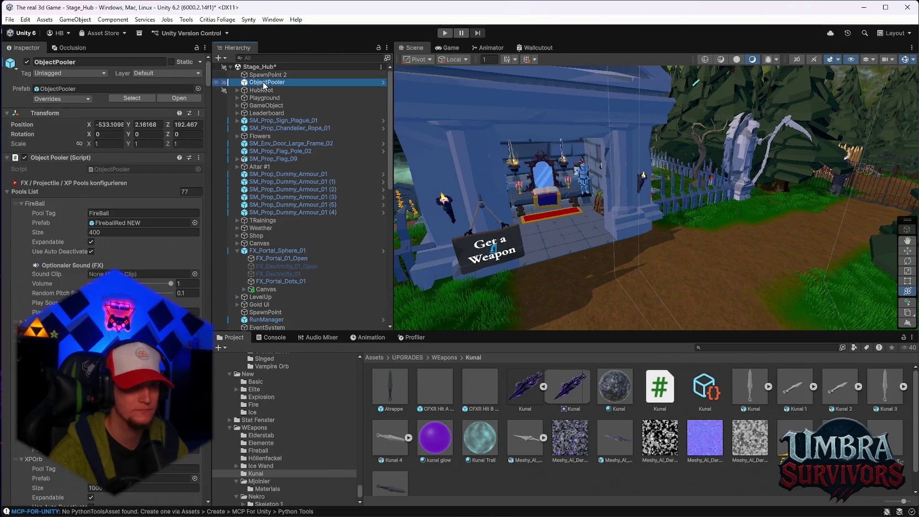
{"action": "scroll", "coordinate": [140, 178], "scroll_direction": "down", "scroll_amount": 12}
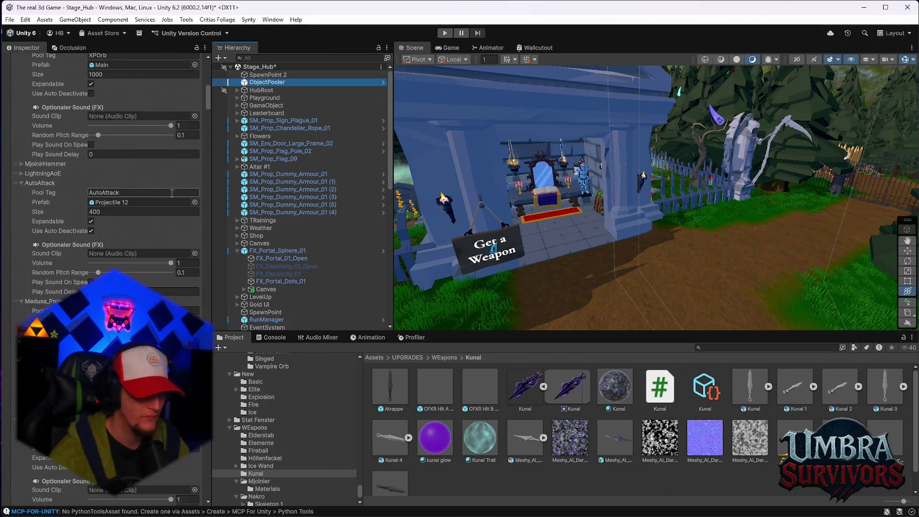
{"action": "scroll", "coordinate": [146, 180], "scroll_direction": "up", "scroll_amount": 3}
Set the KunaiProjectile pool's Prefab to the Meshy darkblade, then open SM_Wep_ThowingKnife_01.
{"action": "scroll", "coordinate": [146, 181], "scroll_direction": "down", "scroll_amount": 3}
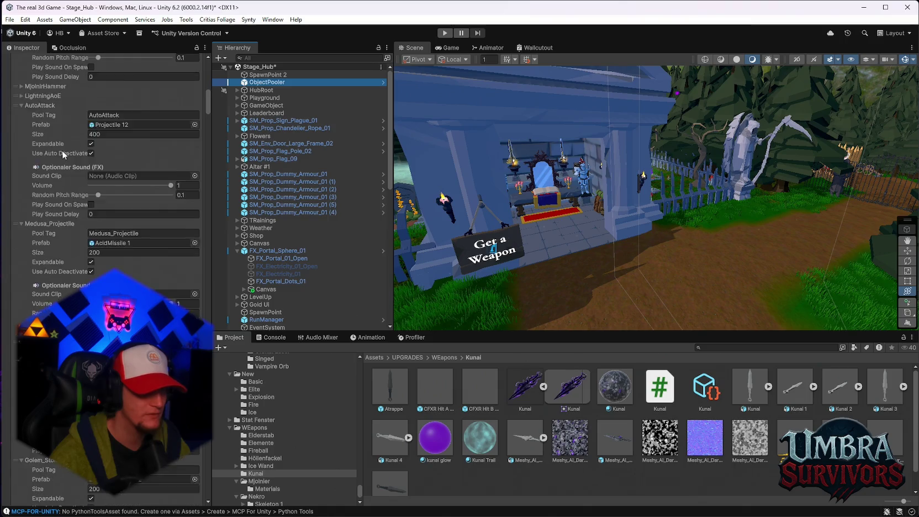
{"action": "scroll", "coordinate": [93, 199], "scroll_direction": "down", "scroll_amount": 5}
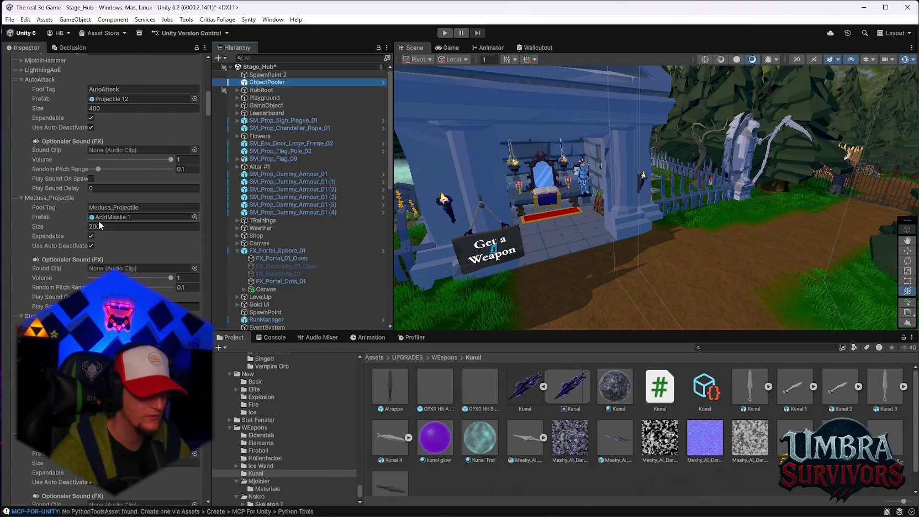
{"action": "scroll", "coordinate": [100, 224], "scroll_direction": "down", "scroll_amount": 5}
{"action": "scroll", "coordinate": [88, 239], "scroll_direction": "down", "scroll_amount": 20}
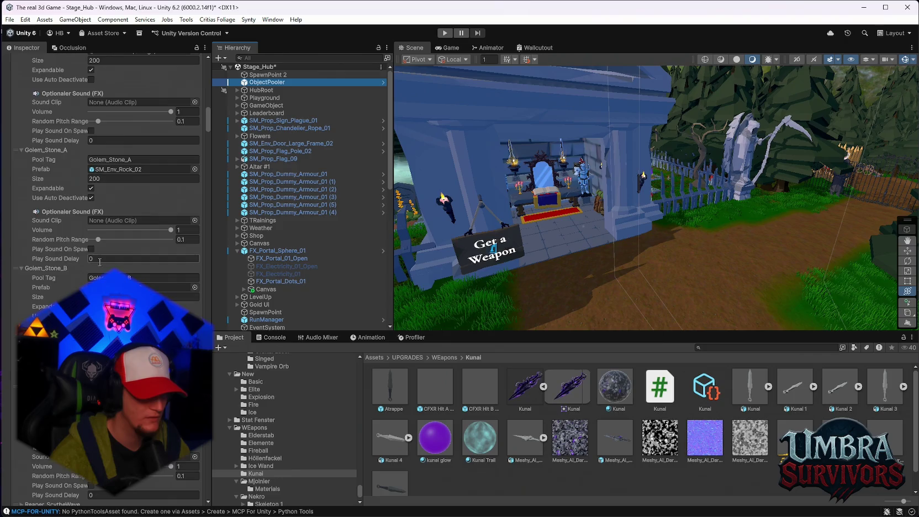
{"action": "scroll", "coordinate": [94, 221], "scroll_direction": "down", "scroll_amount": 6}
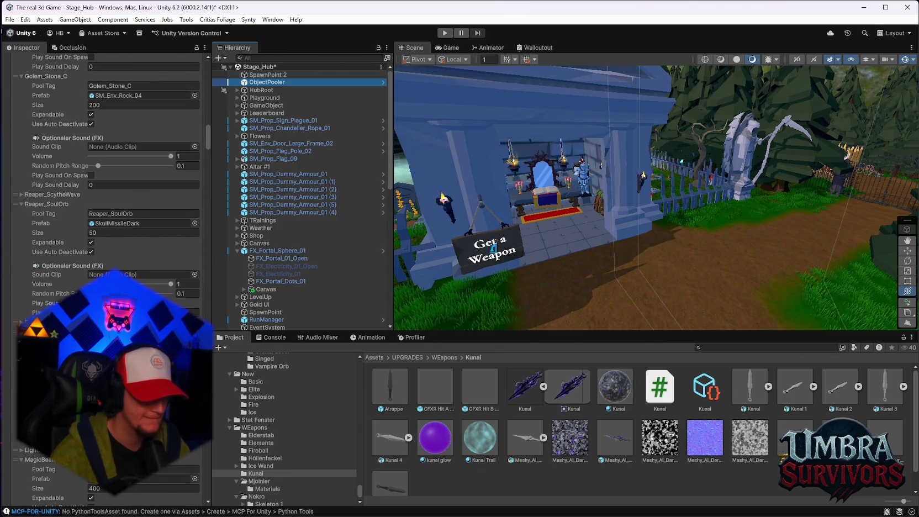
{"action": "scroll", "coordinate": [105, 221], "scroll_direction": "down", "scroll_amount": 6}
{"action": "scroll", "coordinate": [105, 221], "scroll_direction": "down", "scroll_amount": 6}
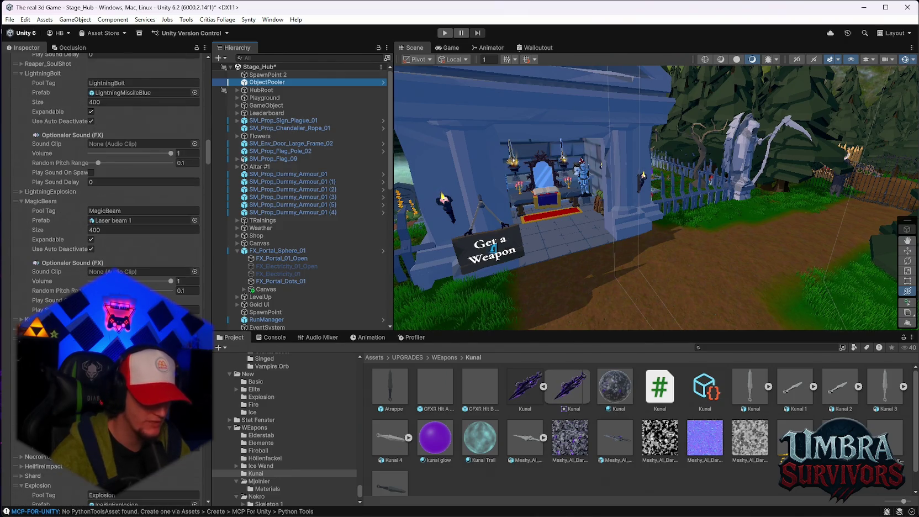
{"action": "scroll", "coordinate": [105, 221], "scroll_direction": "down", "scroll_amount": 3}
{"action": "mouse_move", "coordinate": [627, 463]}
{"action": "left_mouse_down"}
{"action": "mouse_move", "coordinate": [287, 354]}
{"action": "mouse_move", "coordinate": [166, 287]}
{"action": "left_mouse_up"}
{"action": "scroll", "coordinate": [565, 439], "scroll_direction": "down", "scroll_amount": 1}
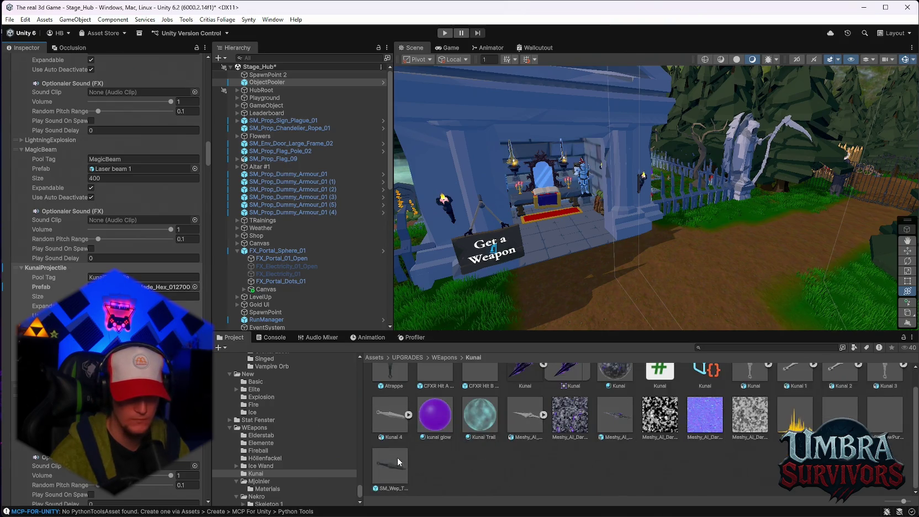
{"action": "double_click", "coordinate": [388, 463]}
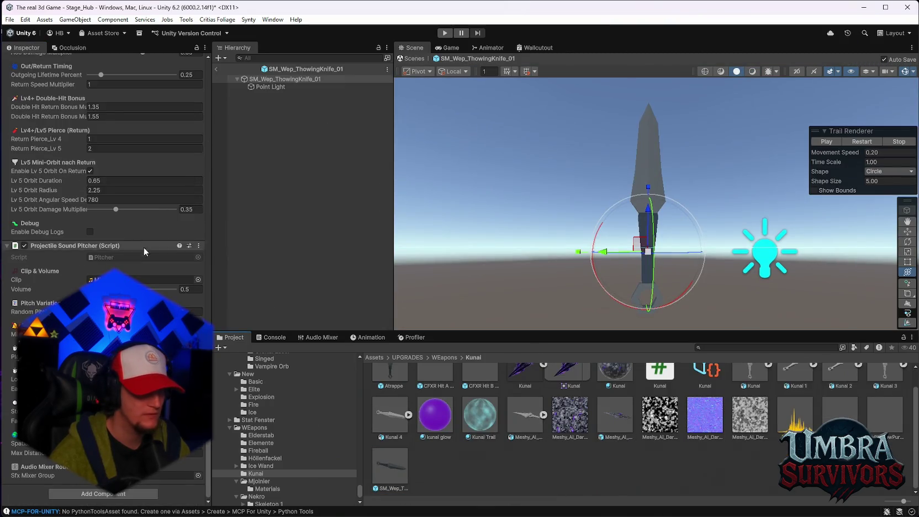
Copy the Kunai Weapon component from the SM_Wep_ThowingKnife_01 prefab.
{"action": "scroll", "coordinate": [146, 251], "scroll_direction": "up", "scroll_amount": 15}
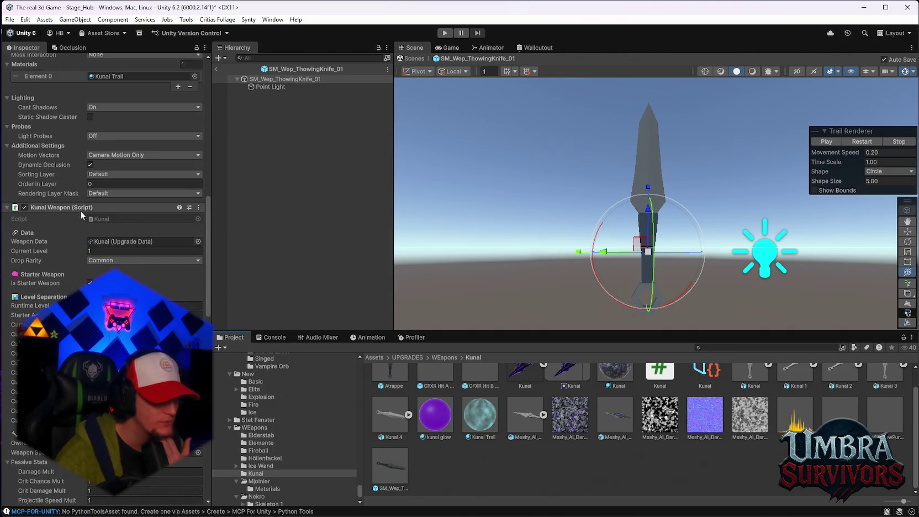
{"action": "right_click", "coordinate": [61, 209]}
{"action": "left_click", "coordinate": [100, 283]}
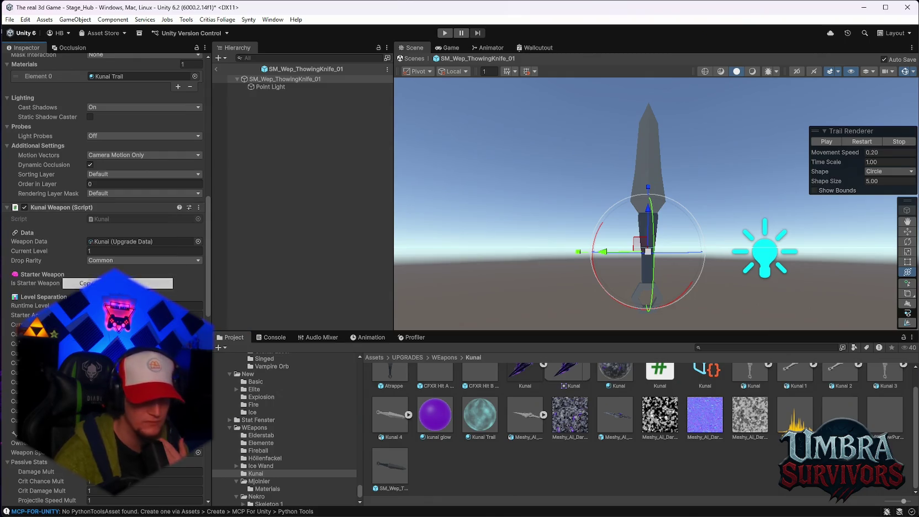
Paste the Kunai Weapon as a new component onto the Meshy_AI_Darkblade_Hex prefab.
{"action": "double_click", "coordinate": [615, 416]}
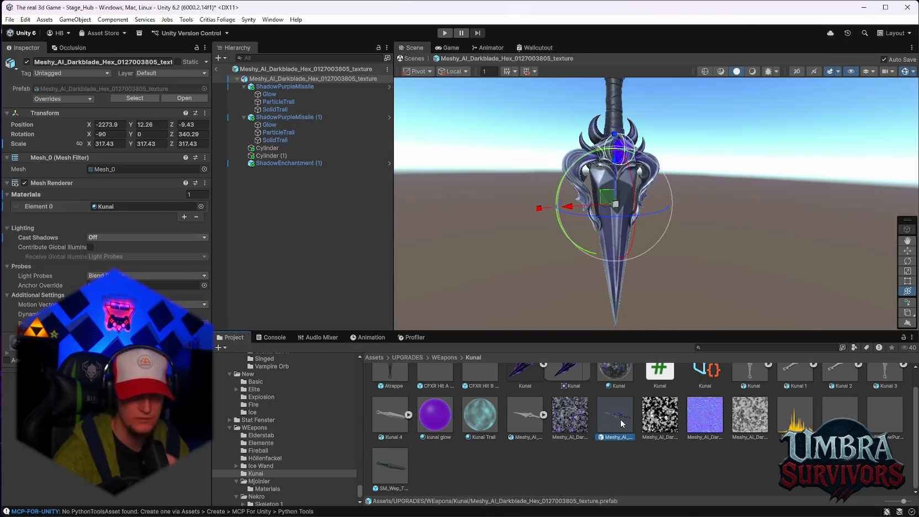
{"action": "left_click", "coordinate": [270, 78]}
{"action": "key", "text": "Left"}
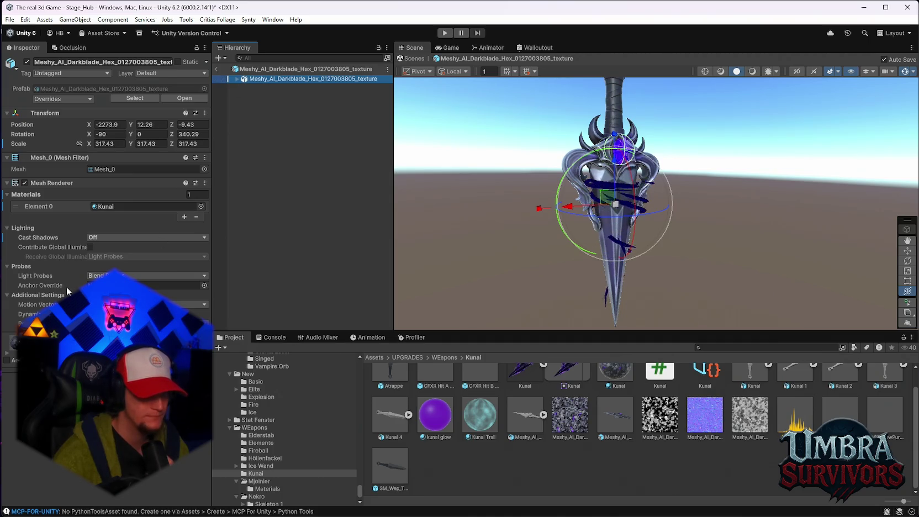
{"action": "right_click", "coordinate": [40, 183]}
{"action": "left_click", "coordinate": [82, 278]}
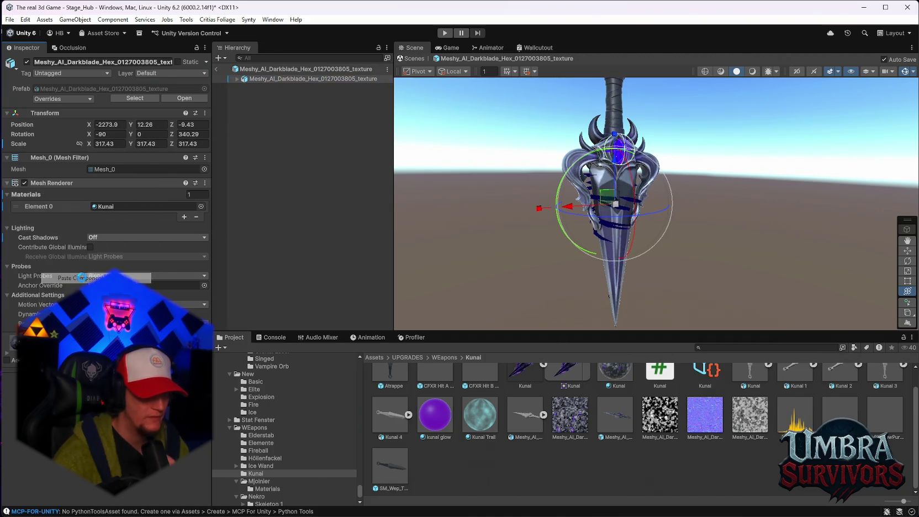
{"action": "scroll", "coordinate": [81, 278], "scroll_direction": "down", "scroll_amount": 5}
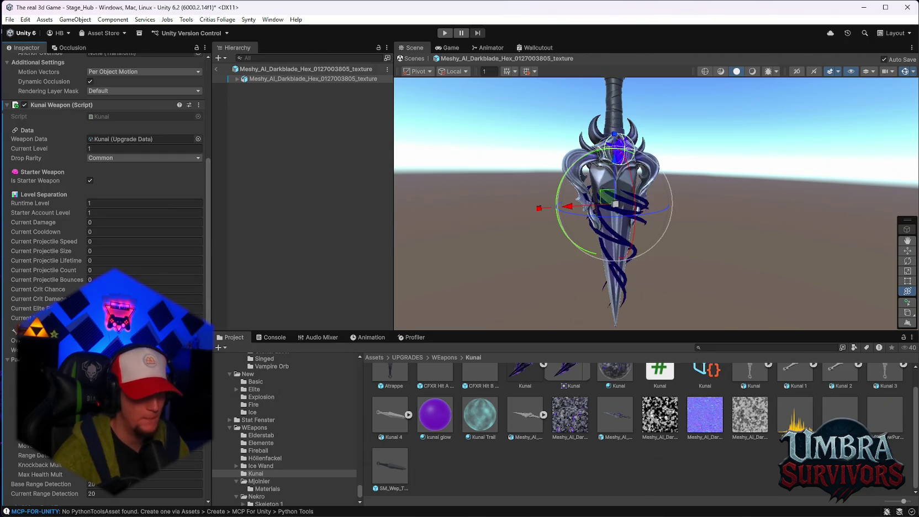
{"action": "scroll", "coordinate": [105, 221], "scroll_direction": "up", "scroll_amount": 1}
{"action": "scroll", "coordinate": [105, 221], "scroll_direction": "down", "scroll_amount": 5}
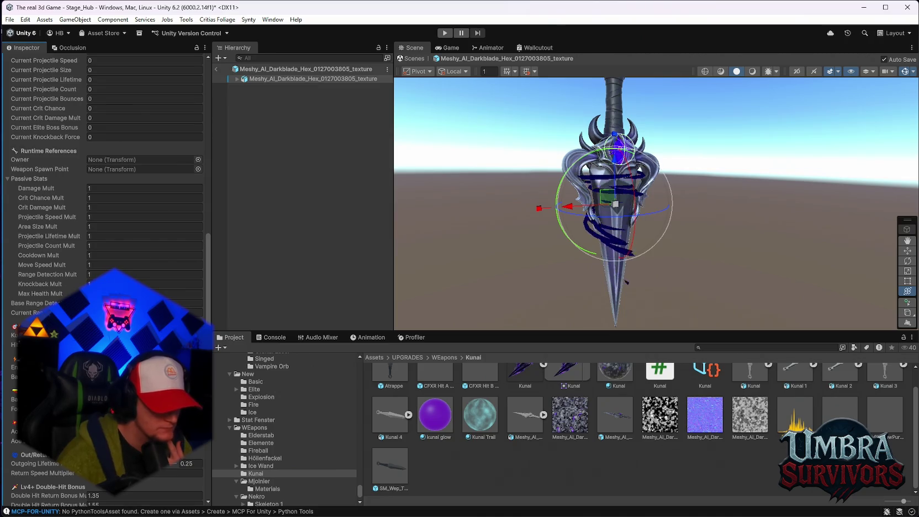
{"action": "scroll", "coordinate": [105, 276], "scroll_direction": "down", "scroll_amount": 1}
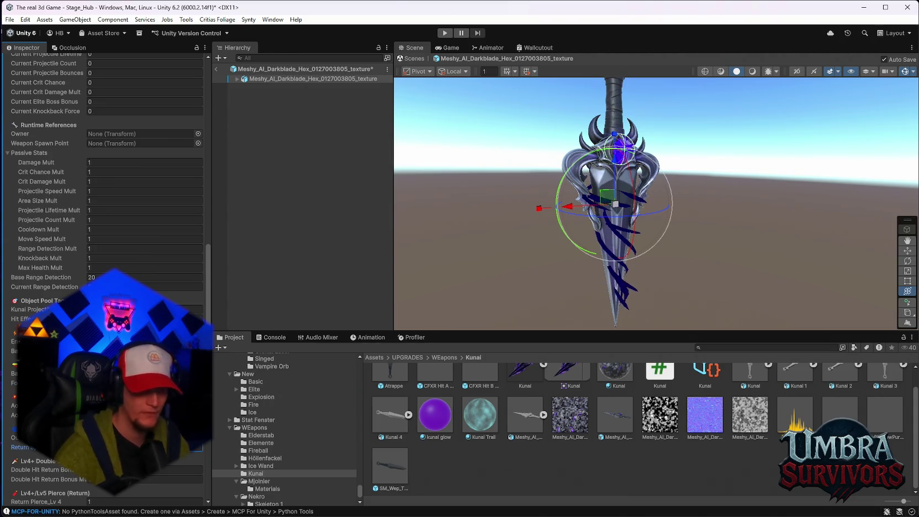
Review the darkblade prefab's Kunai Weapon fields, then leave Prefab Mode back to Stage_Hub.
{"action": "scroll", "coordinate": [105, 276], "scroll_direction": "down", "scroll_amount": 2}
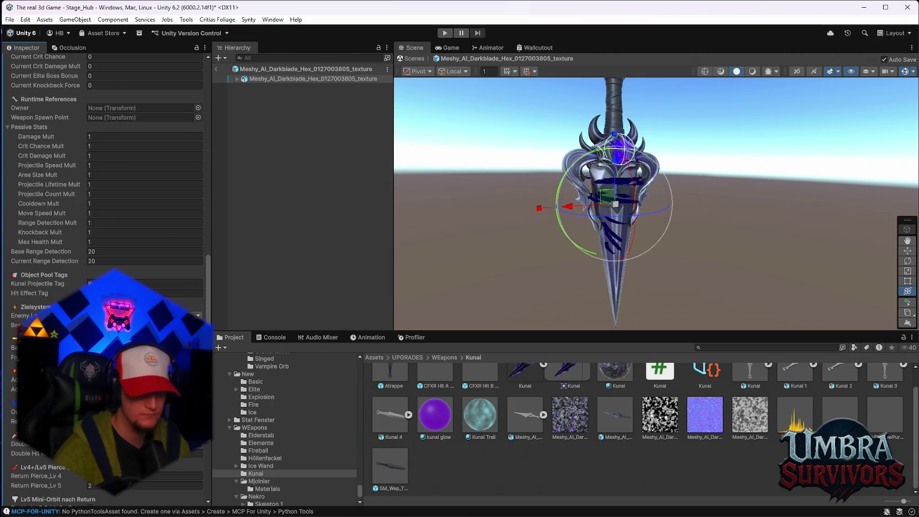
{"action": "scroll", "coordinate": [105, 276], "scroll_direction": "down", "scroll_amount": 2}
{"action": "scroll", "coordinate": [105, 276], "scroll_direction": "down", "scroll_amount": 6}
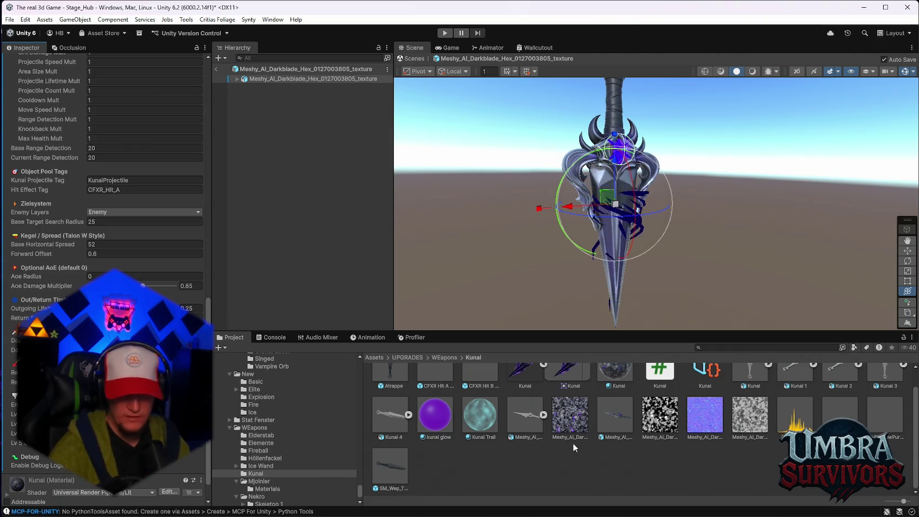
{"action": "scroll", "coordinate": [575, 444], "scroll_direction": "up", "scroll_amount": 2}
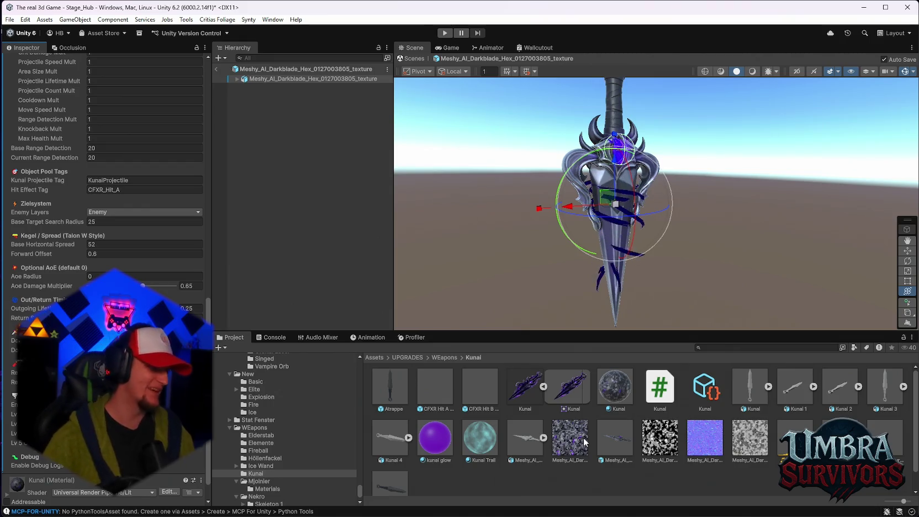
{"action": "scroll", "coordinate": [110, 266], "scroll_direction": "down", "scroll_amount": 2}
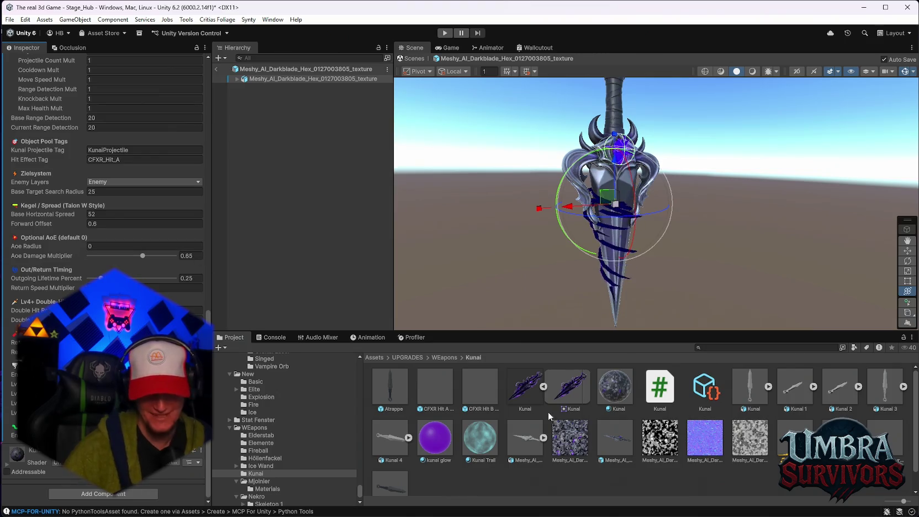
{"action": "left_click", "coordinate": [623, 454]}
{"action": "scroll", "coordinate": [105, 194], "scroll_direction": "down", "scroll_amount": 6}
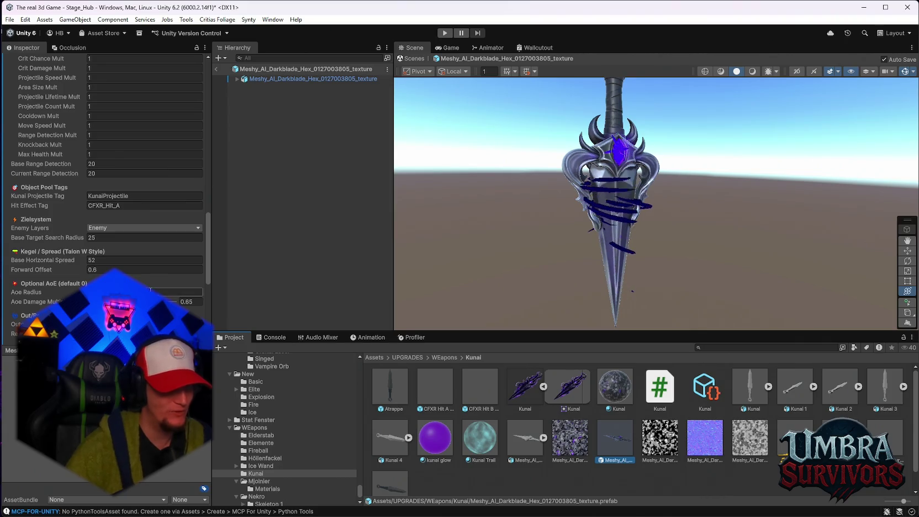
{"action": "scroll", "coordinate": [105, 166], "scroll_direction": "up", "scroll_amount": 3}
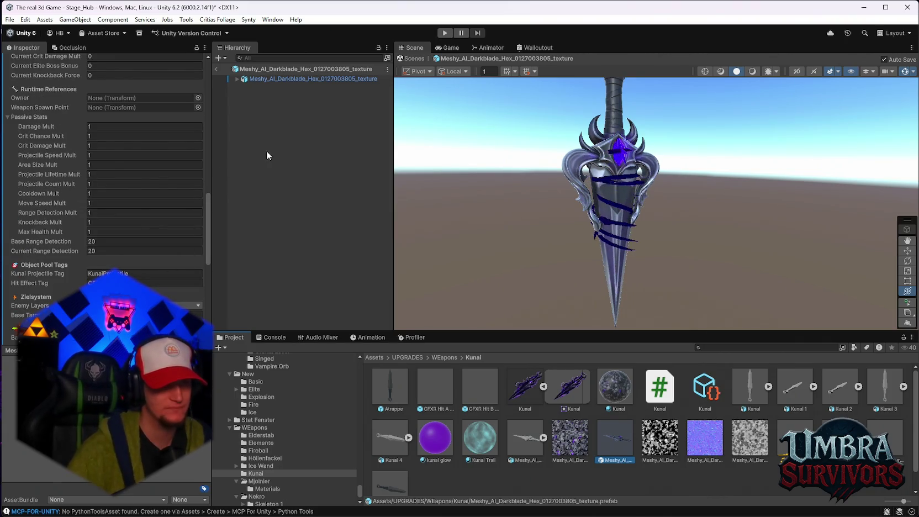
{"action": "scroll", "coordinate": [150, 208], "scroll_direction": "up", "scroll_amount": 10}
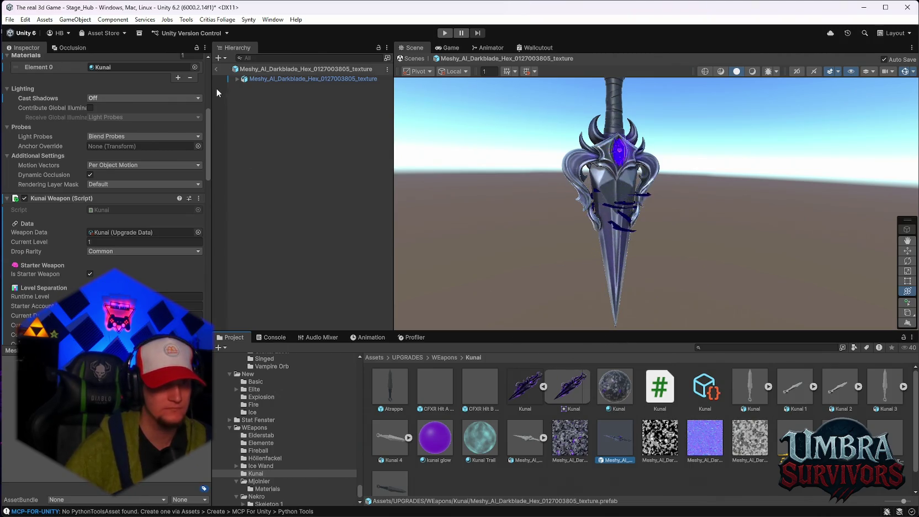
{"action": "left_click", "coordinate": [216, 69]}
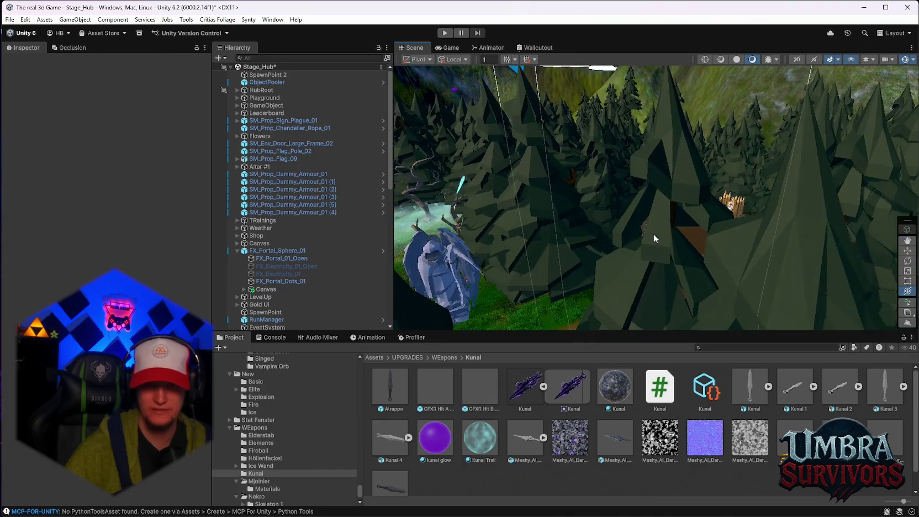
Compare the Meshy darkblade prefab with the old throwing knife prefab in the Inspector.
{"action": "mouse_move", "coordinate": [649, 260]}
{"action": "left_mouse_down"}
{"action": "mouse_move", "coordinate": [595, 234]}
{"action": "mouse_move", "coordinate": [723, 224]}
{"action": "left_mouse_up"}
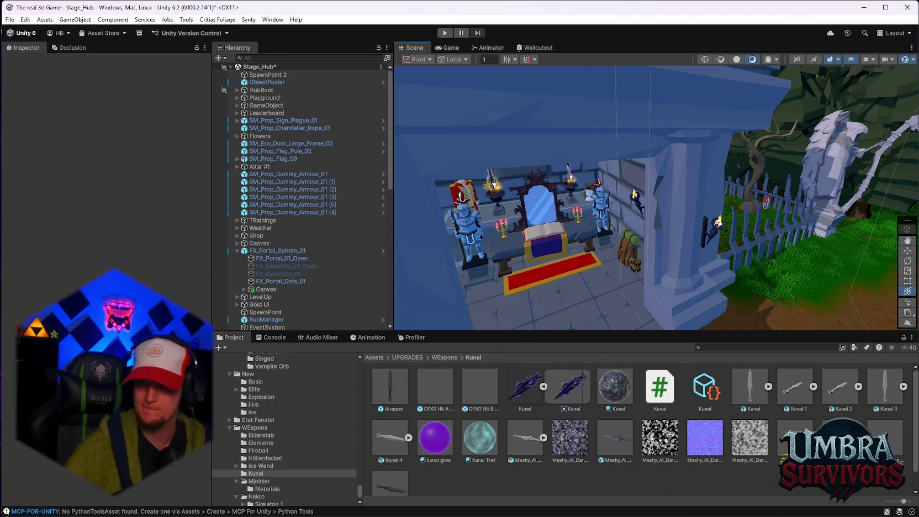
{"action": "left_click_drag", "start_coordinate": [746, 315], "coordinate": [640, 286]}
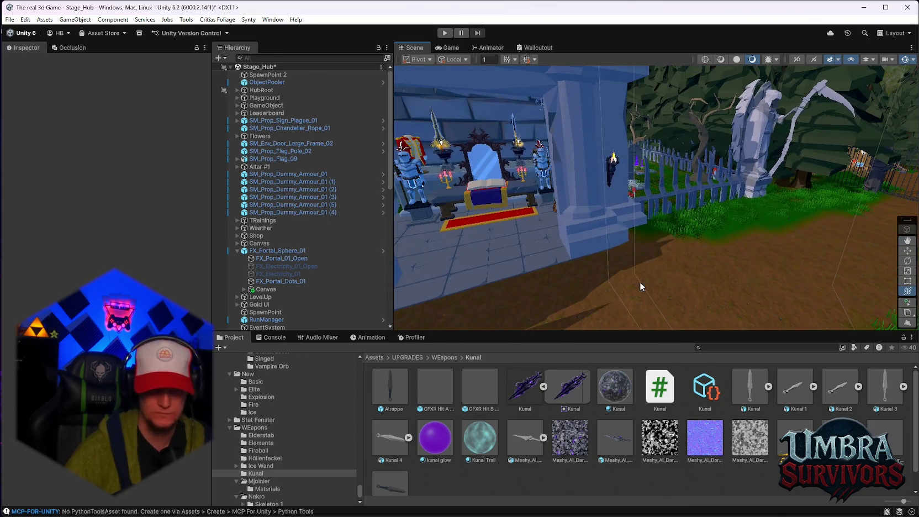
{"action": "left_click", "coordinate": [617, 452]}
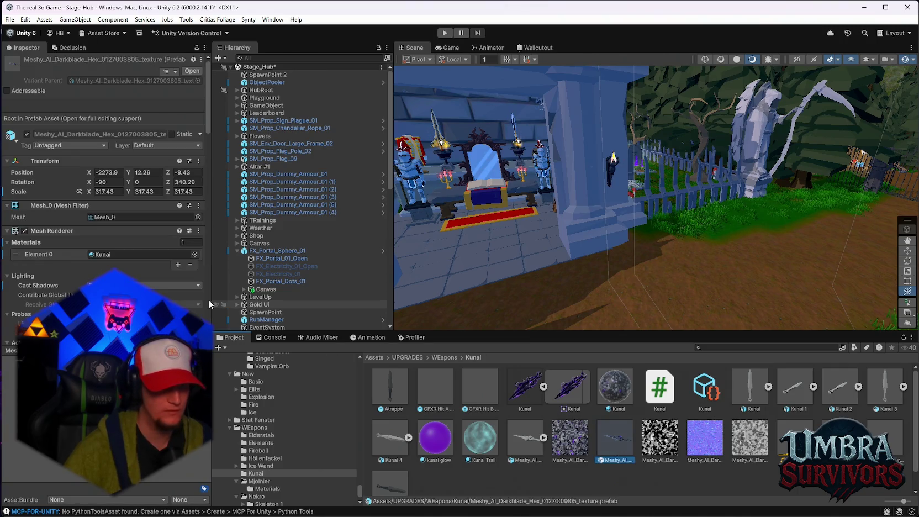
{"action": "left_click", "coordinate": [395, 470]}
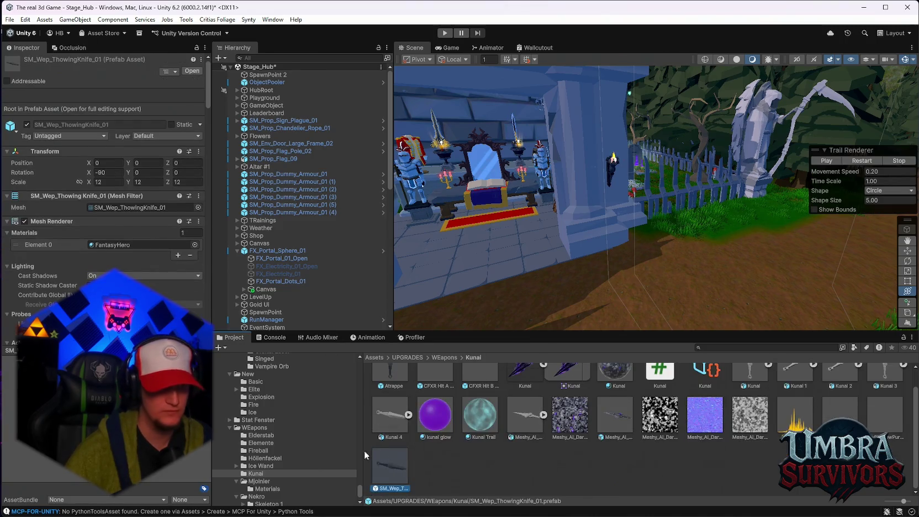
Copy the throwing knife prefab's Projectile Sound Pitcher component.
{"action": "scroll", "coordinate": [123, 272], "scroll_direction": "down", "scroll_amount": 10}
{"action": "scroll", "coordinate": [124, 272], "scroll_direction": "down", "scroll_amount": 15}
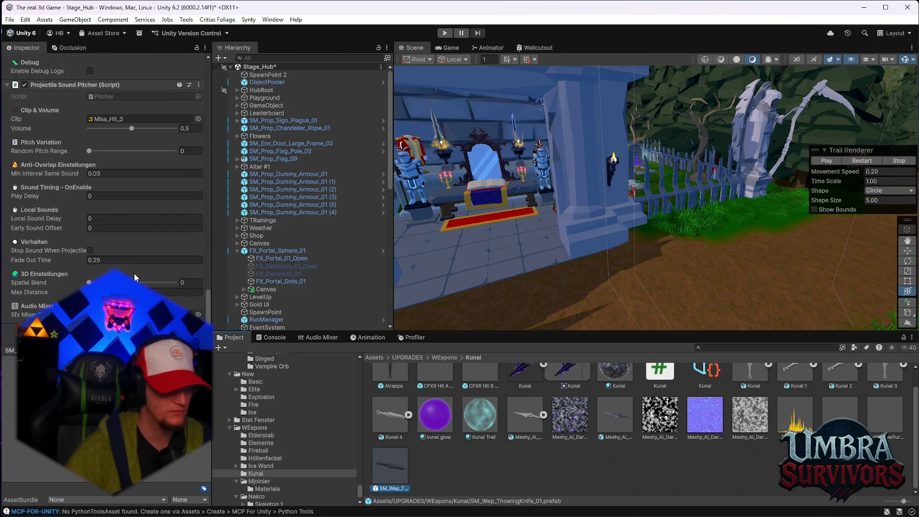
{"action": "scroll", "coordinate": [134, 273], "scroll_direction": "down", "scroll_amount": 2}
{"action": "right_click", "coordinate": [74, 141]}
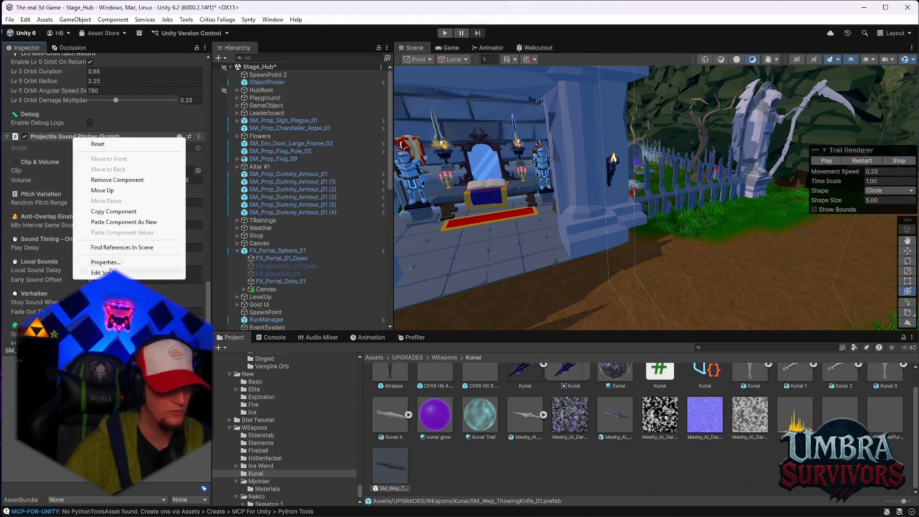
{"action": "left_click", "coordinate": [113, 211]}
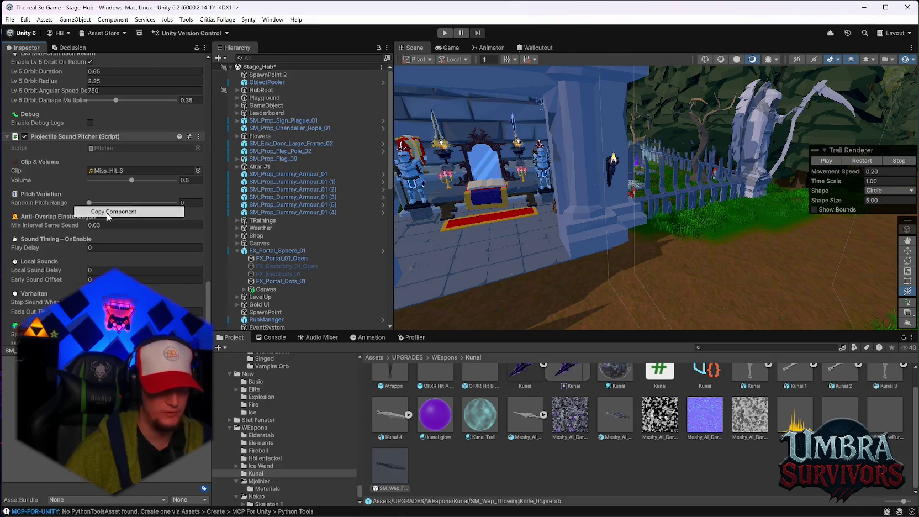
Check the Meshy darkblade kunai's Kunai Weapon component options without changing anything.
{"action": "scroll", "coordinate": [608, 453], "scroll_direction": "up", "scroll_amount": 1}
{"action": "left_click", "coordinate": [608, 453]}
{"action": "scroll", "coordinate": [108, 255], "scroll_direction": "up", "scroll_amount": 10}
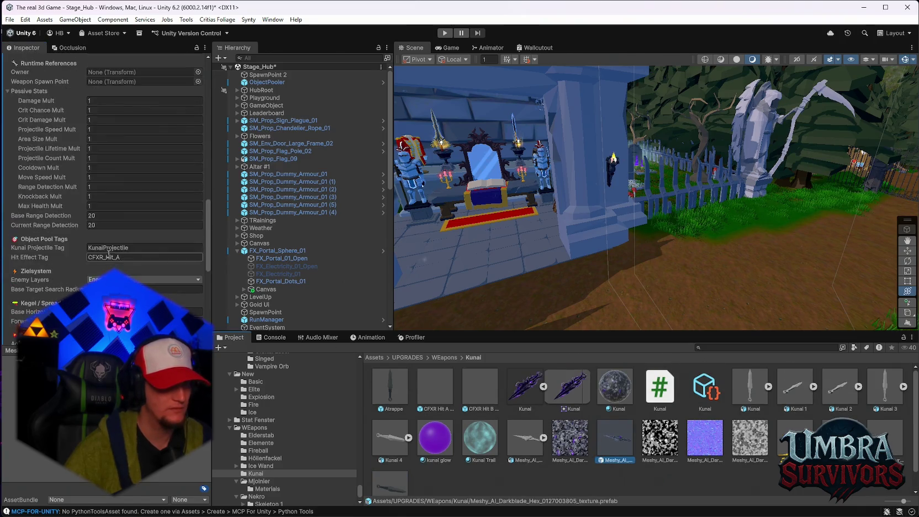
{"action": "scroll", "coordinate": [108, 254], "scroll_direction": "up", "scroll_amount": 10}
{"action": "right_click", "coordinate": [55, 198]}
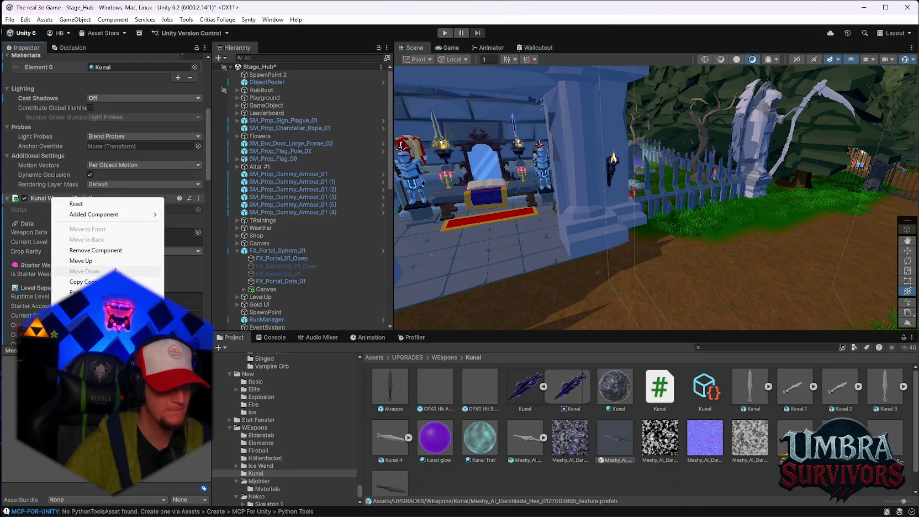
{"action": "key", "text": "Escape"}
Inspect the SM_Wep_ThowingKnife_01 prefab's components.
{"action": "scroll", "coordinate": [207, 189], "scroll_direction": "down", "scroll_amount": 10}
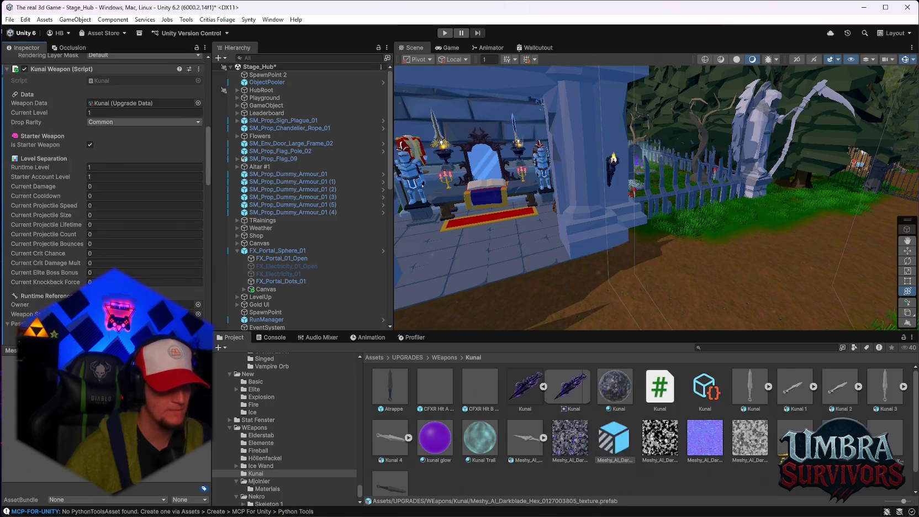
{"action": "left_click_drag", "start_coordinate": [209, 192], "coordinate": [215, 329]}
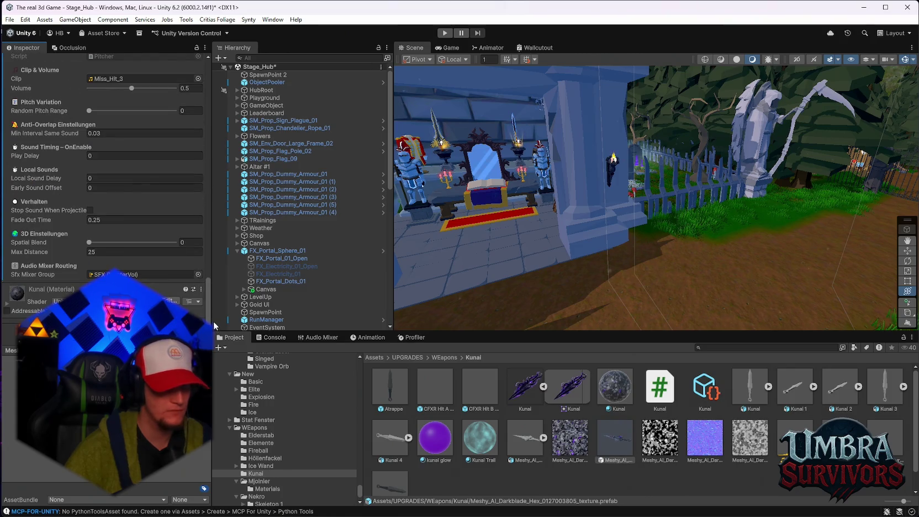
{"action": "left_click", "coordinate": [390, 485]}
{"action": "scroll", "coordinate": [183, 196], "scroll_direction": "up", "scroll_amount": 15}
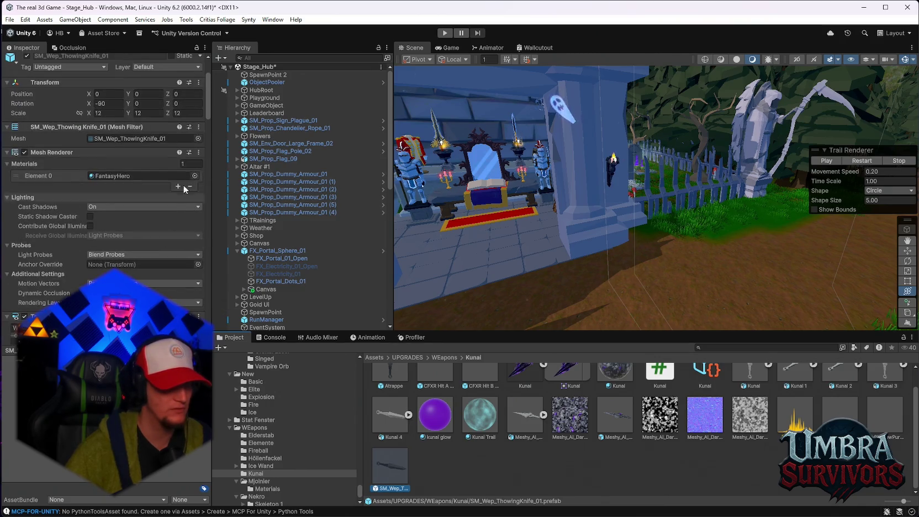
{"action": "mouse_move", "coordinate": [208, 102]}
{"action": "left_mouse_down"}
{"action": "mouse_move", "coordinate": [191, 255]}
{"action": "mouse_move", "coordinate": [197, 310]}
{"action": "left_mouse_up"}
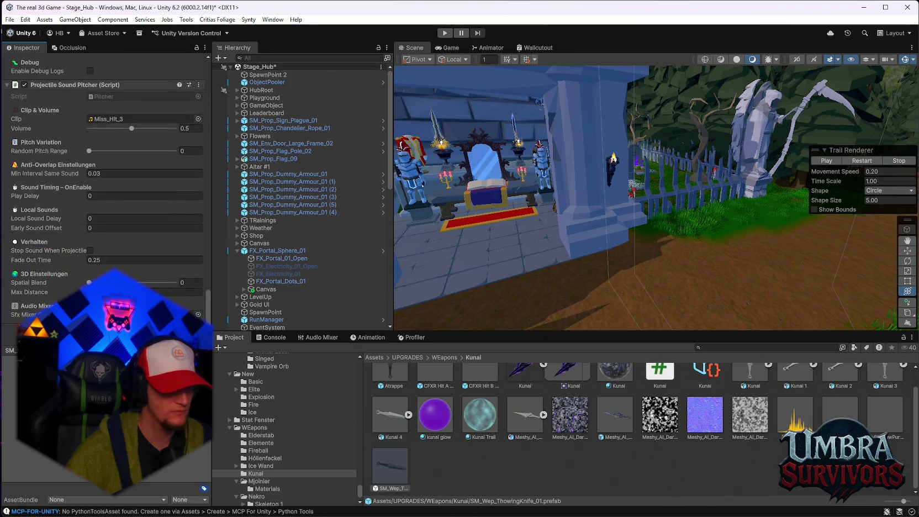
Open the throwing knife and Atrappe prefabs, return to Stage_Hub, and start Play mode.
{"action": "double_click", "coordinate": [391, 470]}
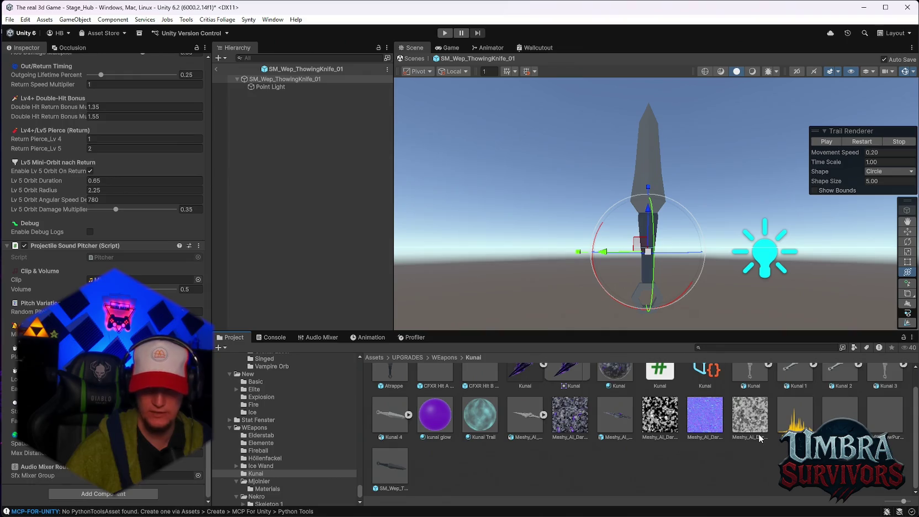
{"action": "scroll", "coordinate": [761, 439], "scroll_direction": "up", "scroll_amount": 1}
{"action": "double_click", "coordinate": [400, 392]}
{"action": "scroll", "coordinate": [105, 166], "scroll_direction": "down", "scroll_amount": 15}
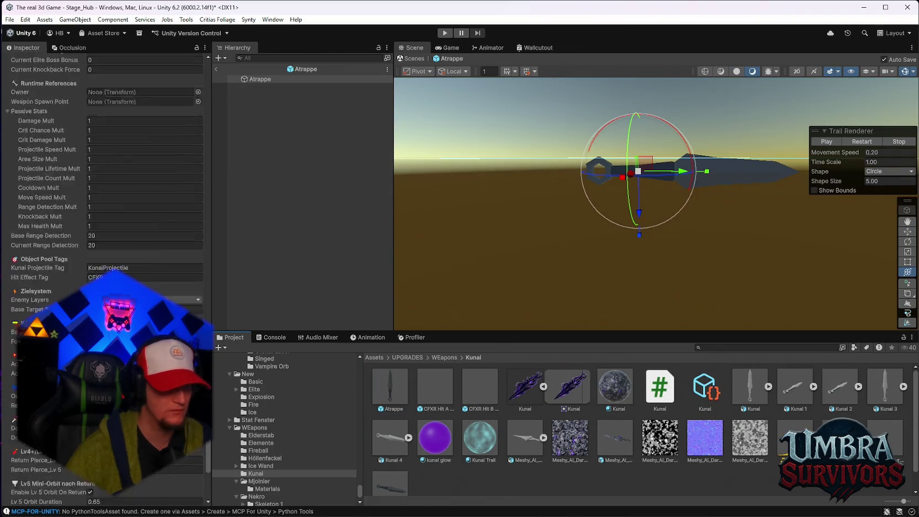
{"action": "scroll", "coordinate": [105, 166], "scroll_direction": "up", "scroll_amount": 5}
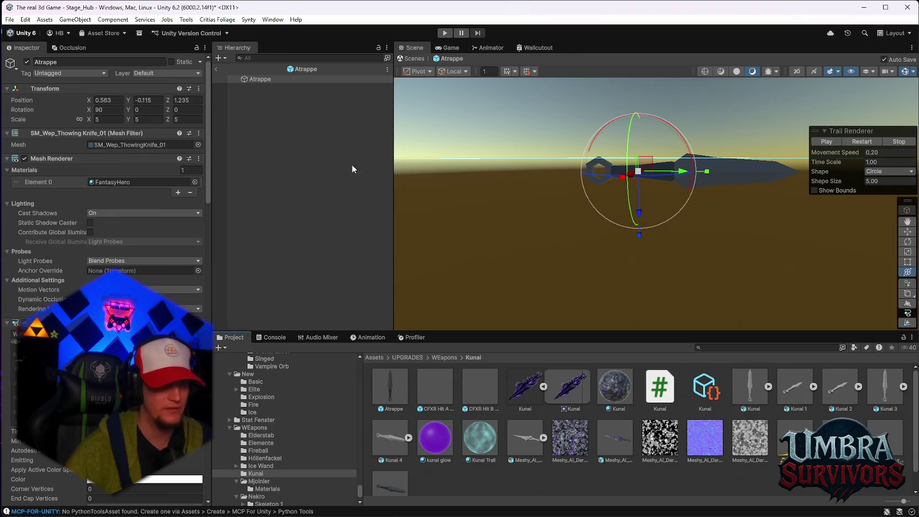
{"action": "left_click", "coordinate": [217, 69]}
{"action": "left_click", "coordinate": [445, 33]}
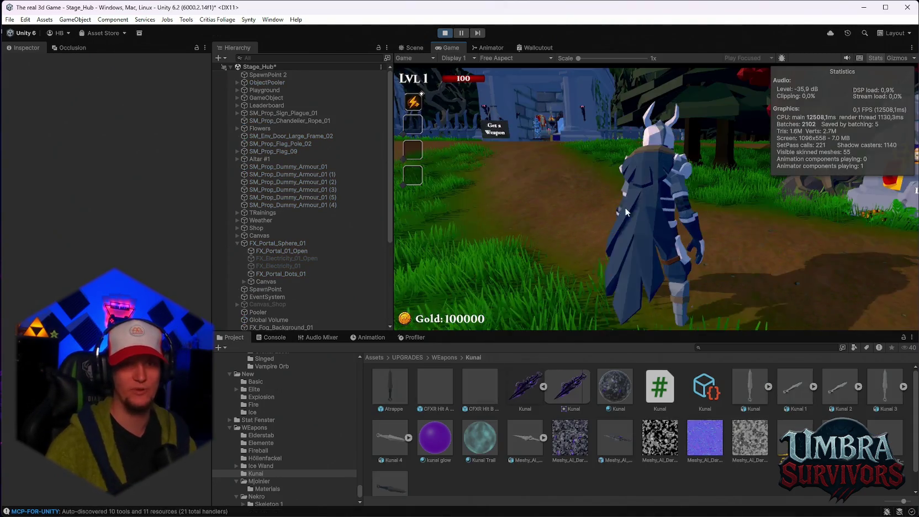
Run the hero across the hub grass and around the leaderboard statue.
{"action": "key", "text": "w"}
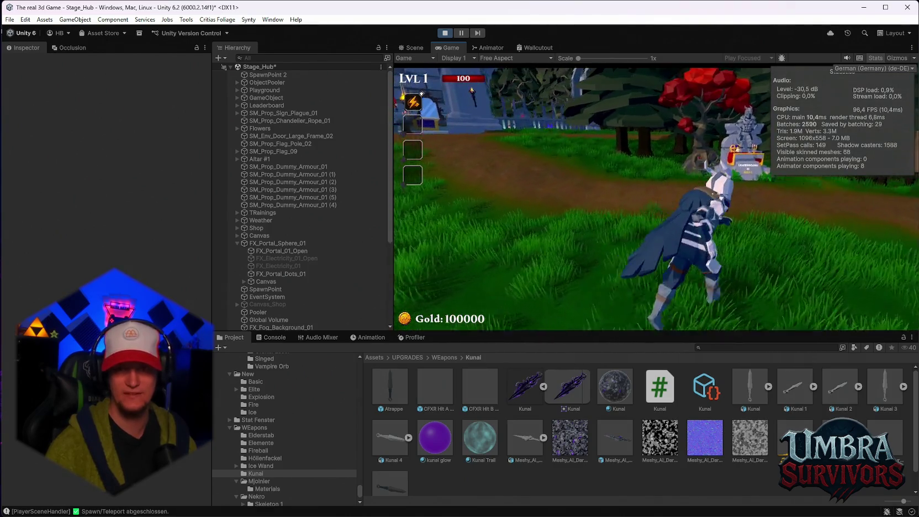
{"action": "key", "text": "w"}
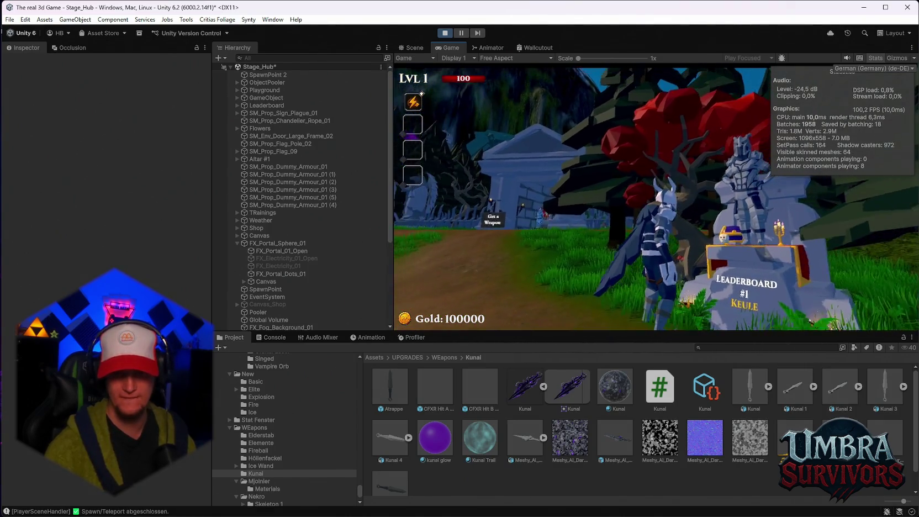
{"action": "key", "text": "w"}
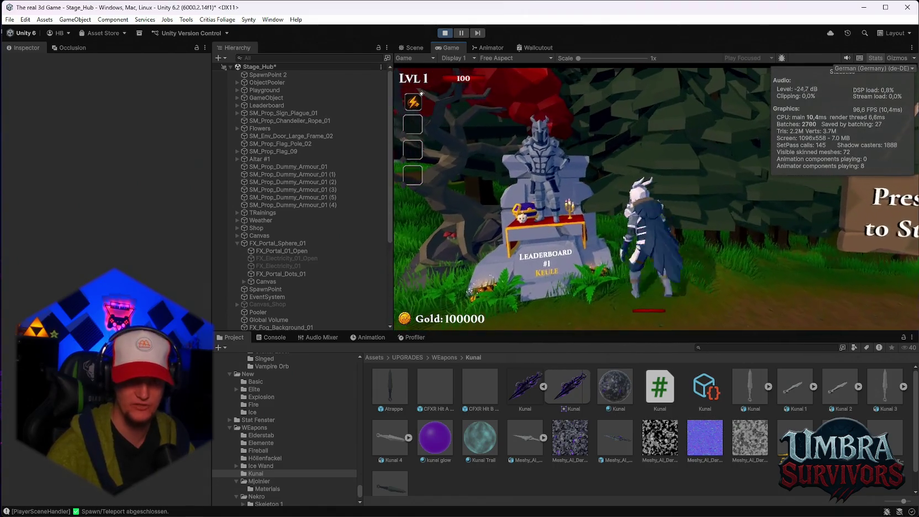
{"action": "key", "text": "a"}
{"action": "key", "text": "a"}
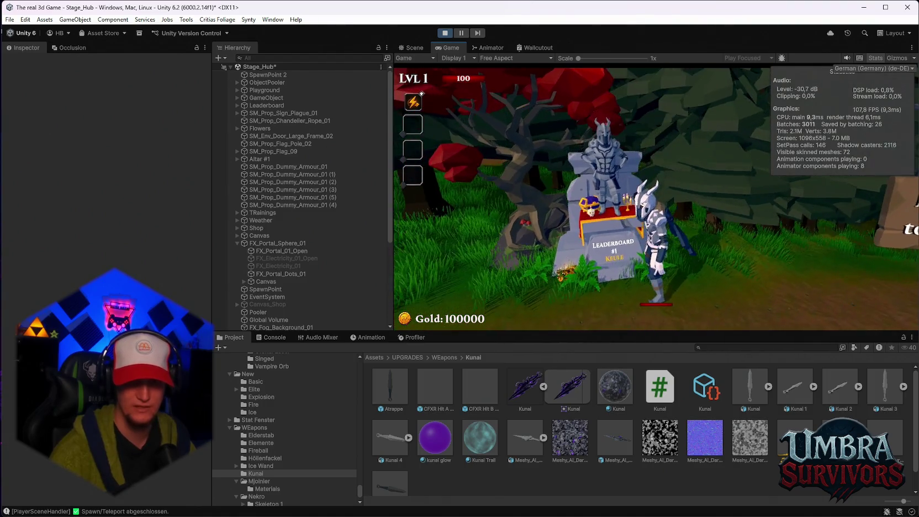
Run into the Get a Weapon shrine and choose the Kunai in the weapon book.
{"action": "key", "text": "d"}
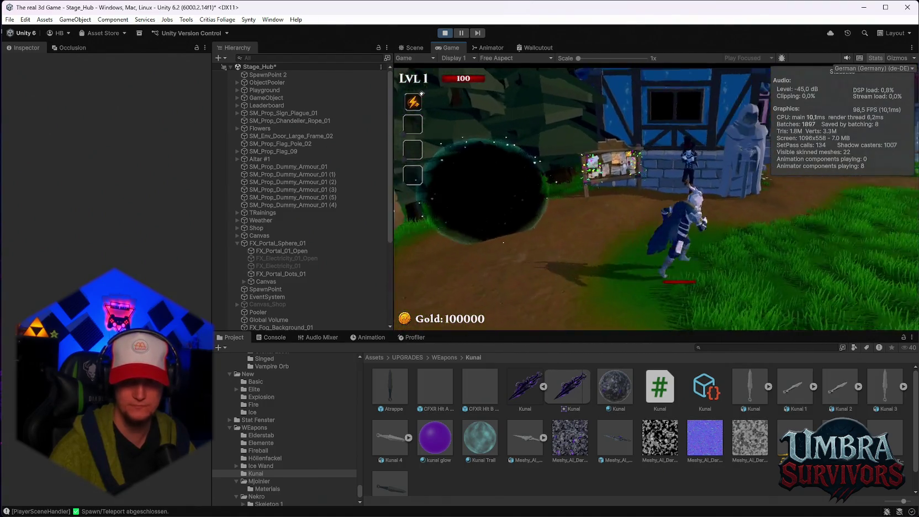
{"action": "key", "text": "w"}
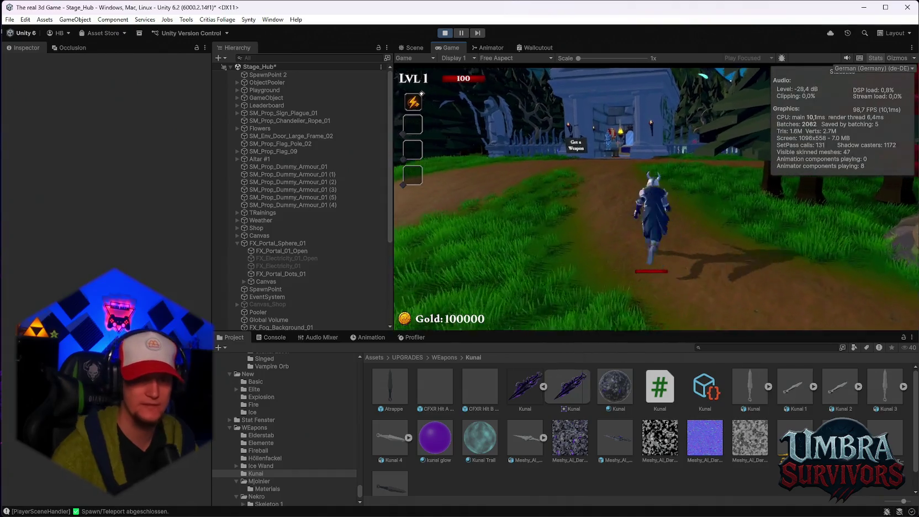
{"action": "key", "text": "w"}
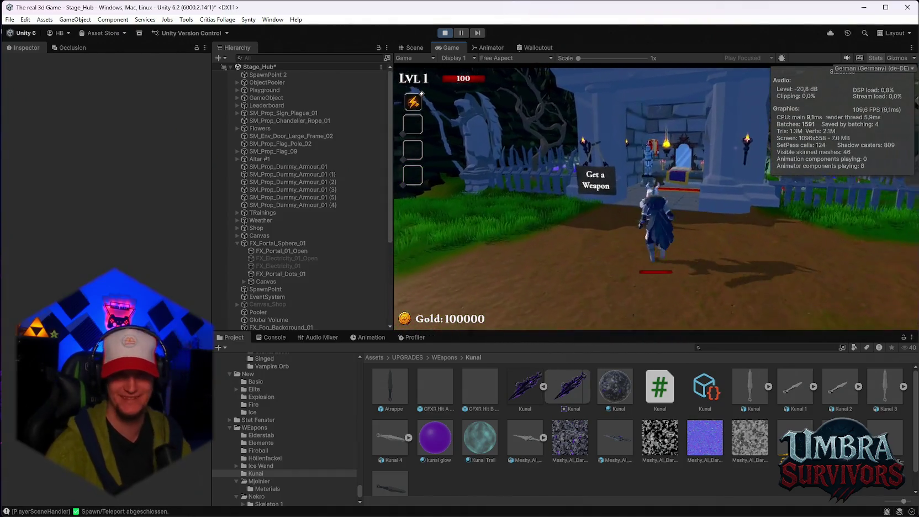
{"action": "key", "text": "w"}
{"action": "left_click", "coordinate": [597, 185]}
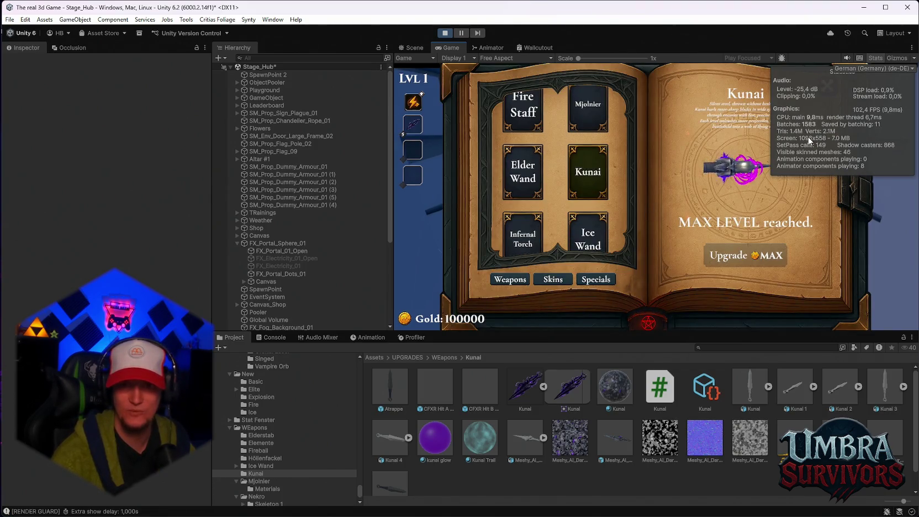
Close the weapon book, step out, pause the game and hide the Stats overlay.
{"action": "key", "text": "Escape"}
{"action": "key", "text": "s"}
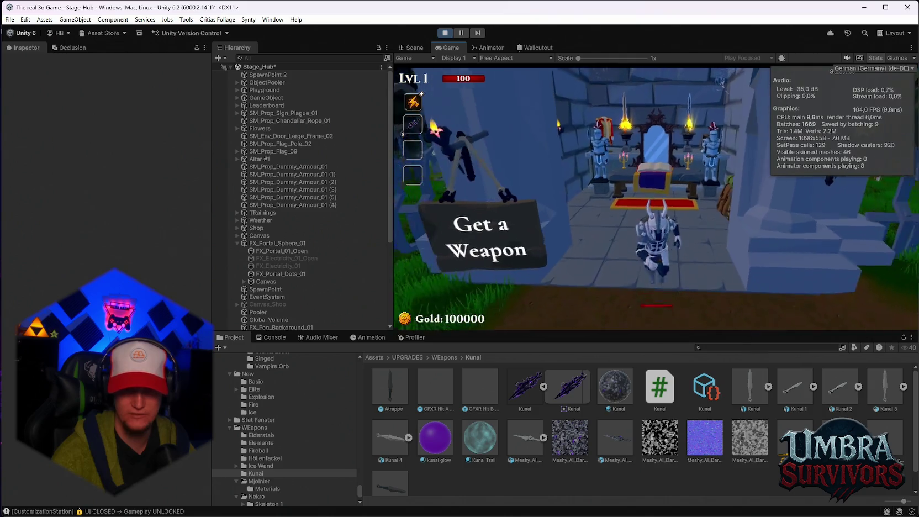
{"action": "key", "text": "Escape"}
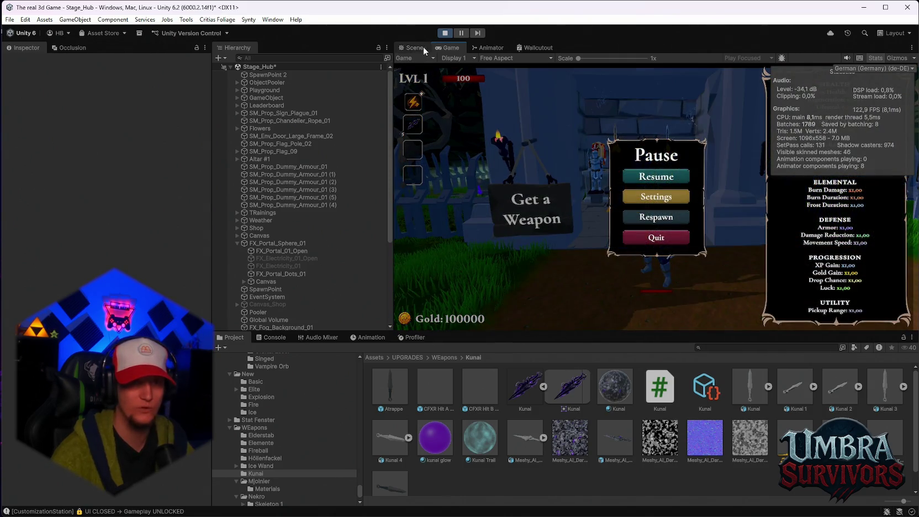
{"action": "left_click", "coordinate": [880, 57]}
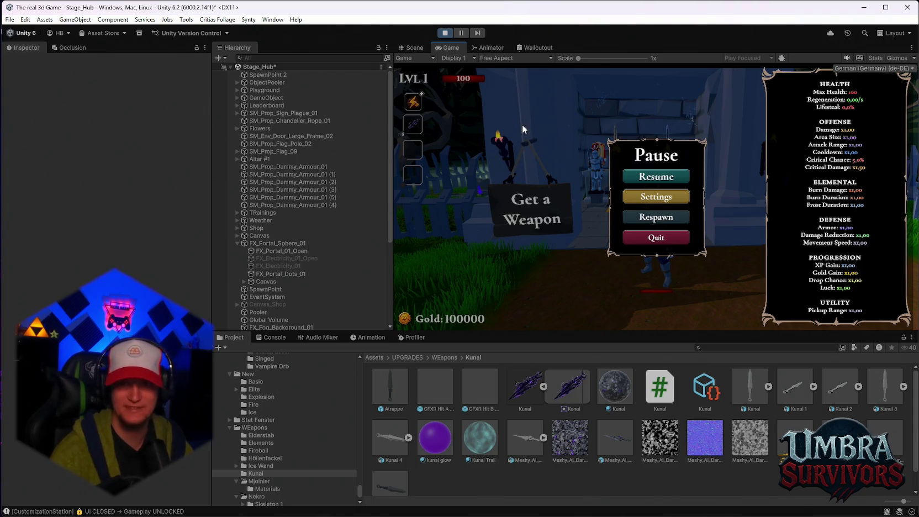
{"action": "scroll", "coordinate": [318, 207], "scroll_direction": "down", "scroll_amount": 5}
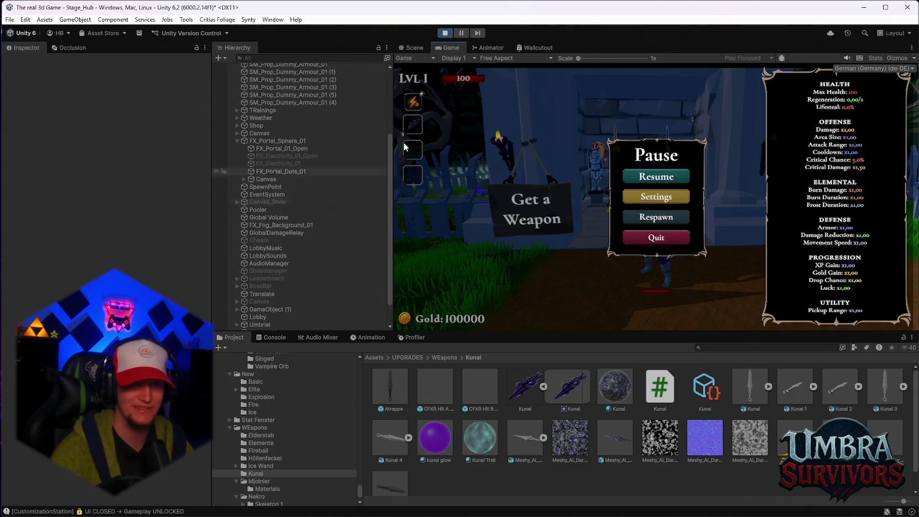
{"action": "left_click", "coordinate": [414, 48]}
Filter the Hierarchy by 'meshy' while the game runs.
{"action": "left_click", "coordinate": [450, 48]}
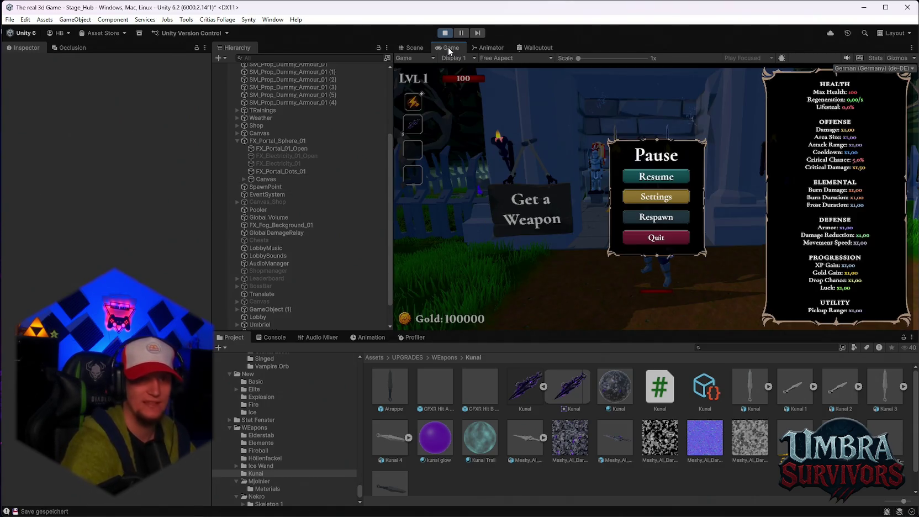
{"action": "scroll", "coordinate": [321, 249], "scroll_direction": "down", "scroll_amount": 1}
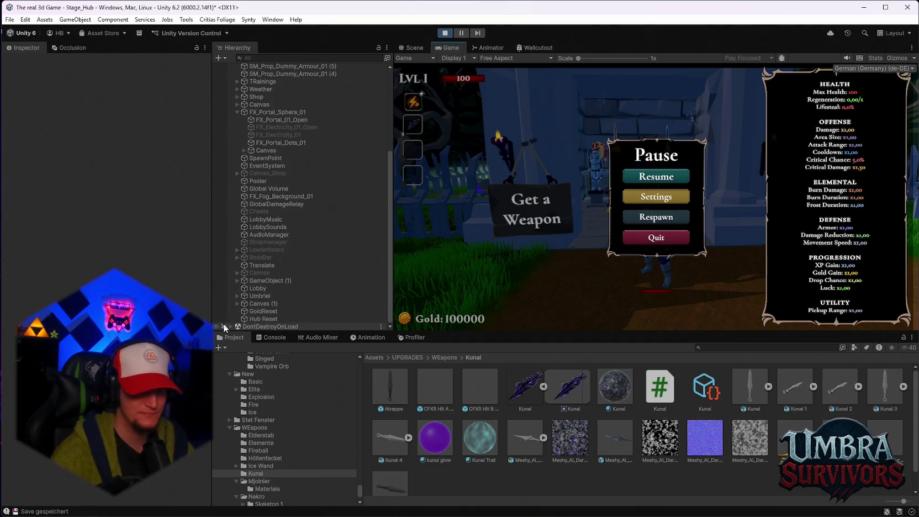
{"action": "scroll", "coordinate": [311, 285], "scroll_direction": "down", "scroll_amount": 5}
{"action": "scroll", "coordinate": [311, 282], "scroll_direction": "down", "scroll_amount": 3}
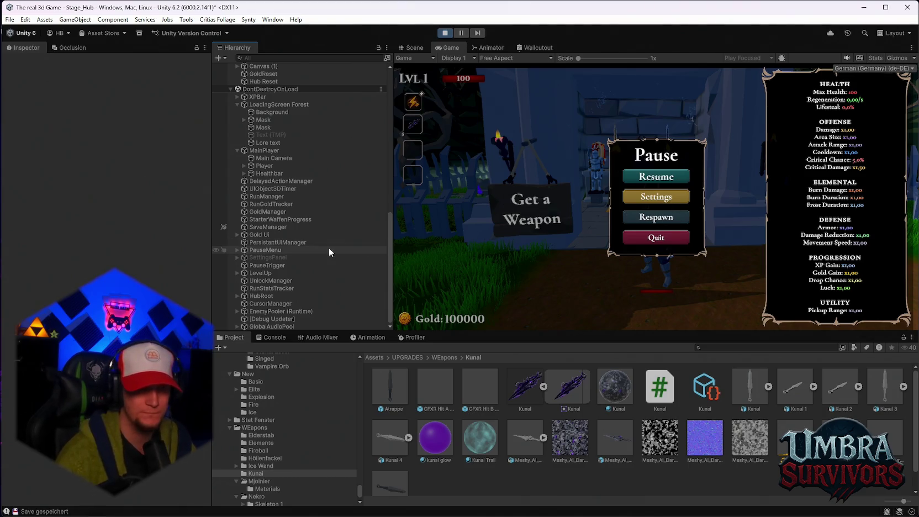
{"action": "scroll", "coordinate": [313, 215], "scroll_direction": "up", "scroll_amount": 9}
{"action": "type", "text": "ku"}
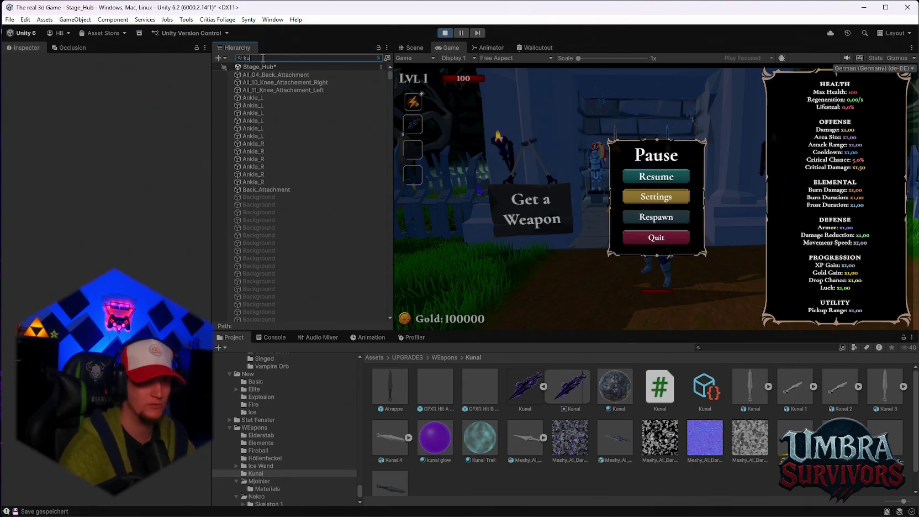
{"action": "type", "text": "na"}
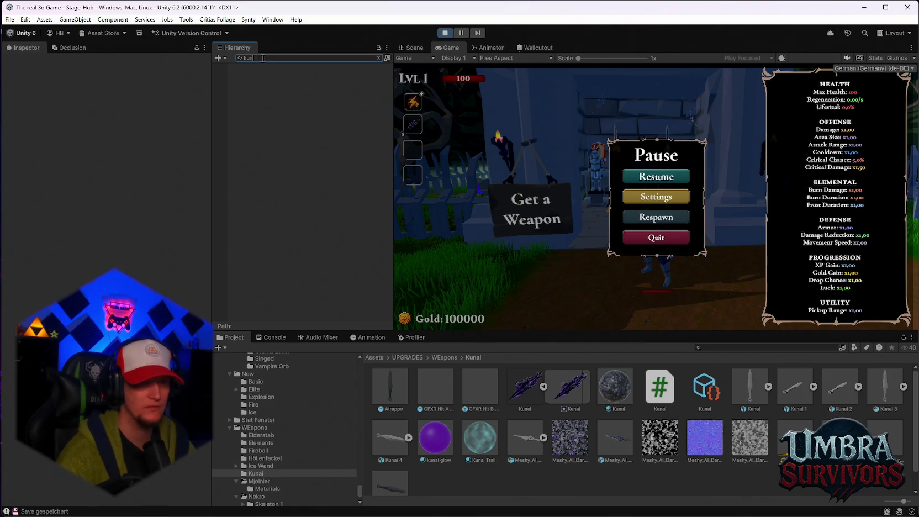
{"action": "key", "text": "BackSpace"}
{"action": "key", "text": "BackSpace"}
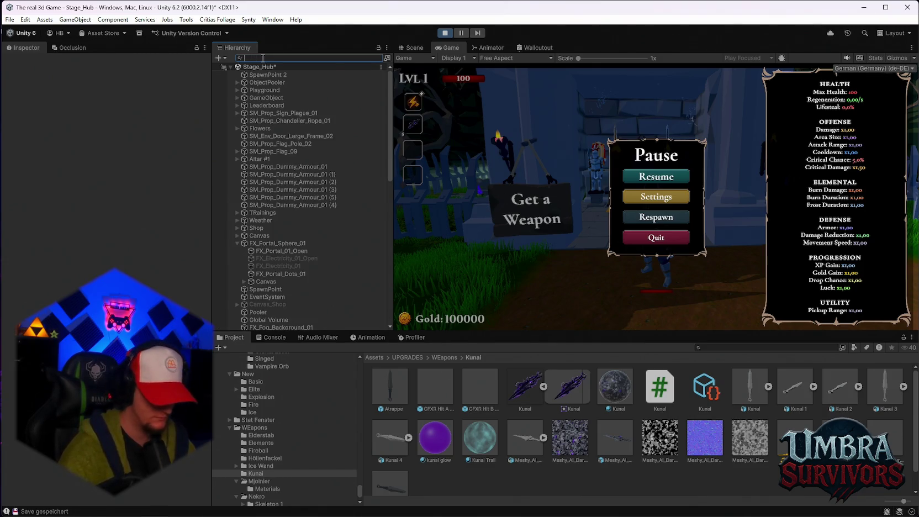
{"action": "type", "text": "meshy"}
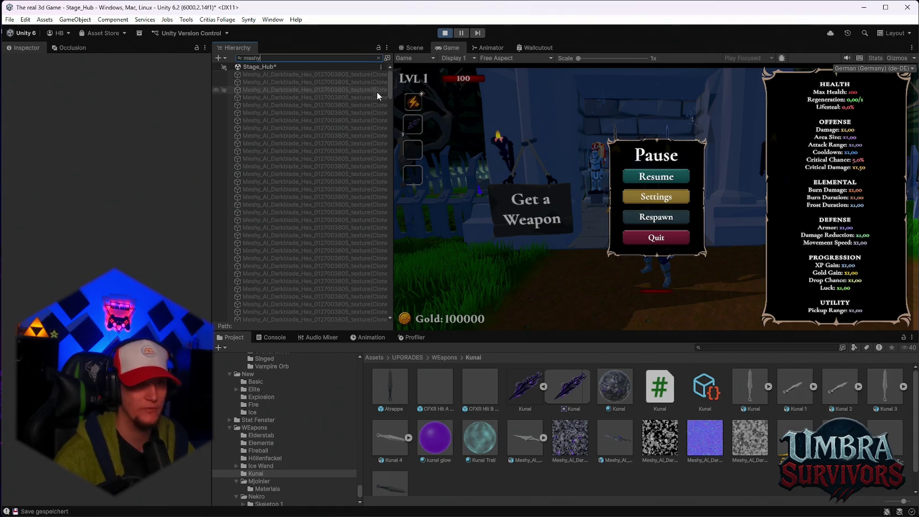
Select the last Meshy_AI_Darkblade_Hex clone and clear the search to reveal it under Hand_R.
{"action": "left_click_drag", "start_coordinate": [389, 86], "coordinate": [379, 305]}
{"action": "left_click", "coordinate": [313, 317]}
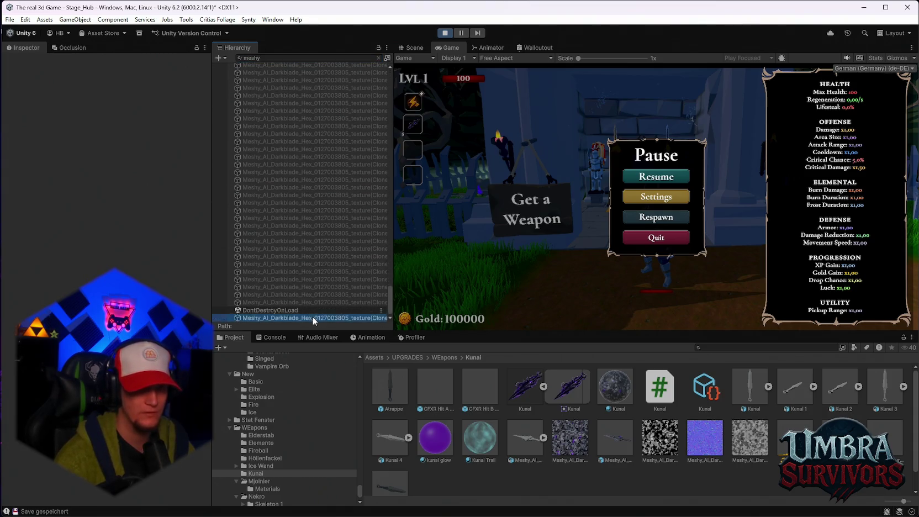
{"action": "key", "text": "Escape"}
{"action": "scroll", "coordinate": [348, 218], "scroll_direction": "up", "scroll_amount": 5}
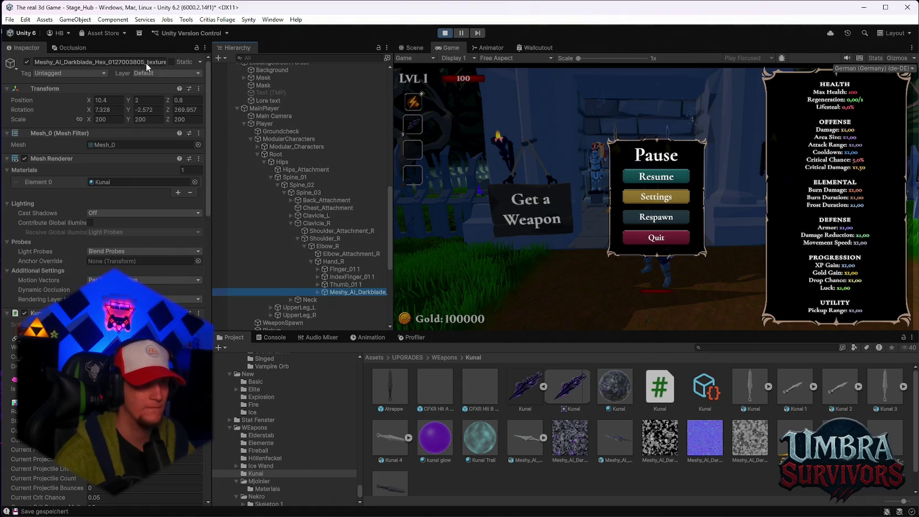
{"action": "left_click", "coordinate": [419, 50]}
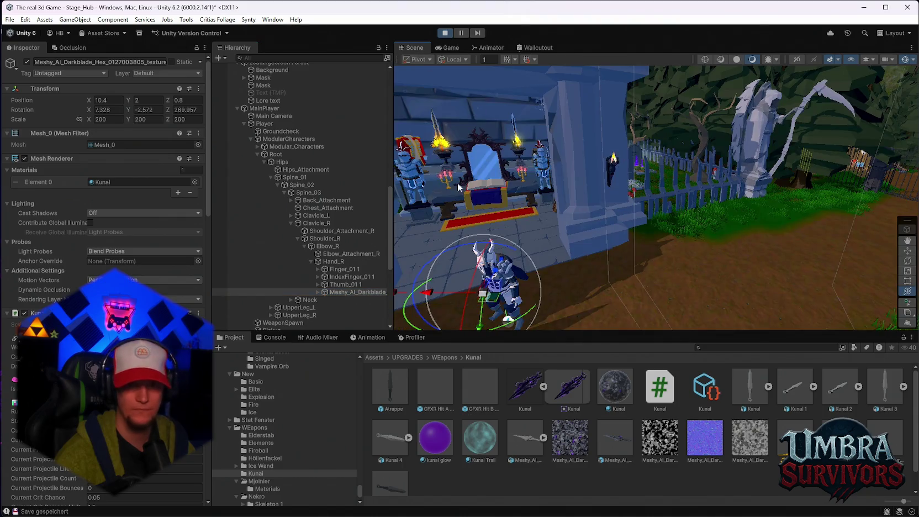
Frame the darkblade clone and rotate and move it into the grip, ending at position 10.7, 4.4, 28.6.
{"action": "double_click", "coordinate": [380, 290]}
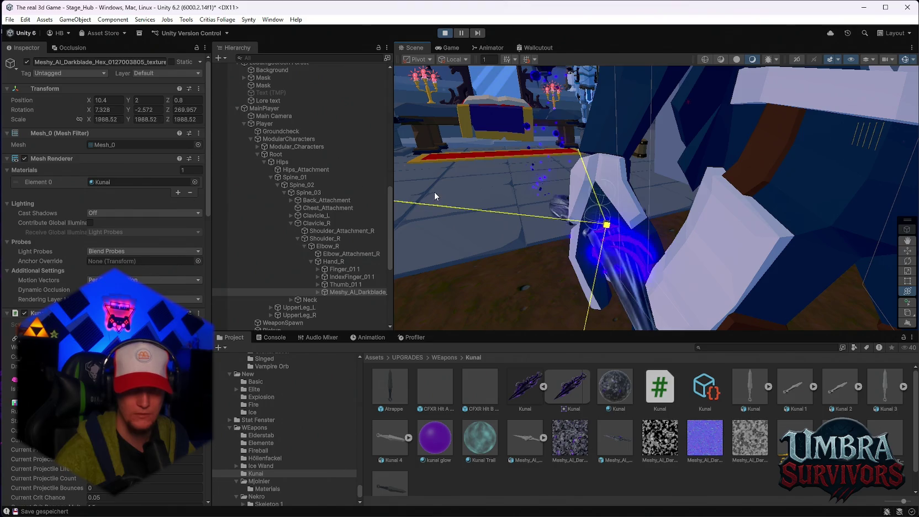
{"action": "key", "text": "f"}
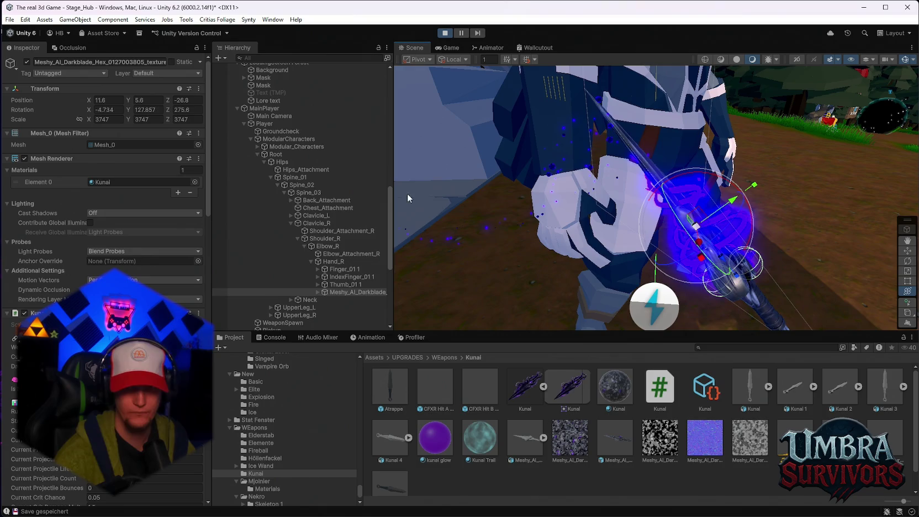
{"action": "mouse_move", "coordinate": [719, 201]}
{"action": "left_mouse_down"}
{"action": "mouse_move", "coordinate": [749, 253]}
{"action": "mouse_move", "coordinate": [658, 273]}
{"action": "mouse_move", "coordinate": [589, 267]}
{"action": "left_mouse_up"}
{"action": "left_click_drag", "start_coordinate": [484, 273], "coordinate": [504, 107]}
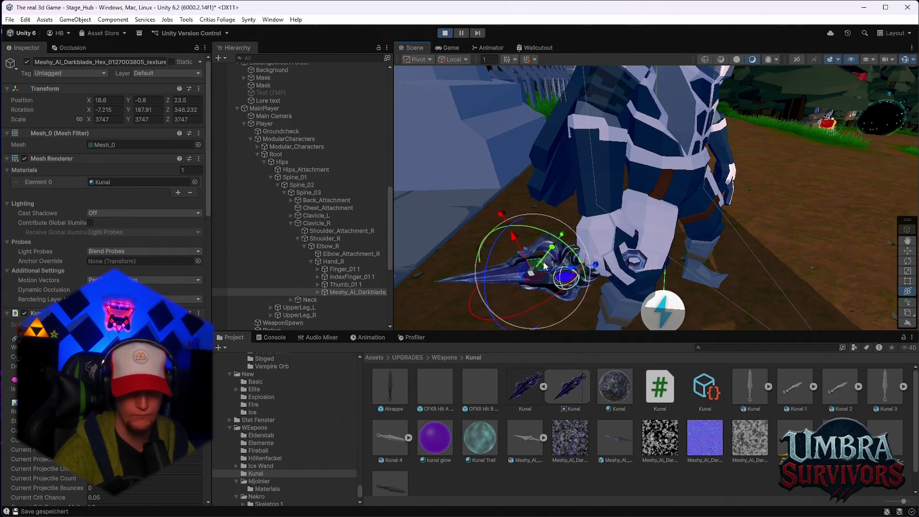
{"action": "mouse_move", "coordinate": [531, 227]}
{"action": "left_mouse_down"}
{"action": "mouse_move", "coordinate": [542, 228]}
{"action": "mouse_move", "coordinate": [521, 227]}
{"action": "left_mouse_up"}
{"action": "mouse_move", "coordinate": [571, 253]}
{"action": "left_mouse_down"}
{"action": "mouse_move", "coordinate": [586, 255]}
{"action": "mouse_move", "coordinate": [552, 210]}
{"action": "mouse_move", "coordinate": [529, 194]}
{"action": "mouse_move", "coordinate": [504, 195]}
{"action": "mouse_move", "coordinate": [654, 194]}
{"action": "mouse_move", "coordinate": [540, 227]}
{"action": "mouse_move", "coordinate": [650, 211]}
{"action": "mouse_move", "coordinate": [614, 182]}
{"action": "mouse_move", "coordinate": [582, 167]}
{"action": "mouse_move", "coordinate": [582, 175]}
{"action": "mouse_move", "coordinate": [568, 141]}
{"action": "left_mouse_up"}
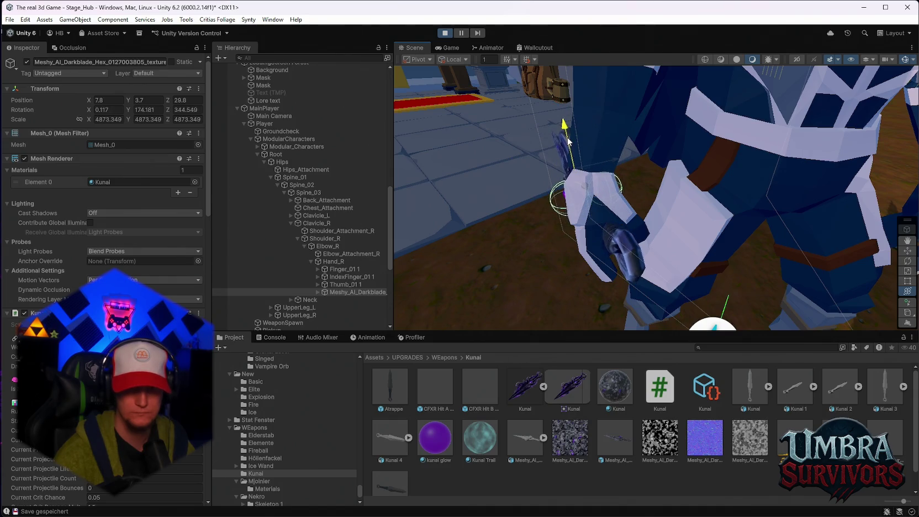
{"action": "key", "text": "f"}
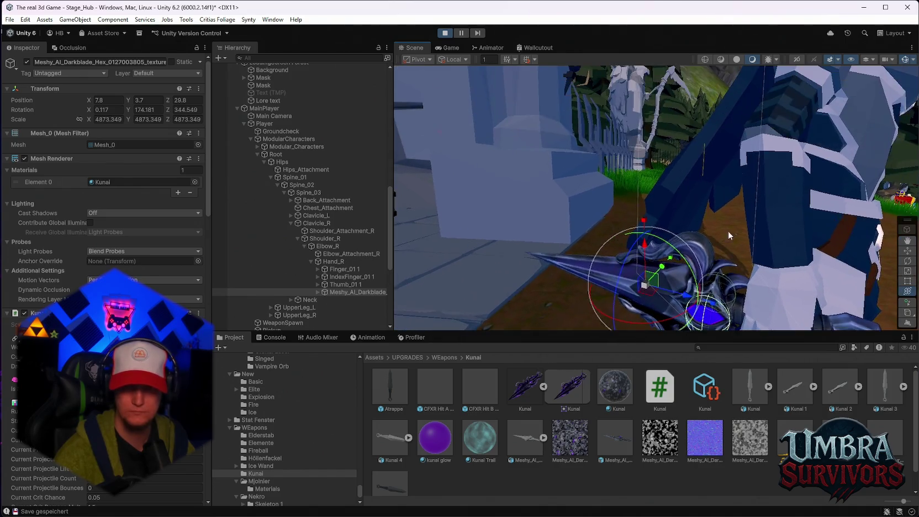
{"action": "mouse_move", "coordinate": [637, 141]}
{"action": "left_mouse_down"}
{"action": "mouse_move", "coordinate": [636, 193]}
{"action": "mouse_move", "coordinate": [690, 218]}
{"action": "mouse_move", "coordinate": [601, 195]}
{"action": "left_mouse_up"}
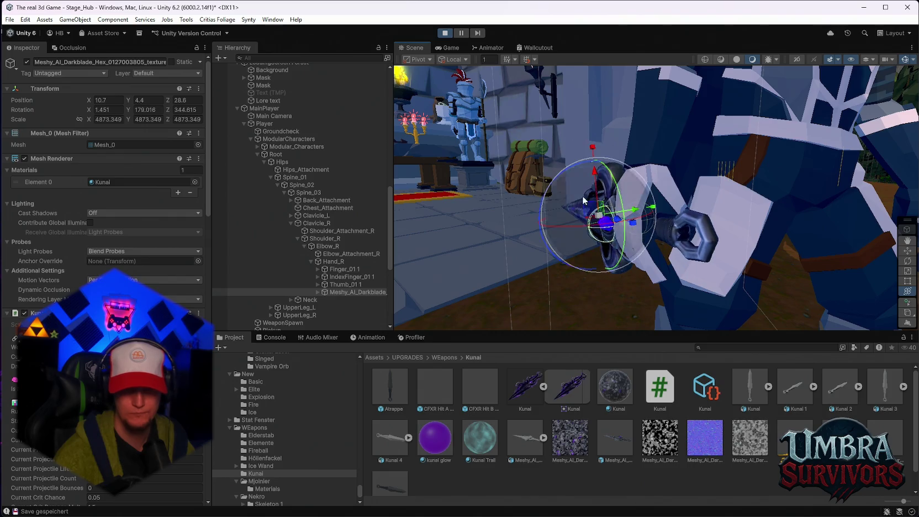
{"action": "left_click", "coordinate": [443, 49]}
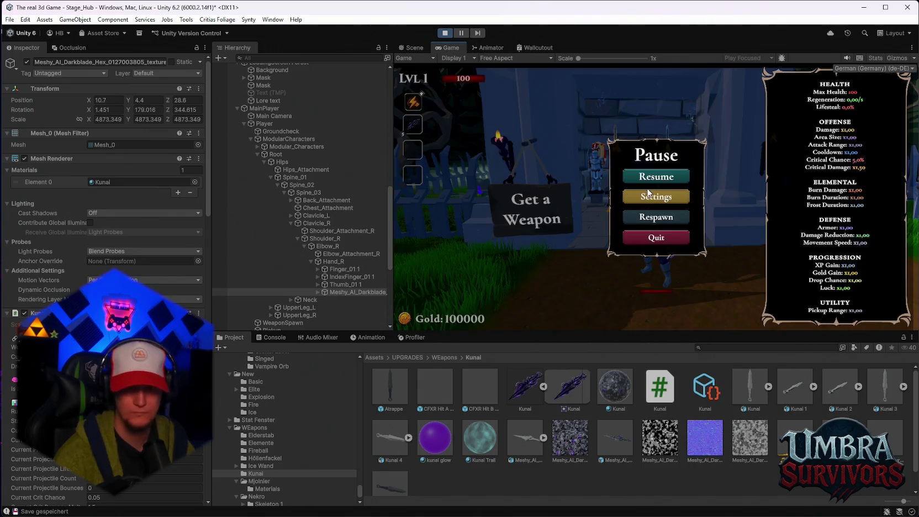
Resume the game, run the hero around the shrine to check the held kunai, then pause.
{"action": "left_click", "coordinate": [653, 176]}
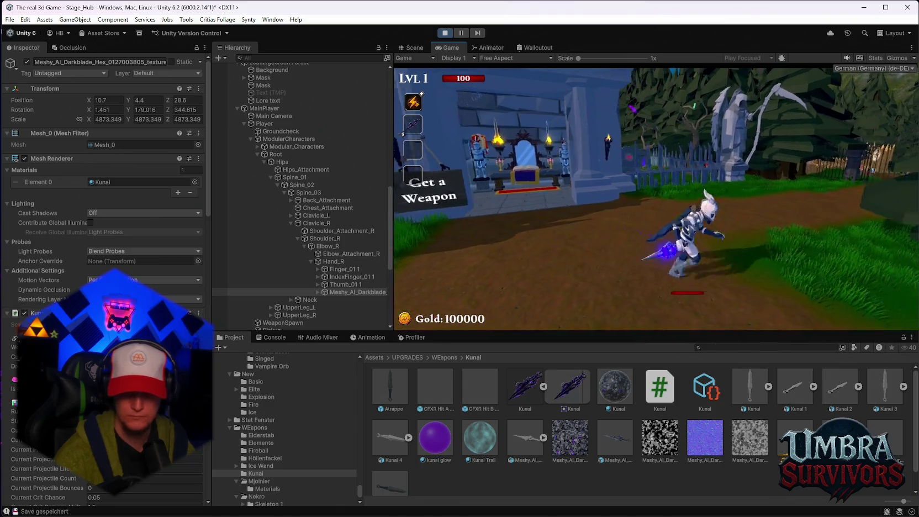
{"action": "key", "text": "space"}
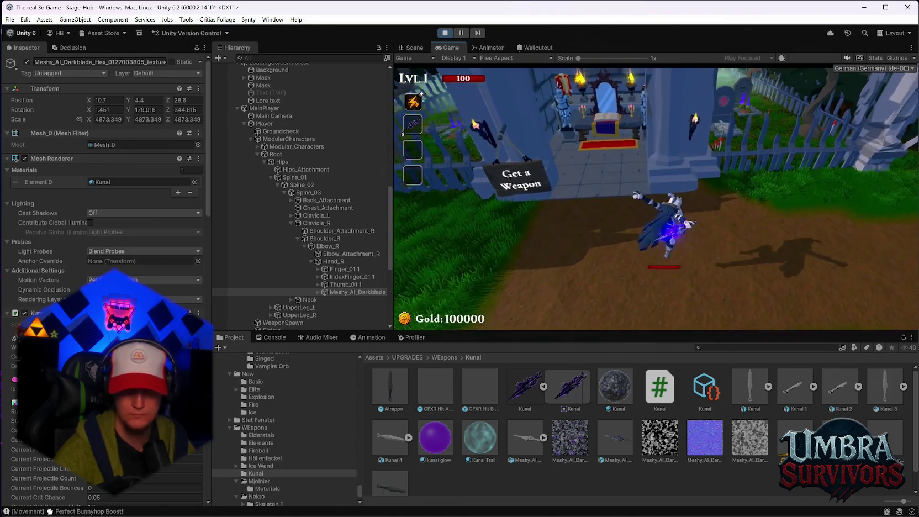
{"action": "key", "text": "w"}
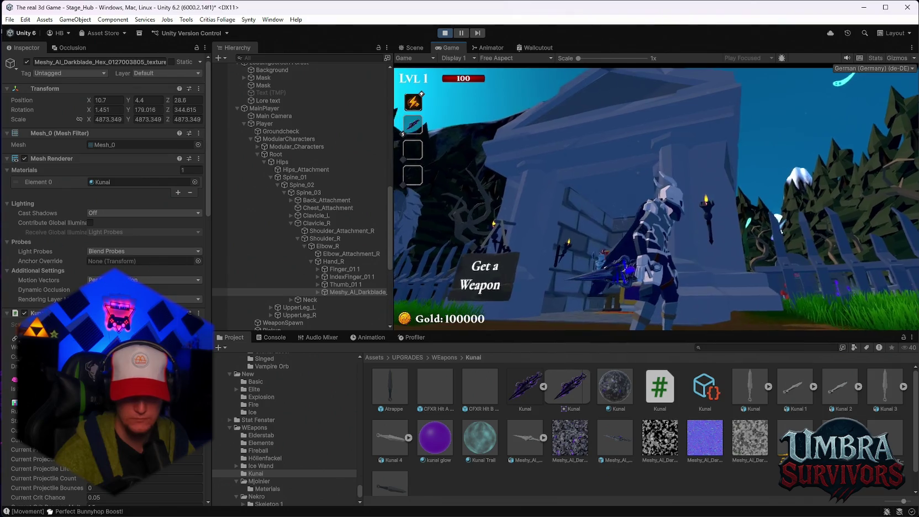
{"action": "key", "text": "w"}
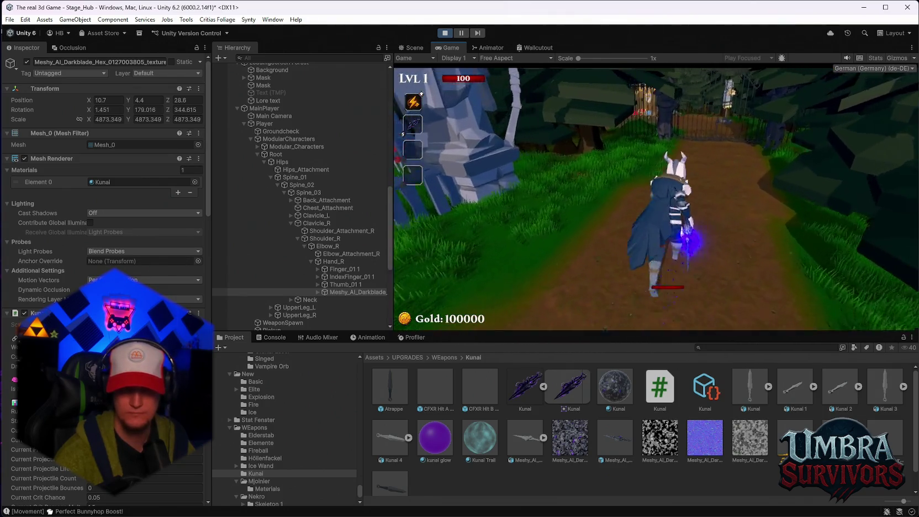
{"action": "key", "text": "w"}
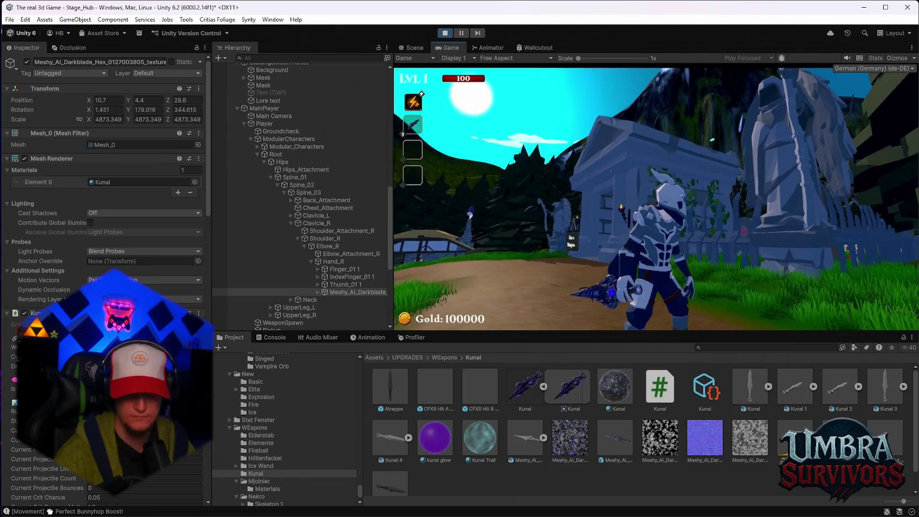
{"action": "key", "text": "Escape"}
{"action": "left_click", "coordinate": [413, 47]}
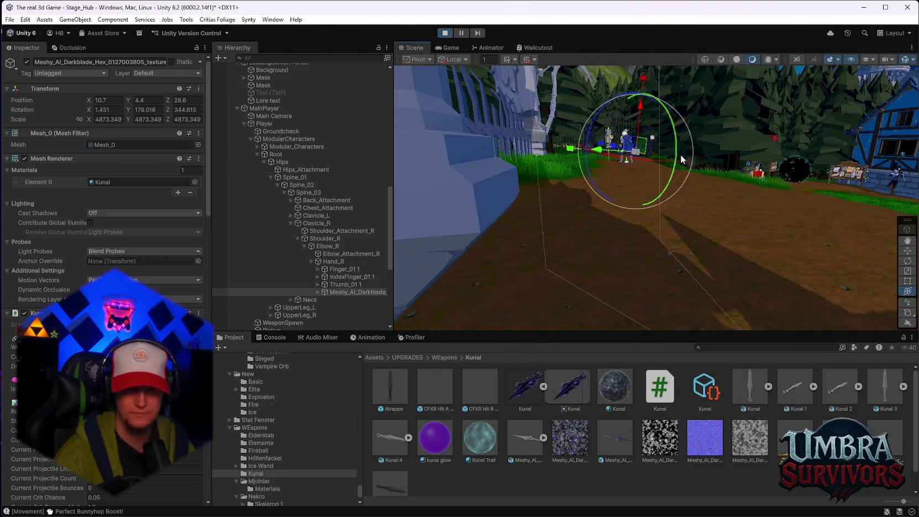
Nudge the kunai to position 1.8, 1.9, 26 and rotation -2.587, 164.35, 344.762.
{"action": "key", "text": "f"}
{"action": "left_click_drag", "start_coordinate": [697, 176], "coordinate": [690, 142]}
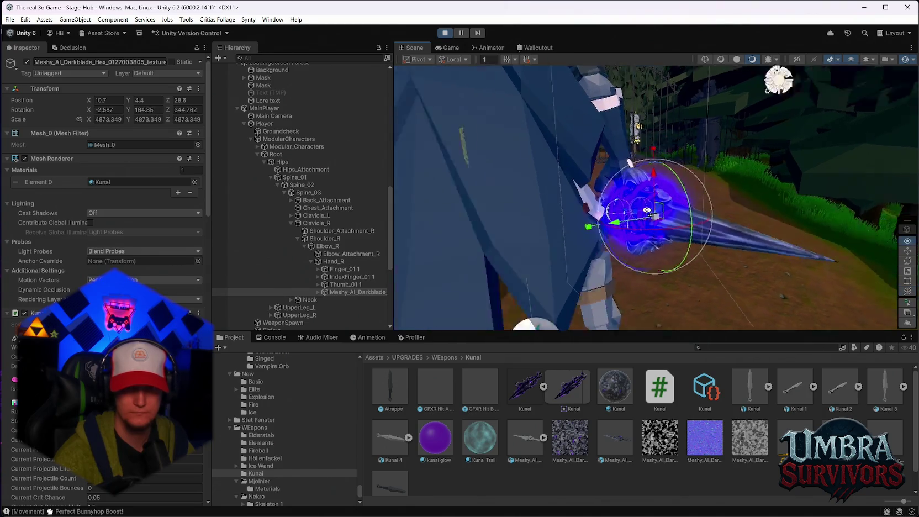
{"action": "mouse_move", "coordinate": [544, 209]}
{"action": "left_mouse_down"}
{"action": "mouse_move", "coordinate": [687, 223]}
{"action": "mouse_move", "coordinate": [552, 187]}
{"action": "mouse_move", "coordinate": [542, 156]}
{"action": "mouse_move", "coordinate": [498, 183]}
{"action": "mouse_move", "coordinate": [571, 181]}
{"action": "left_mouse_up"}
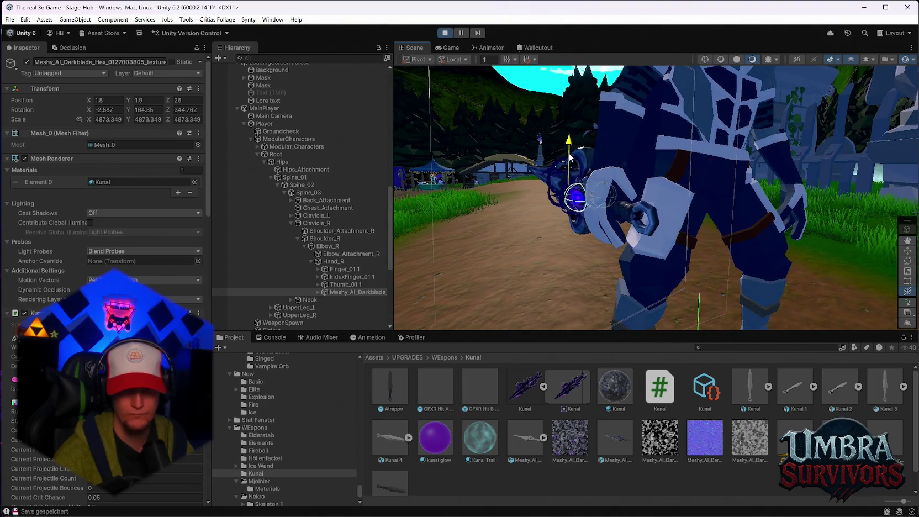
Resume the paused game and run the hero onto the grass.
{"action": "left_click", "coordinate": [449, 48]}
{"action": "left_click", "coordinate": [658, 176]}
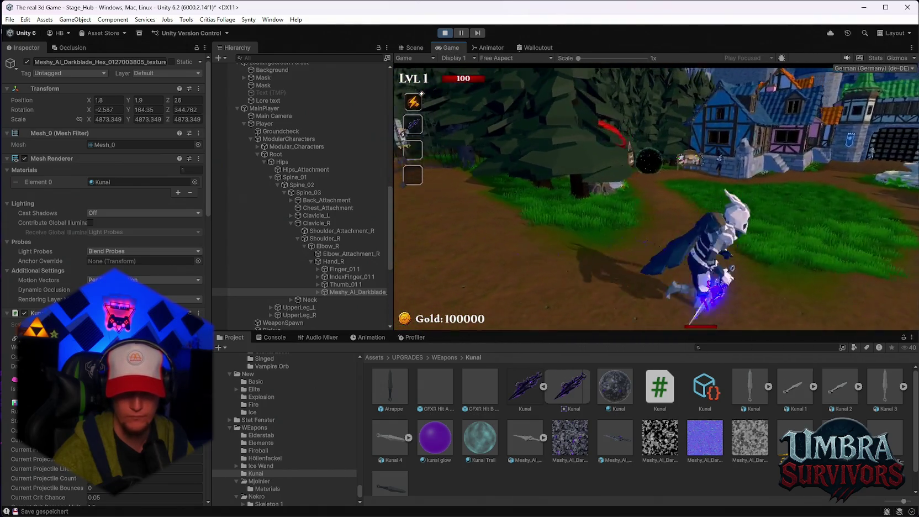
{"action": "key", "text": "space"}
Run through the gate into the village yard and throw kunai at the training dummies.
{"action": "key", "text": "w"}
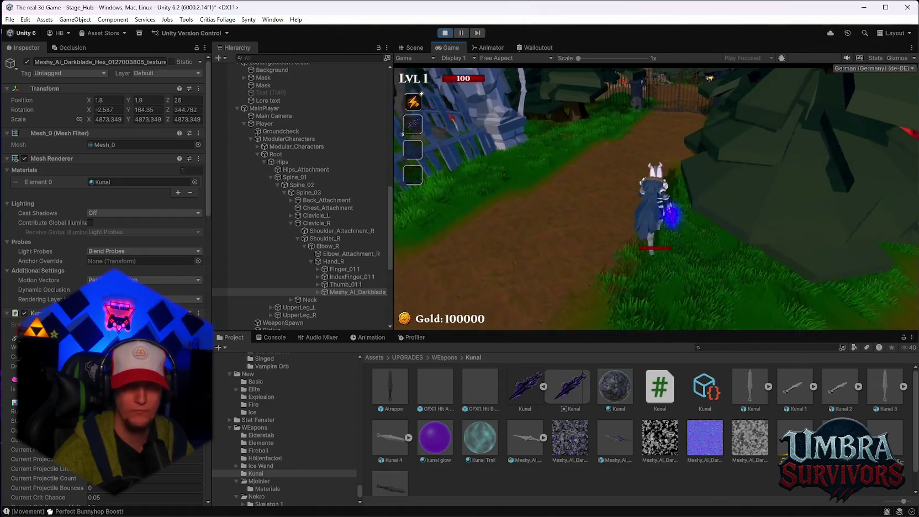
{"action": "key", "text": "w"}
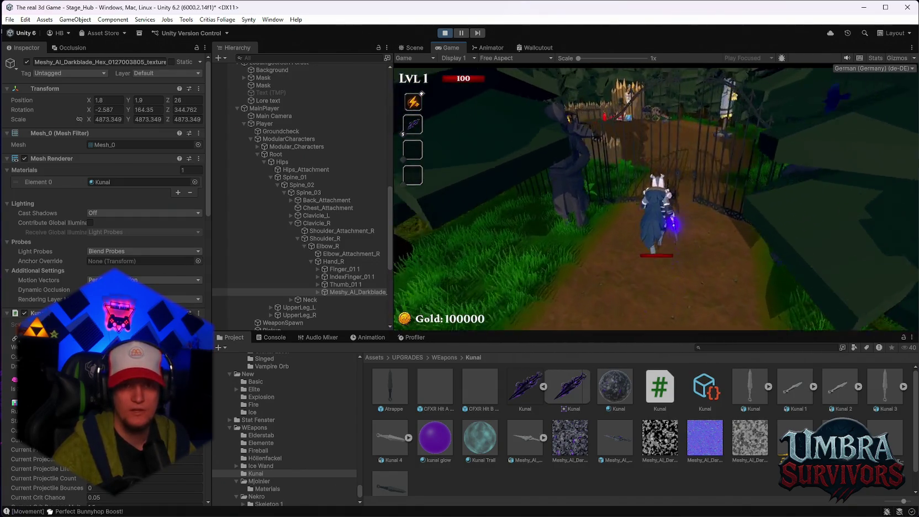
{"action": "key", "text": "w"}
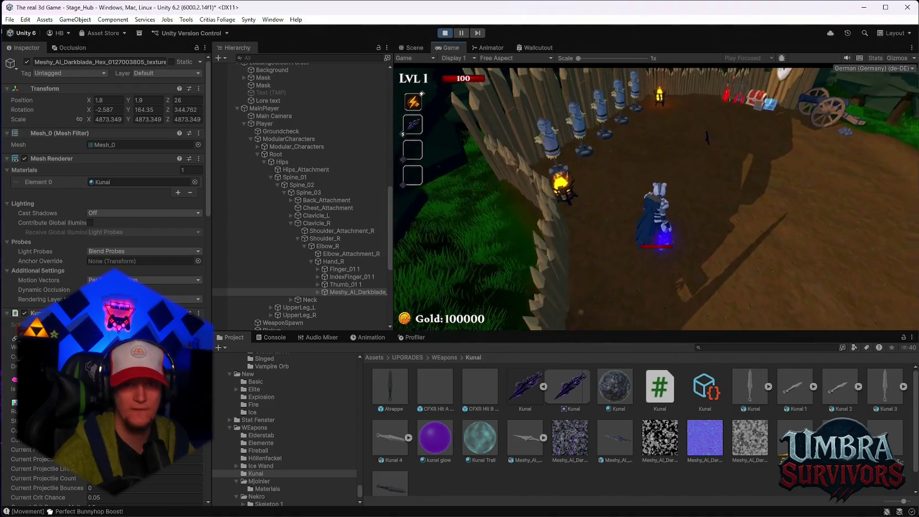
{"action": "key", "text": "w"}
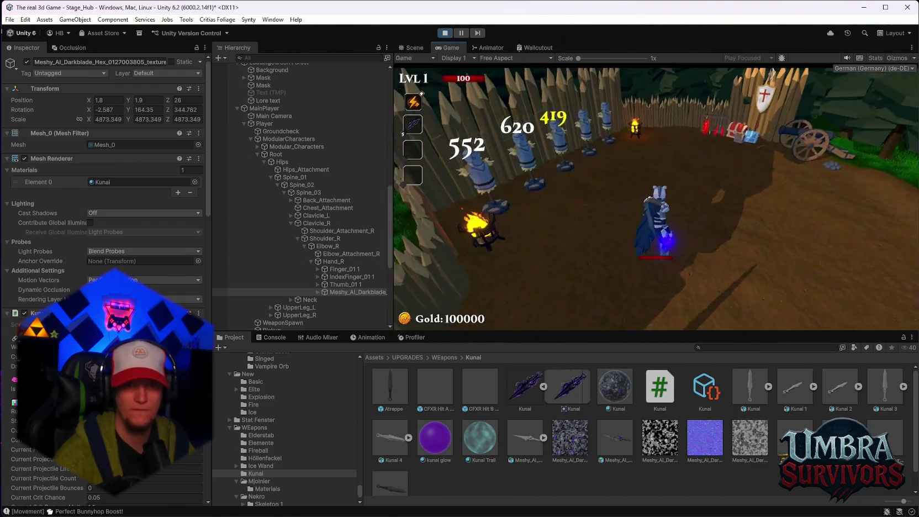
{"action": "key", "text": "w"}
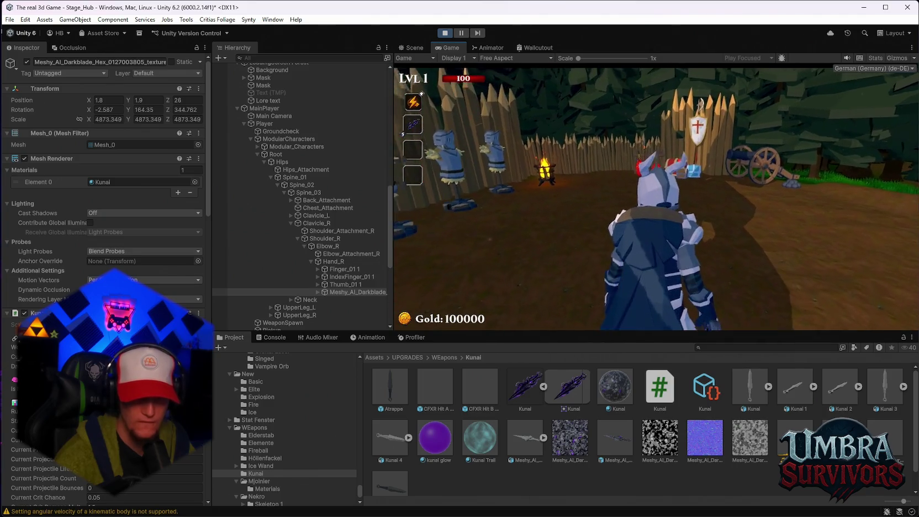
{"action": "key", "text": "w"}
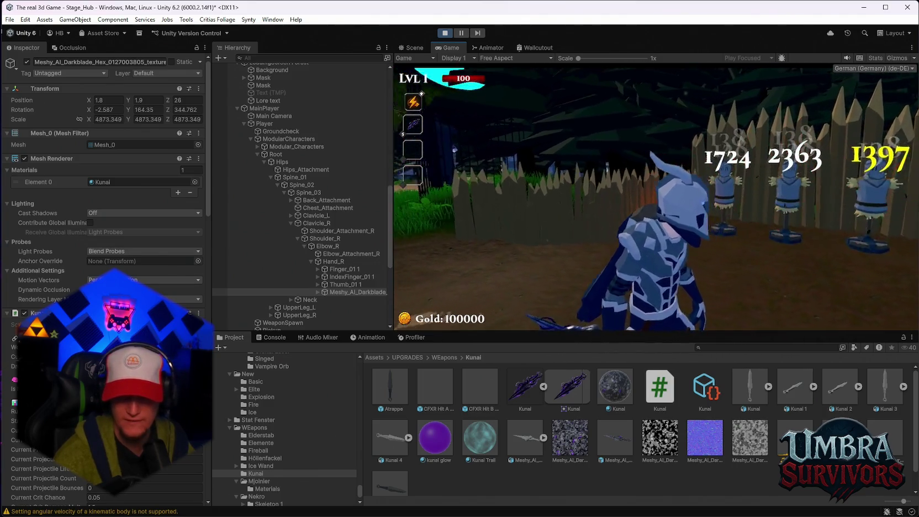
{"action": "key", "text": "w"}
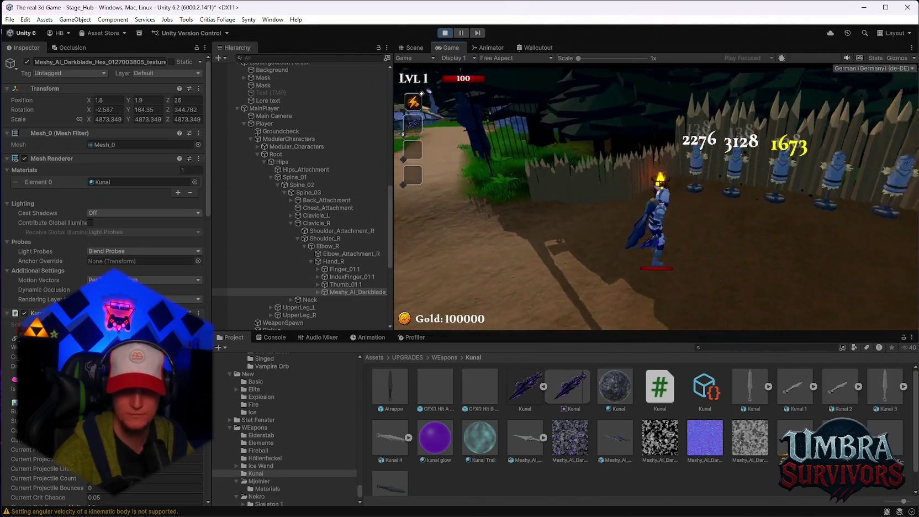
{"action": "key", "text": "w"}
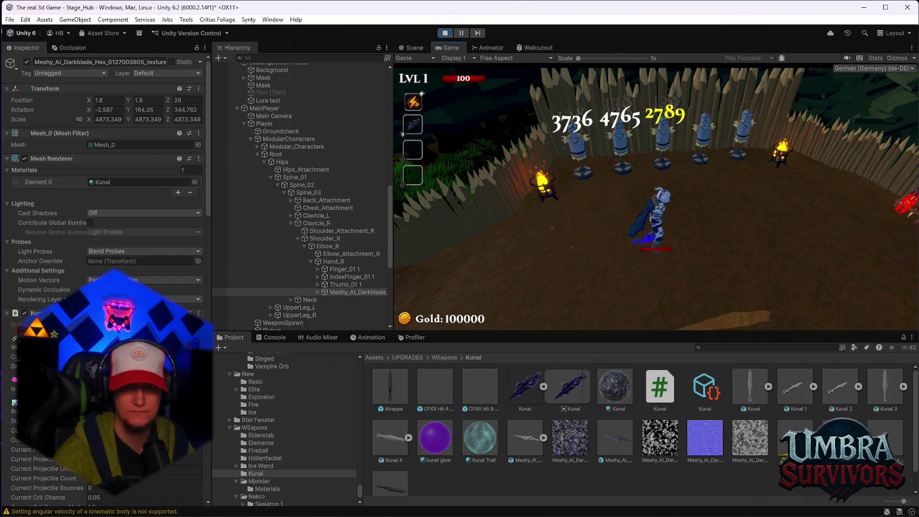
{"action": "key", "text": "s"}
{"action": "key", "text": "d"}
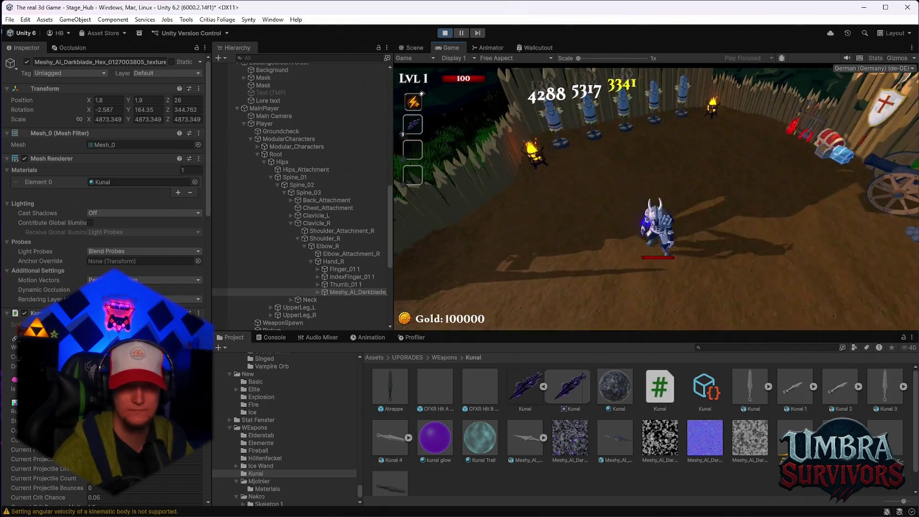
{"action": "key", "text": "d"}
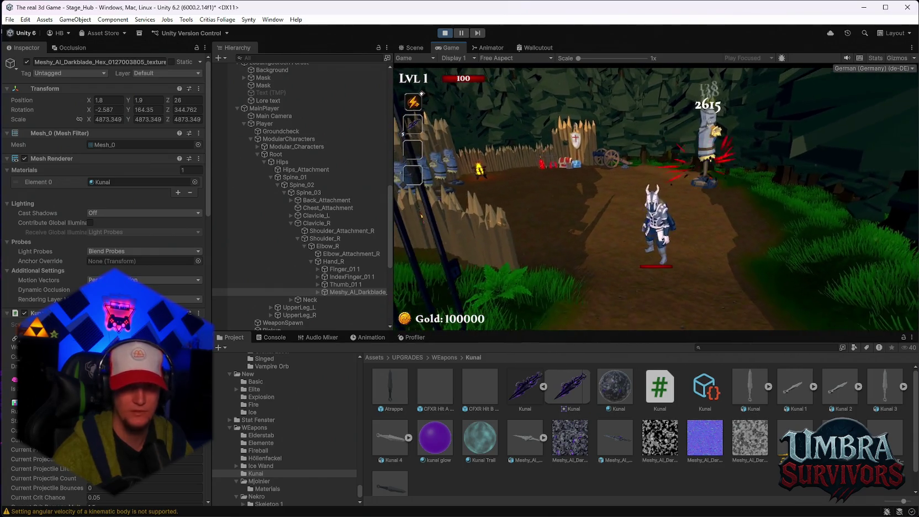
Pause, snip the kunai's Transform values from the Inspector, and stop Play mode.
{"action": "key", "text": "Escape"}
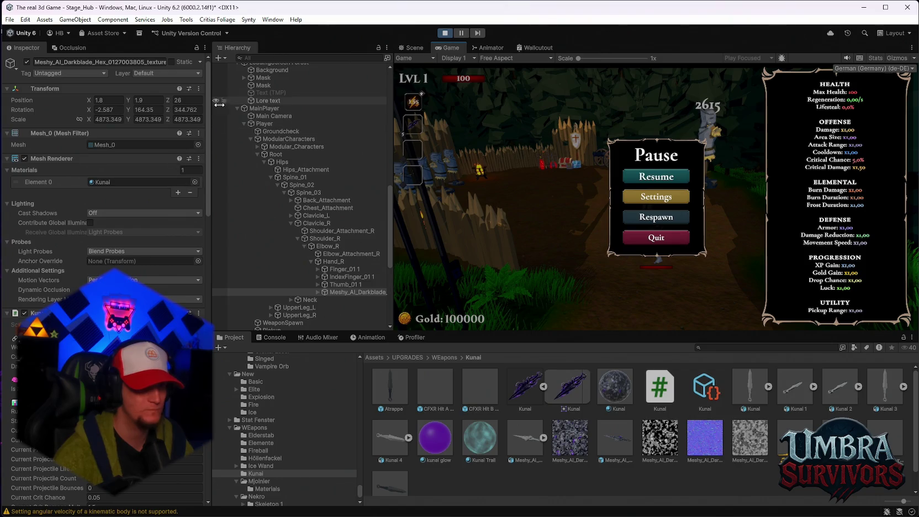
{"action": "key", "text": "super+shift+s"}
{"action": "left_click_drag", "start_coordinate": [216, 64], "coordinate": [2, 170]}
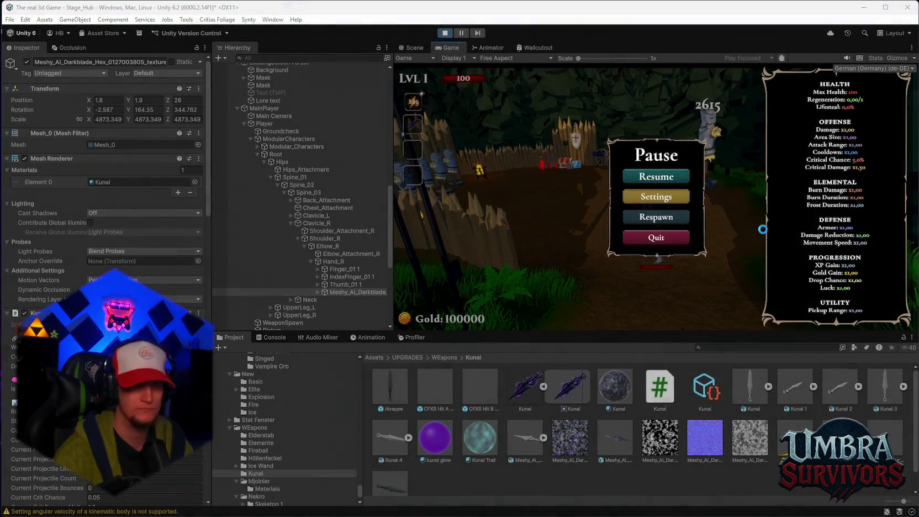
{"action": "left_click", "coordinate": [447, 32]}
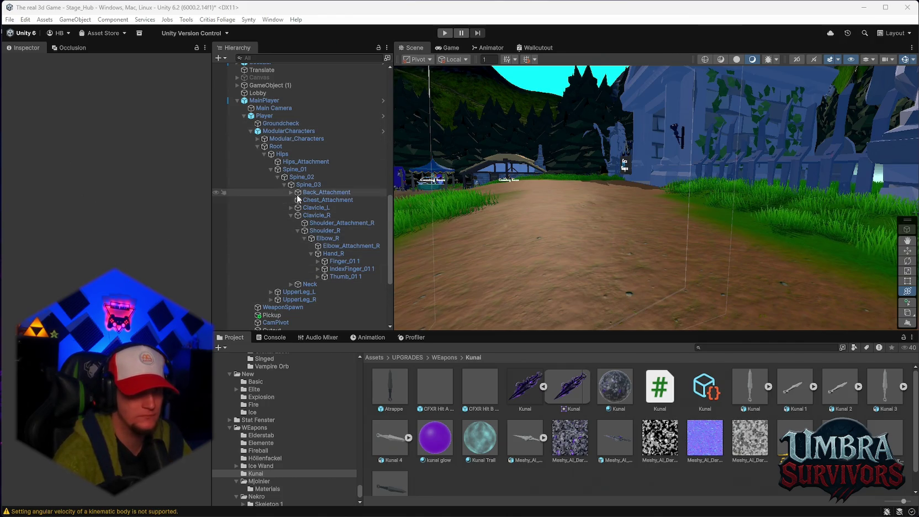
Select Player and bring its Weapon Offsets > Kunai entry into view.
{"action": "left_click", "coordinate": [279, 118]}
{"action": "scroll", "coordinate": [158, 270], "scroll_direction": "down", "scroll_amount": 10}
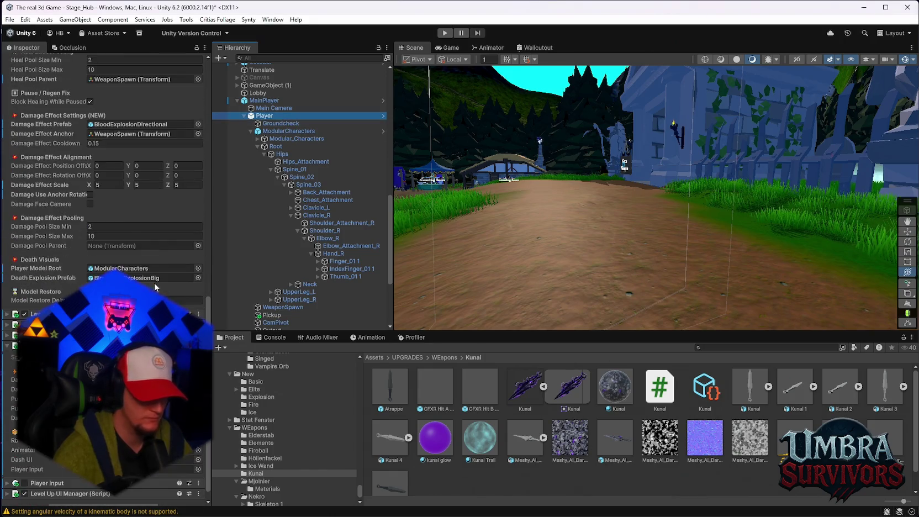
{"action": "scroll", "coordinate": [105, 222], "scroll_direction": "up", "scroll_amount": 2}
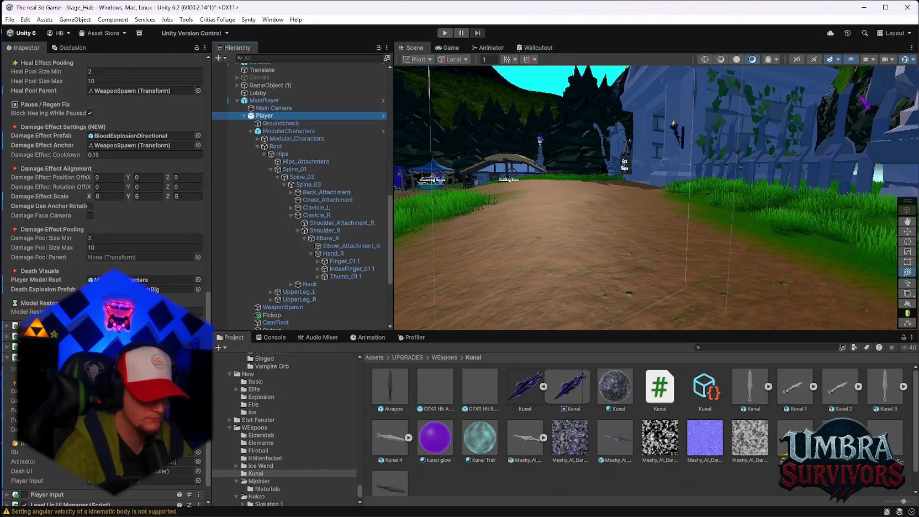
{"action": "scroll", "coordinate": [105, 221], "scroll_direction": "down", "scroll_amount": 4}
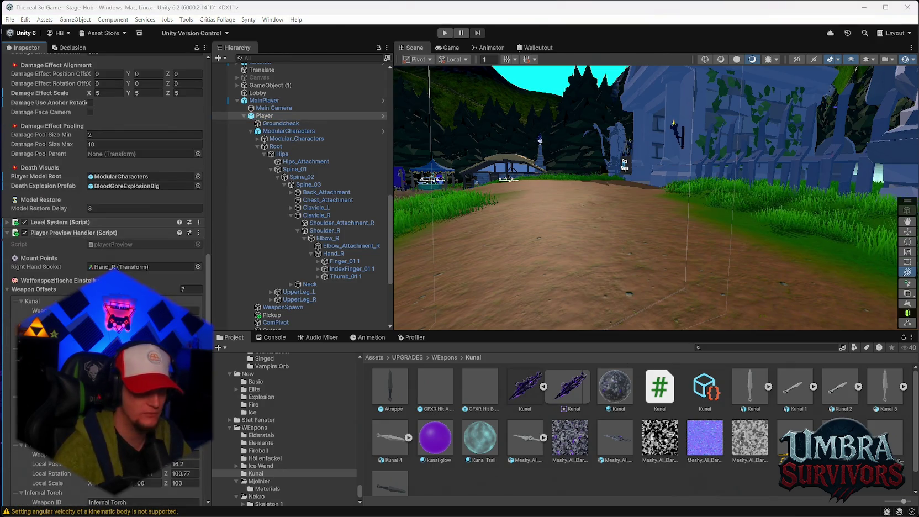
{"action": "scroll", "coordinate": [101, 153], "scroll_direction": "down", "scroll_amount": 7}
{"action": "type", "text": "1"}
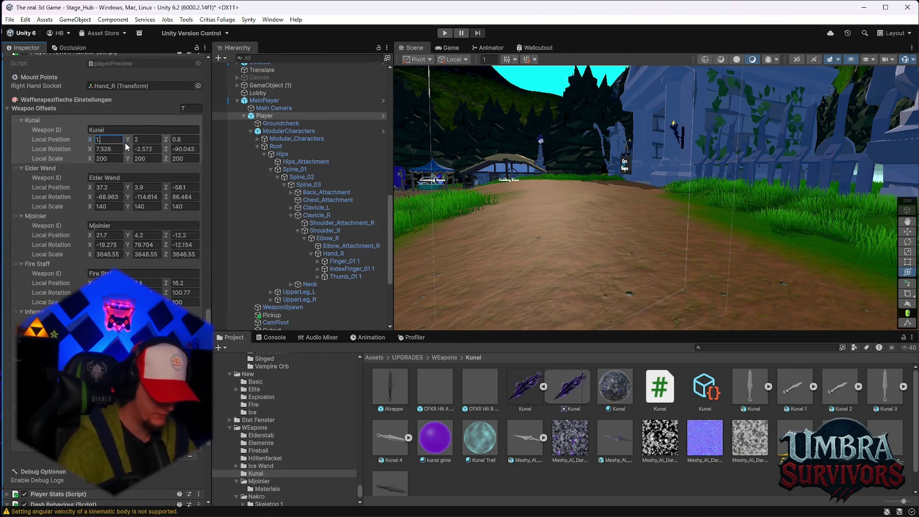
Enter Kunai offset position 1.8, 1.9, 26 and rotation -2.587, 164.35, 344.762.
{"action": "type", "text": ".8"}
{"action": "left_click", "coordinate": [147, 140]}
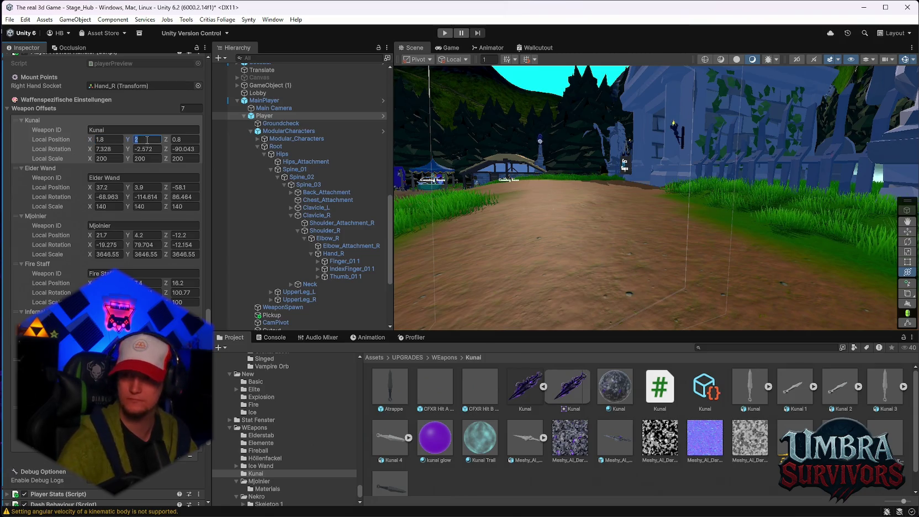
{"action": "type", "text": "1.9"}
{"action": "left_click", "coordinate": [190, 140]}
{"action": "type", "text": "26"}
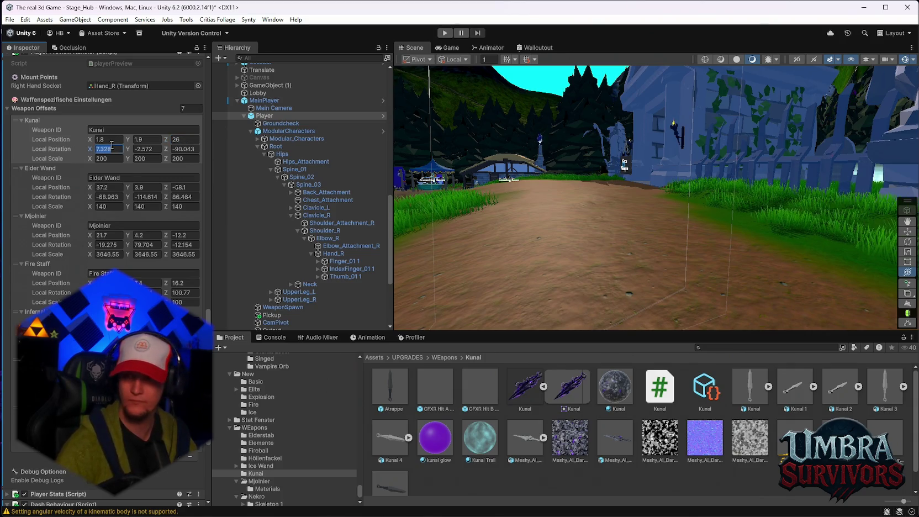
{"action": "type", "text": "-2.587"}
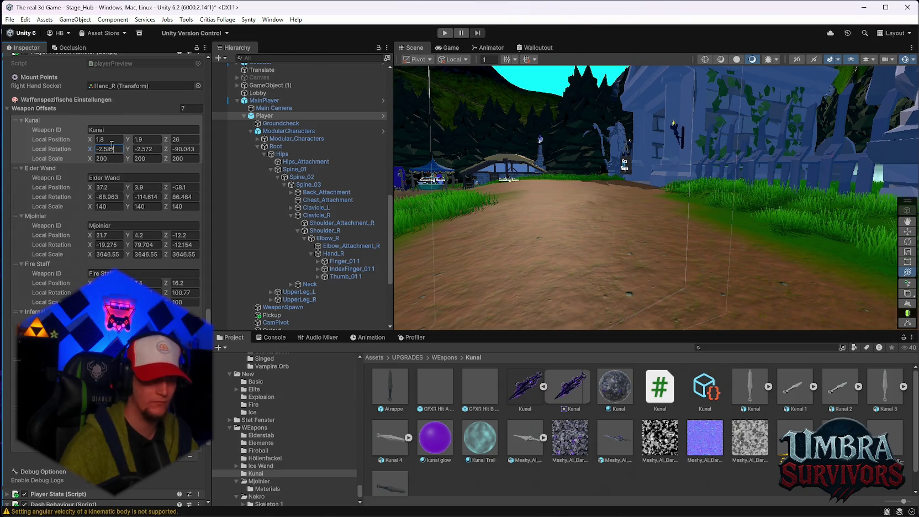
{"action": "left_click", "coordinate": [155, 149]}
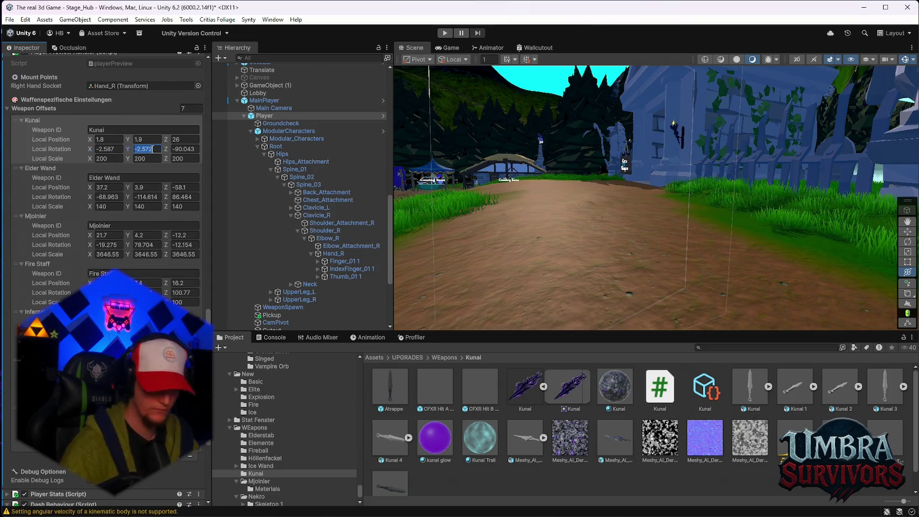
{"action": "type", "text": "164.35"}
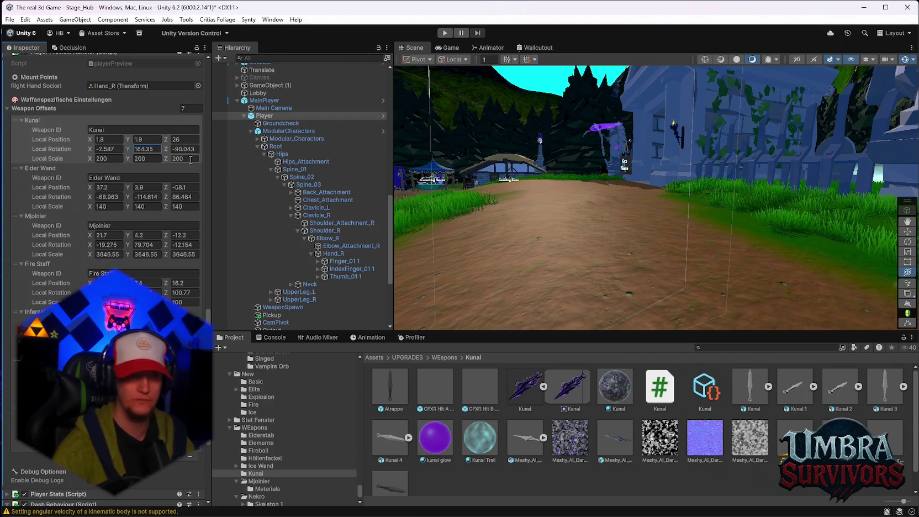
{"action": "left_click", "coordinate": [190, 149]}
{"action": "left_click", "coordinate": [107, 160]}
{"action": "type", "text": "4873.34"}
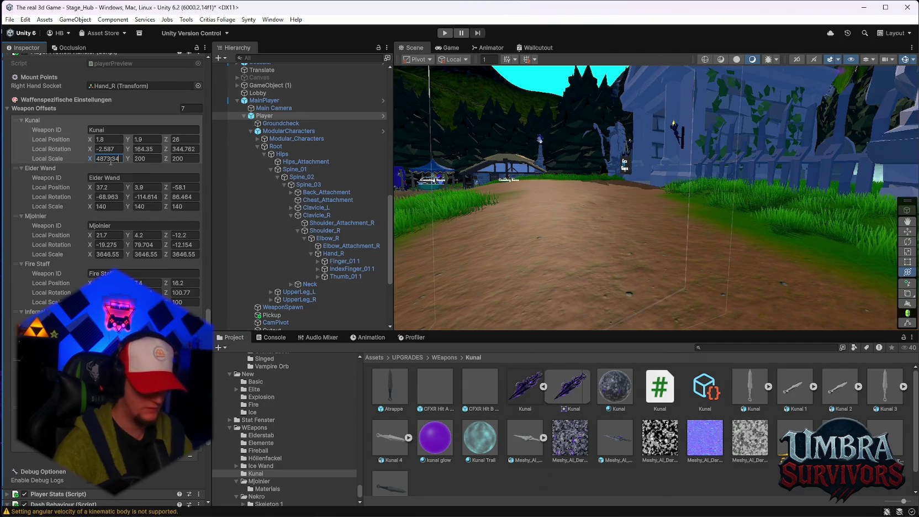
Set the Kunai offset scale to 4873.349 on X, Y and Z.
{"action": "key", "text": "Return"}
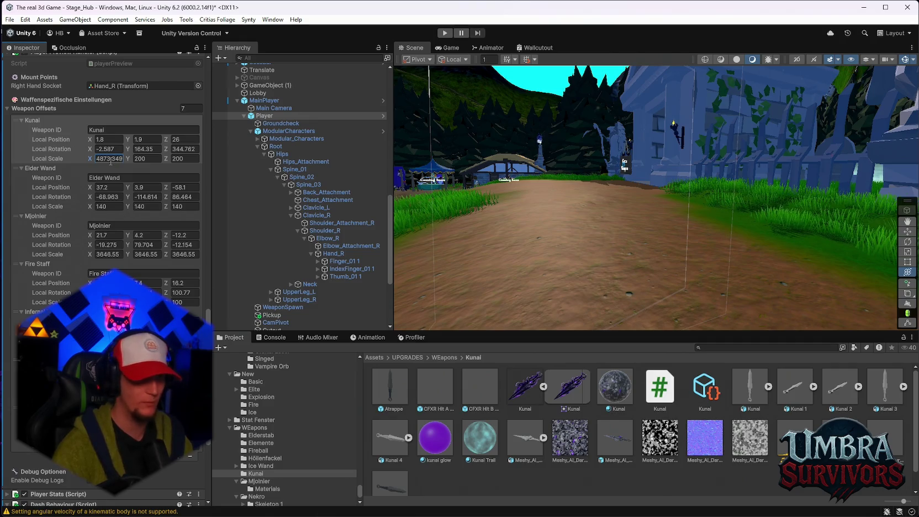
{"action": "left_click", "coordinate": [147, 159]}
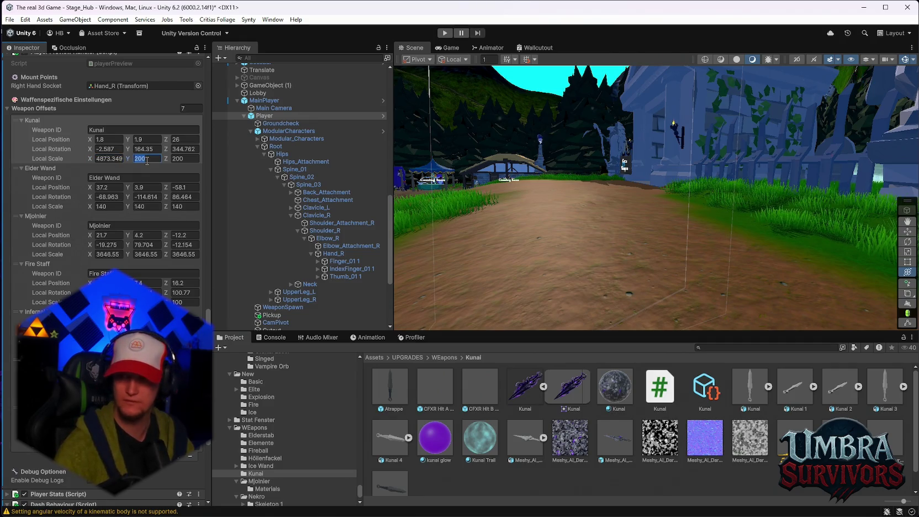
{"action": "left_click", "coordinate": [109, 159]}
{"action": "key", "text": "ctrl+c"}
{"action": "left_click", "coordinate": [147, 159]}
{"action": "key", "text": "ctrl+v"}
{"action": "left_click", "coordinate": [184, 158]}
{"action": "key", "text": "ctrl+v"}
{"action": "key", "text": "Return"}
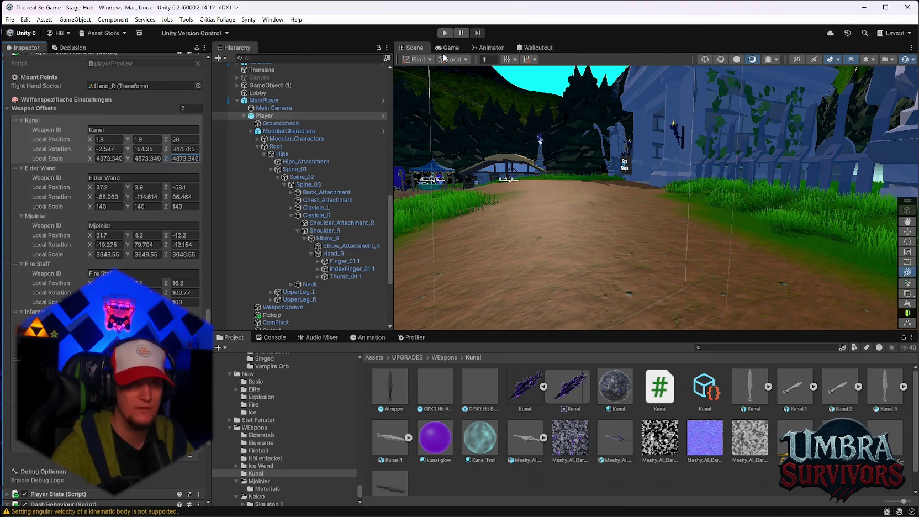
{"action": "scroll", "coordinate": [311, 153], "scroll_direction": "up", "scroll_amount": 3}
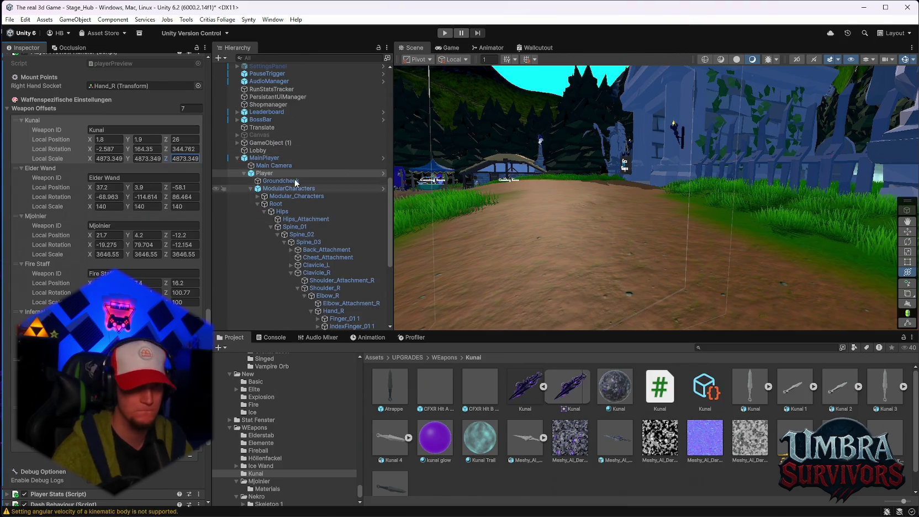
Review the Meshy_AI darkblade kunai prefab's throw settings in the Inspector.
{"action": "left_click", "coordinate": [628, 457]}
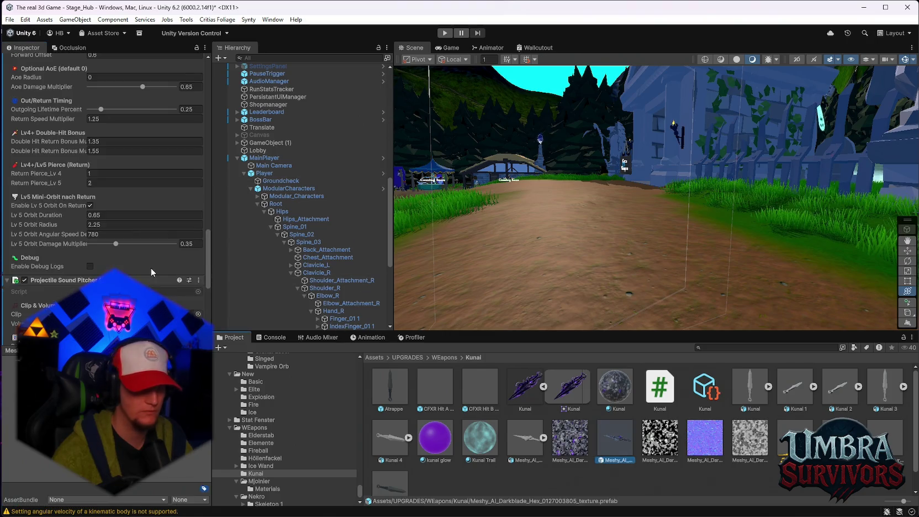
{"action": "scroll", "coordinate": [151, 271], "scroll_direction": "down", "scroll_amount": 10}
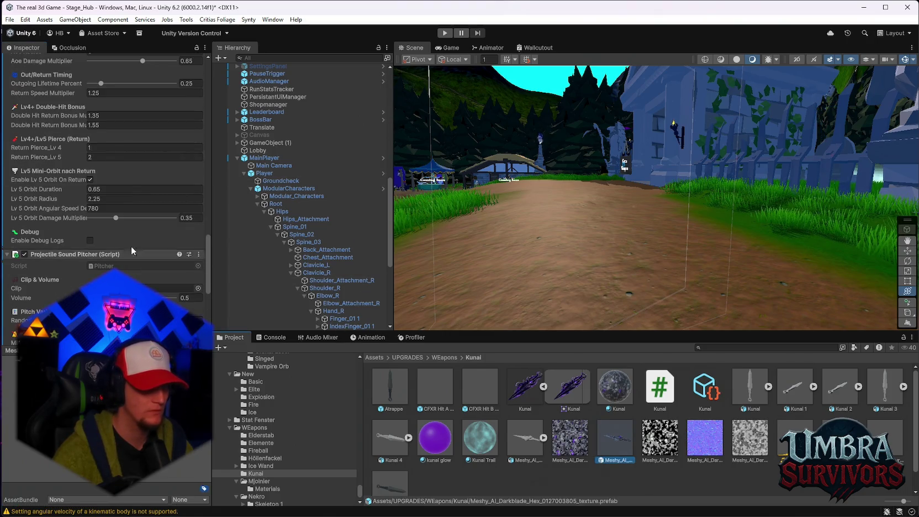
{"action": "scroll", "coordinate": [124, 227], "scroll_direction": "up", "scroll_amount": 6}
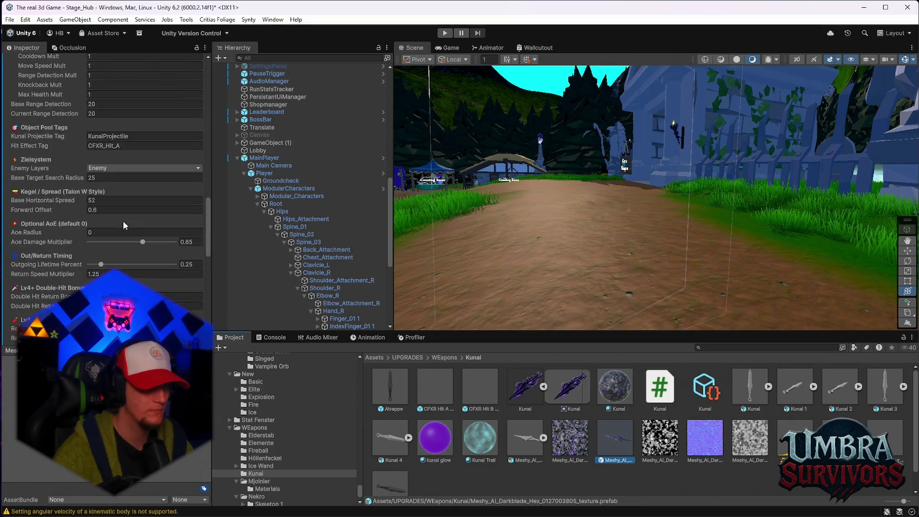
{"action": "mouse_move", "coordinate": [33, 234]}
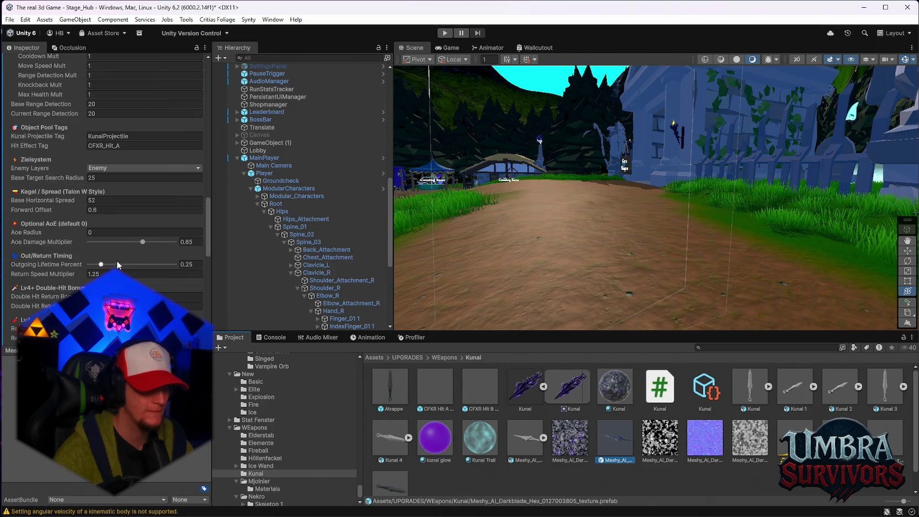
{"action": "scroll", "coordinate": [117, 262], "scroll_direction": "up", "scroll_amount": 2}
{"action": "scroll", "coordinate": [117, 262], "scroll_direction": "up", "scroll_amount": 10}
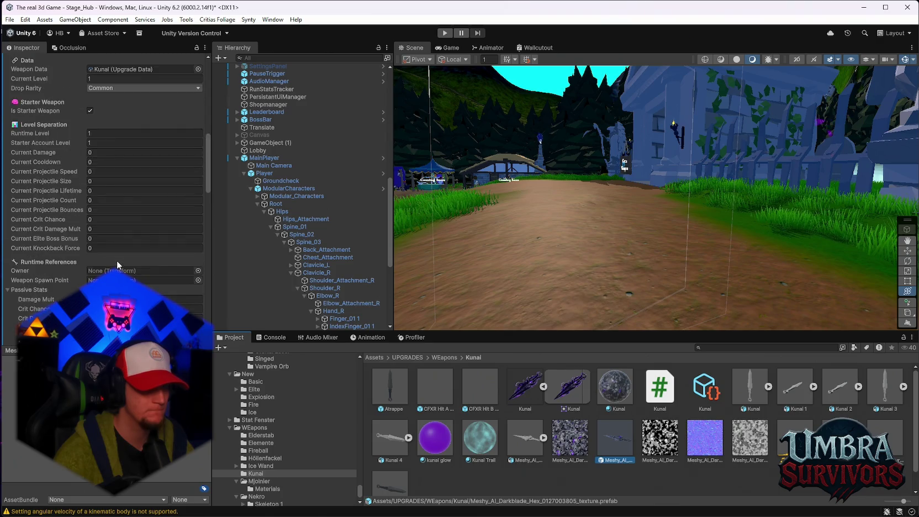
Check the Kunai upgrade data asset, then start a play-test.
{"action": "left_click", "coordinate": [708, 395]}
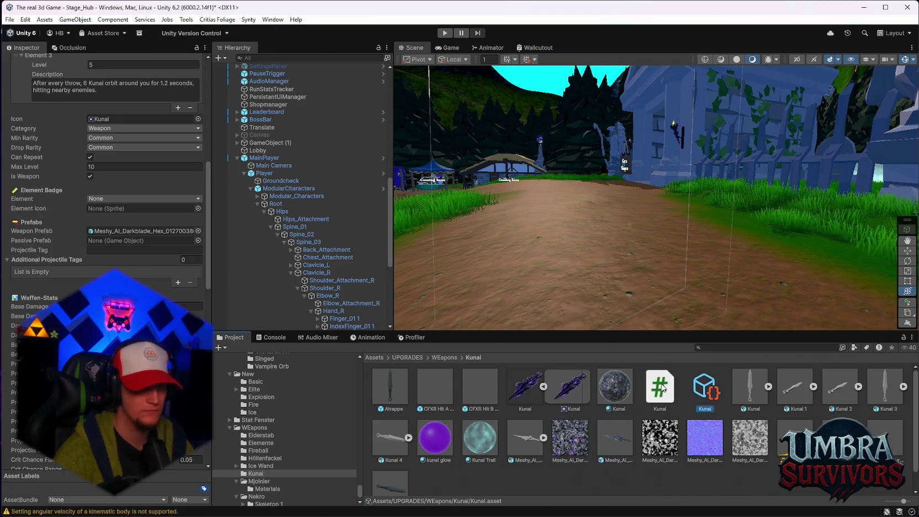
{"action": "scroll", "coordinate": [143, 265], "scroll_direction": "down", "scroll_amount": 5}
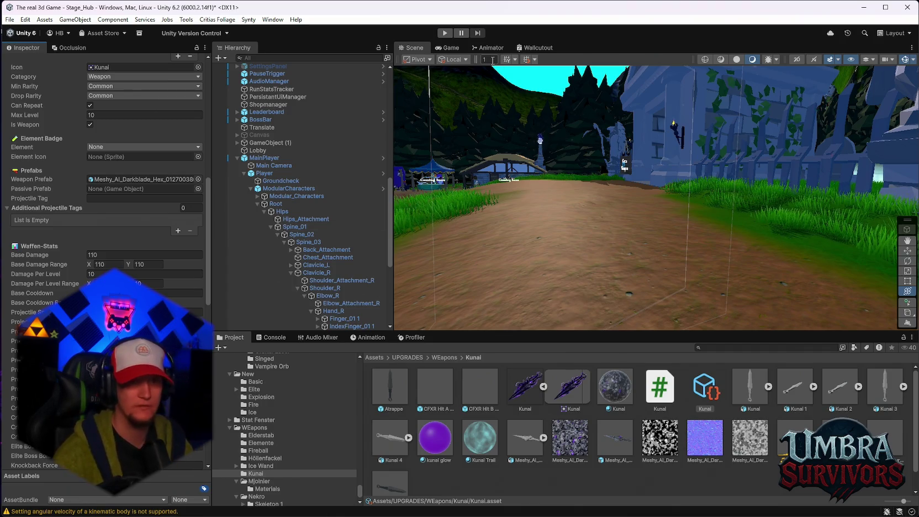
{"action": "left_click", "coordinate": [445, 33]}
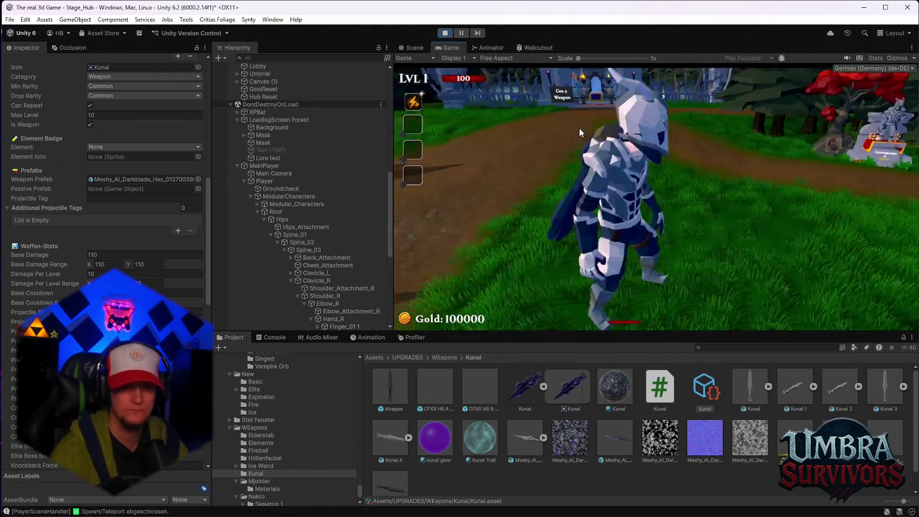
Run into the Get a Weapon building and view the Kunai weapon's details and model.
{"action": "key", "text": "w"}
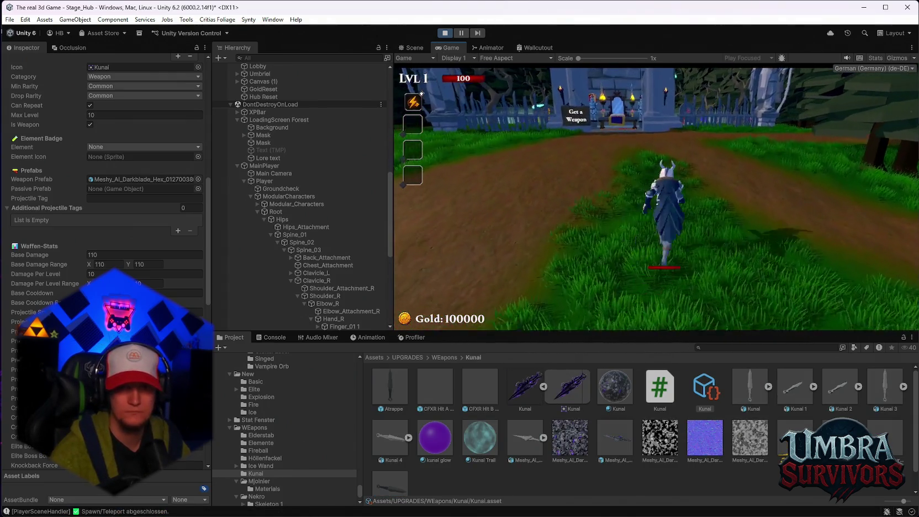
{"action": "key", "text": "w"}
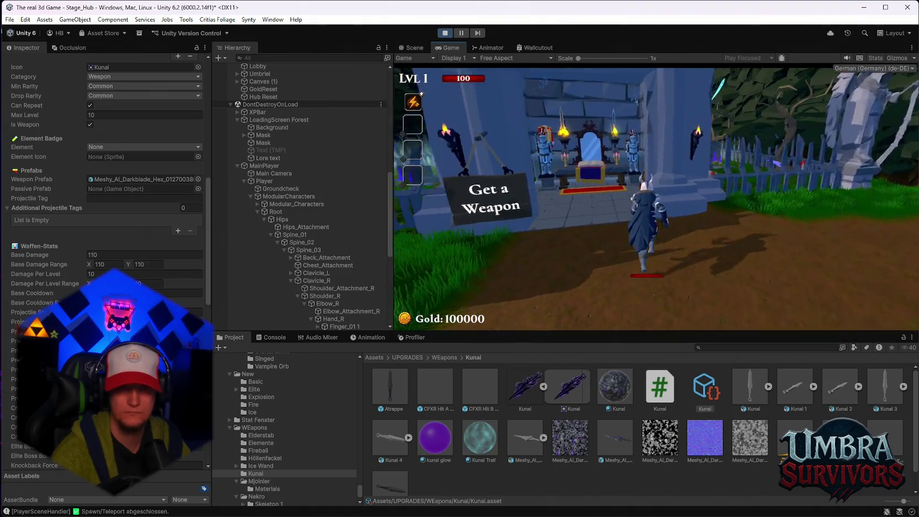
{"action": "scroll", "coordinate": [526, 184], "scroll_direction": "down", "scroll_amount": 1}
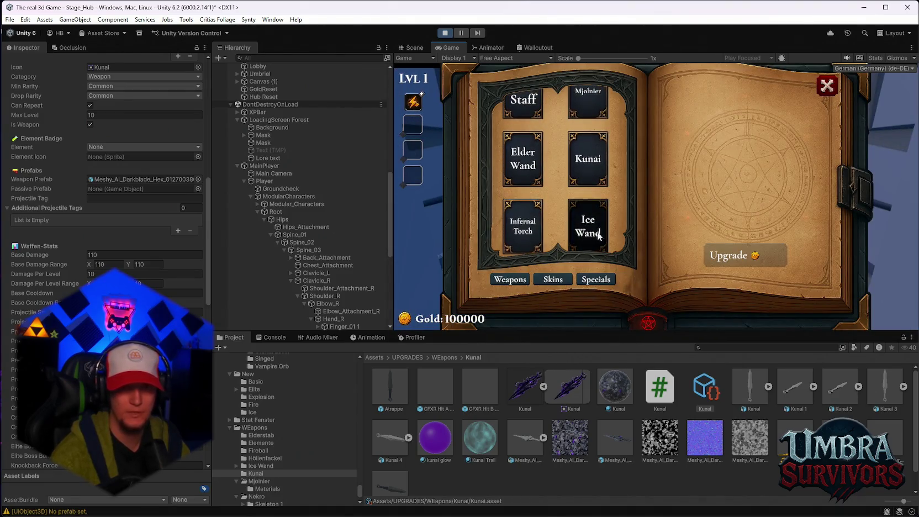
{"action": "left_click", "coordinate": [588, 166]}
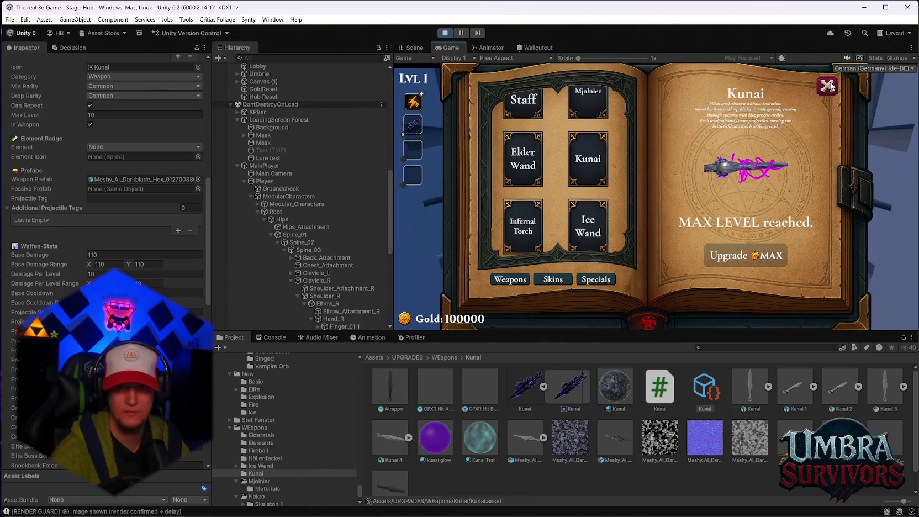
{"action": "left_click", "coordinate": [827, 86]}
Walk into the fenced camp and circle the training dummies so the kunai hit them.
{"action": "key", "text": "w"}
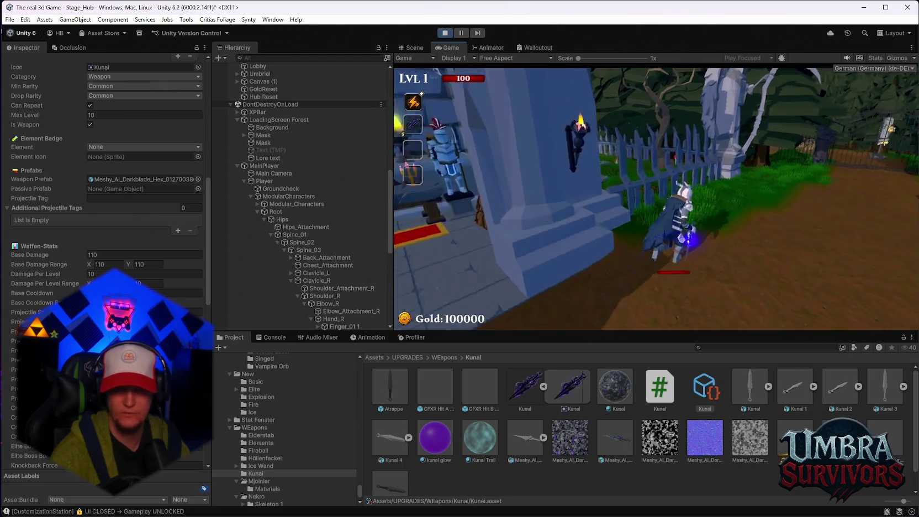
{"action": "key", "text": "w"}
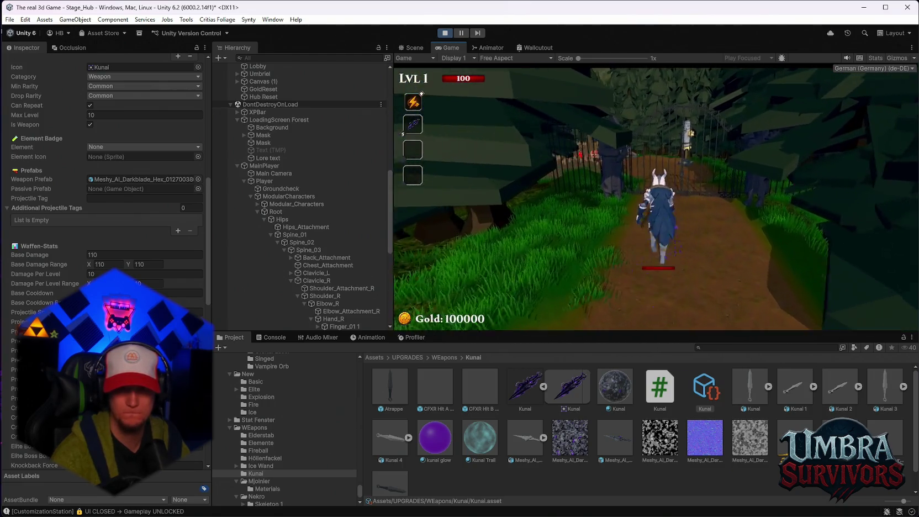
{"action": "key", "text": "w"}
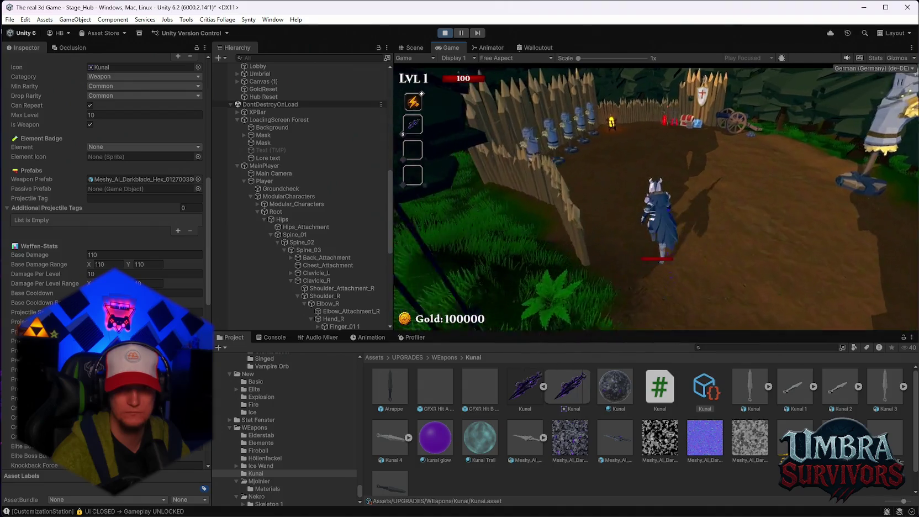
{"action": "key", "text": "a"}
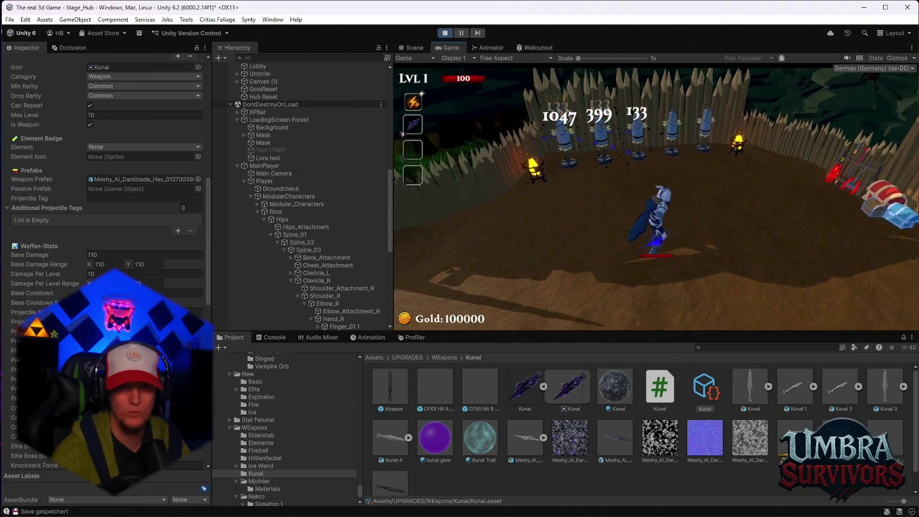
{"action": "key", "text": "w"}
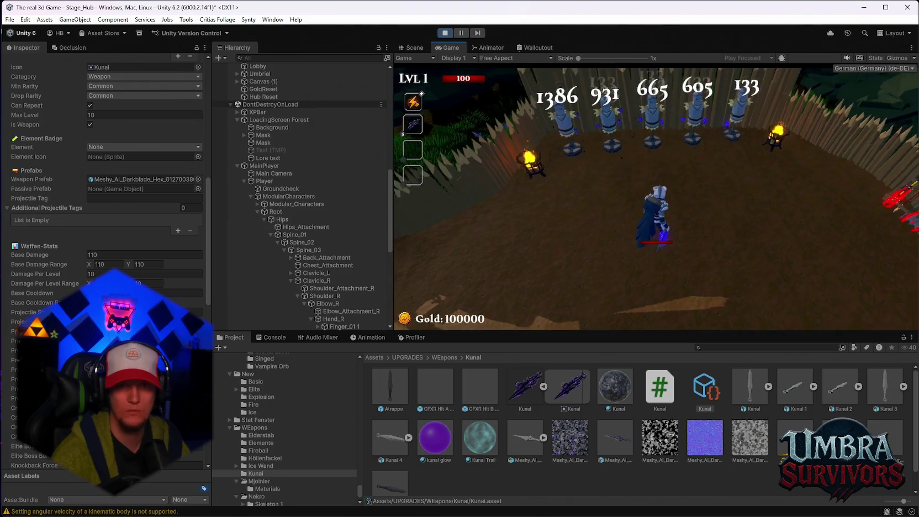
{"action": "key", "text": "d"}
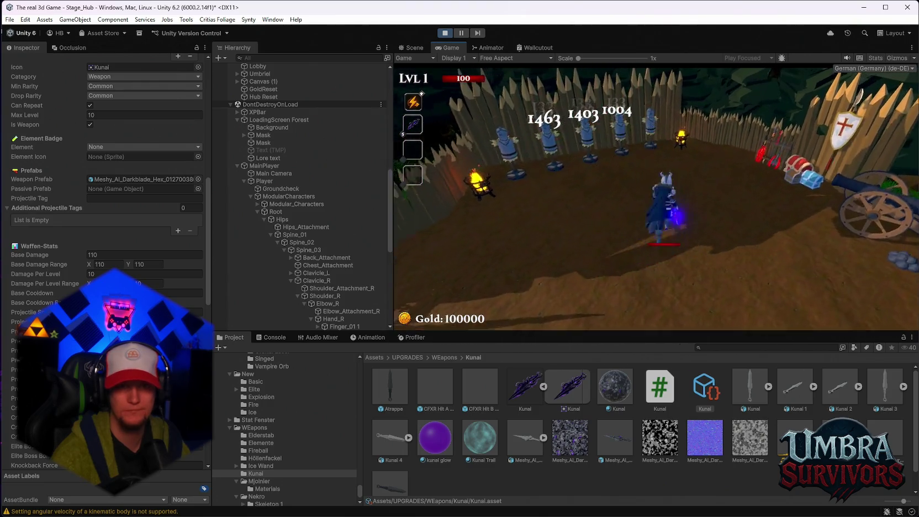
{"action": "key", "text": "a"}
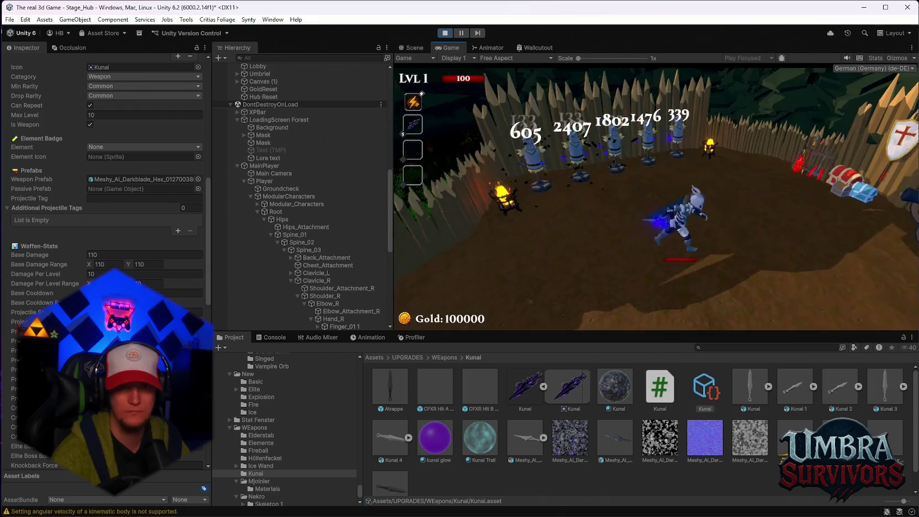
{"action": "key", "text": "a"}
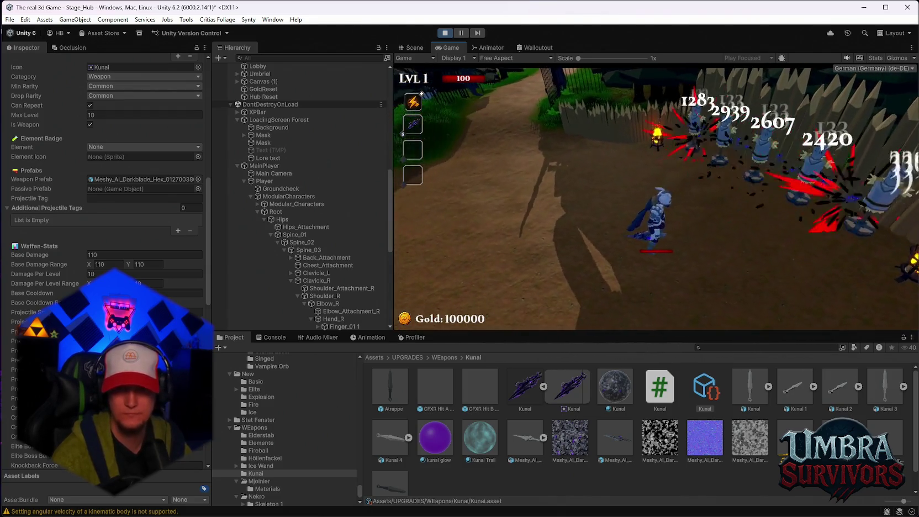
{"action": "key", "text": "a"}
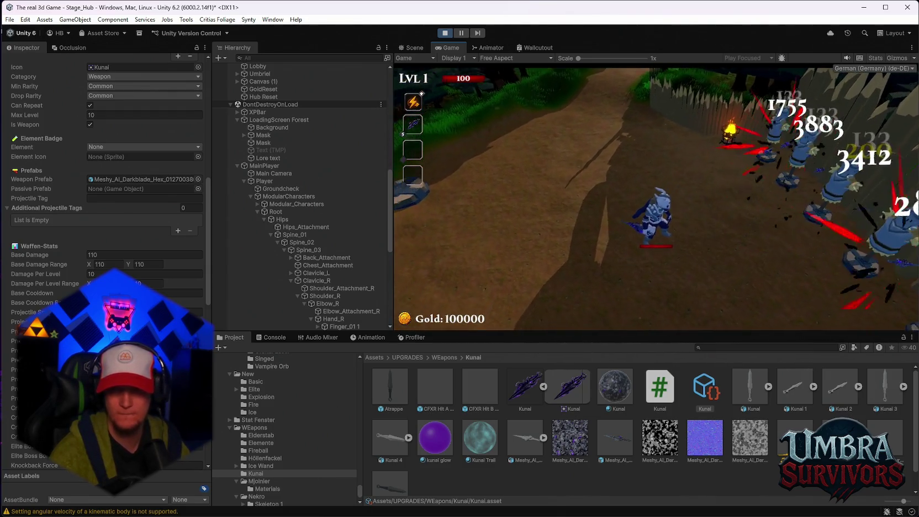
{"action": "key", "text": "a"}
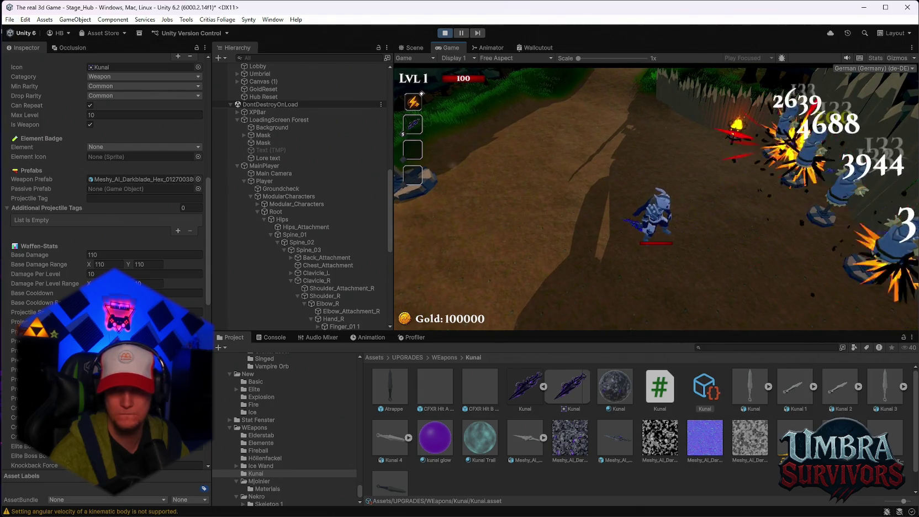
Run back up the path to the weapon shrine and close its weapon book.
{"action": "key", "text": "w"}
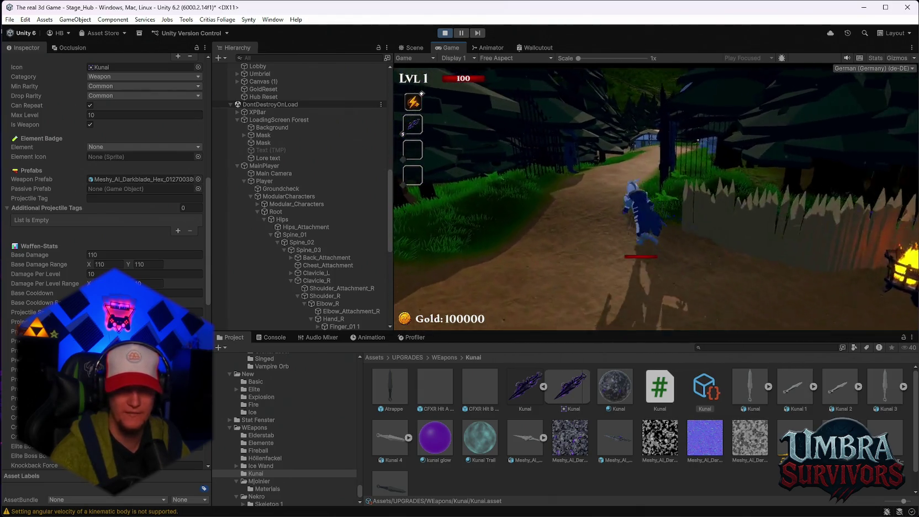
{"action": "key", "text": "w"}
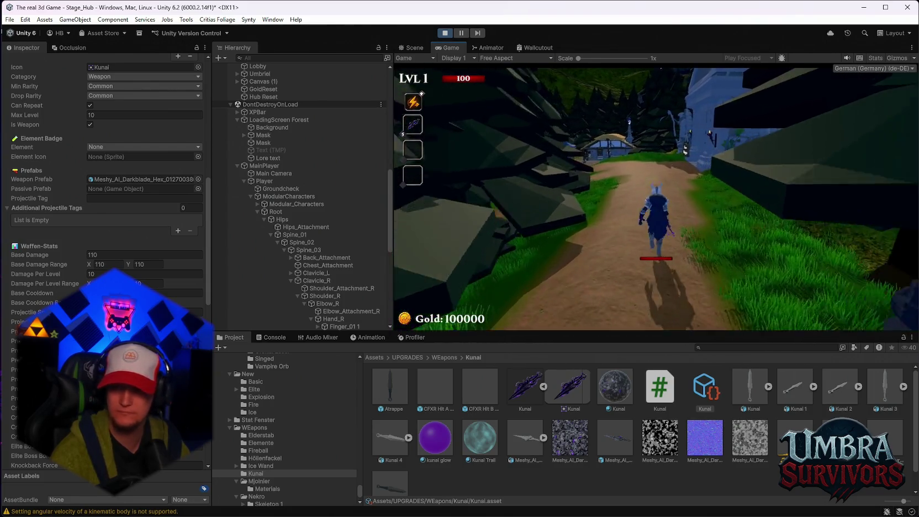
{"action": "key", "text": "w"}
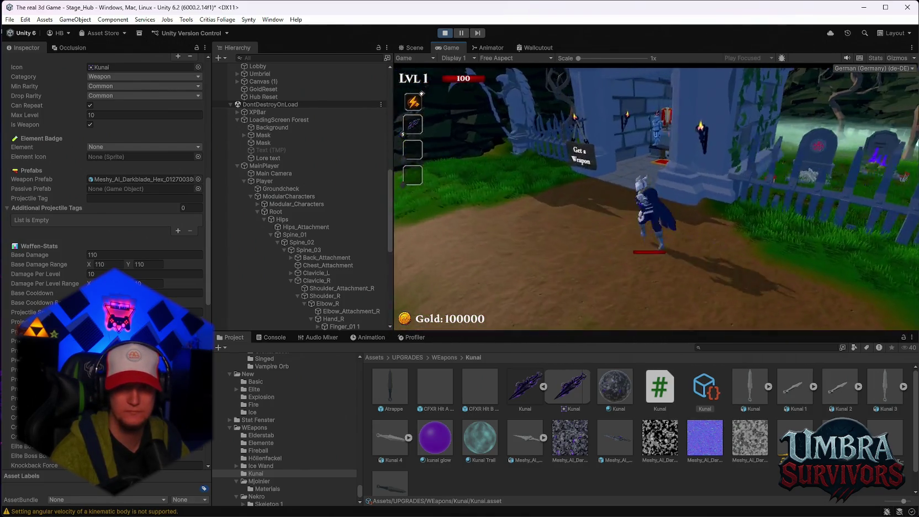
{"action": "key", "text": "w"}
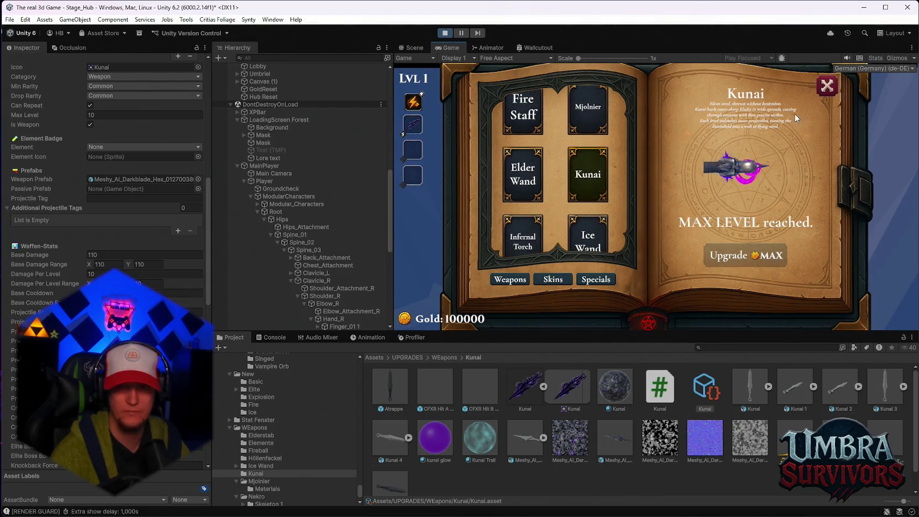
{"action": "left_click", "coordinate": [825, 88]}
Run to the forest clearing, hit the single dummy and the dummy row, then pause.
{"action": "key", "text": "w"}
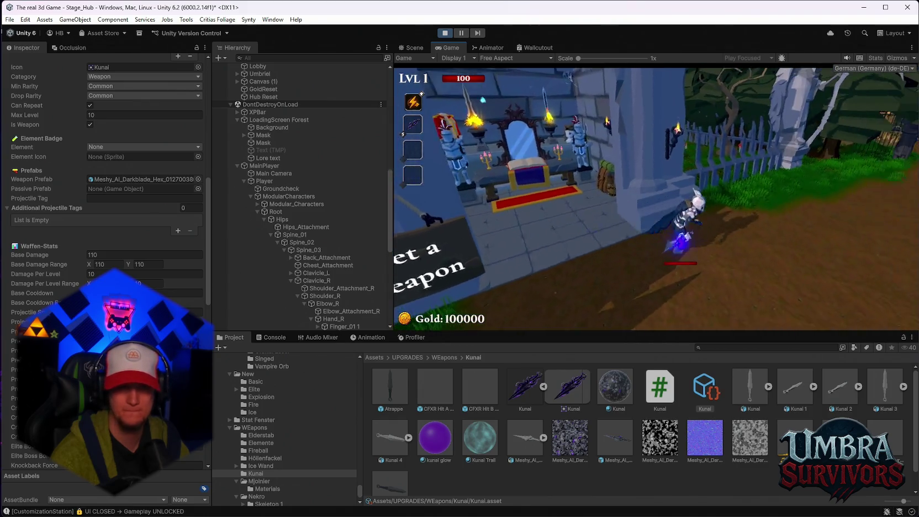
{"action": "key", "text": "w"}
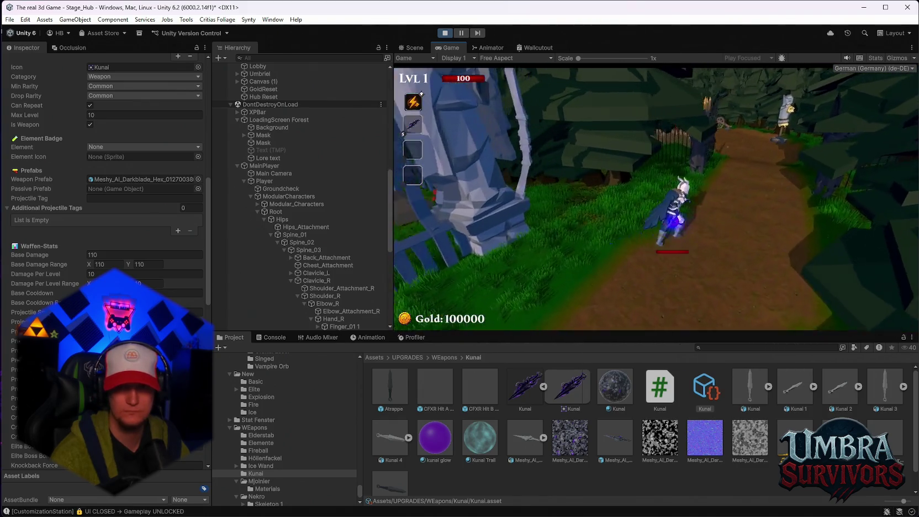
{"action": "key", "text": "w"}
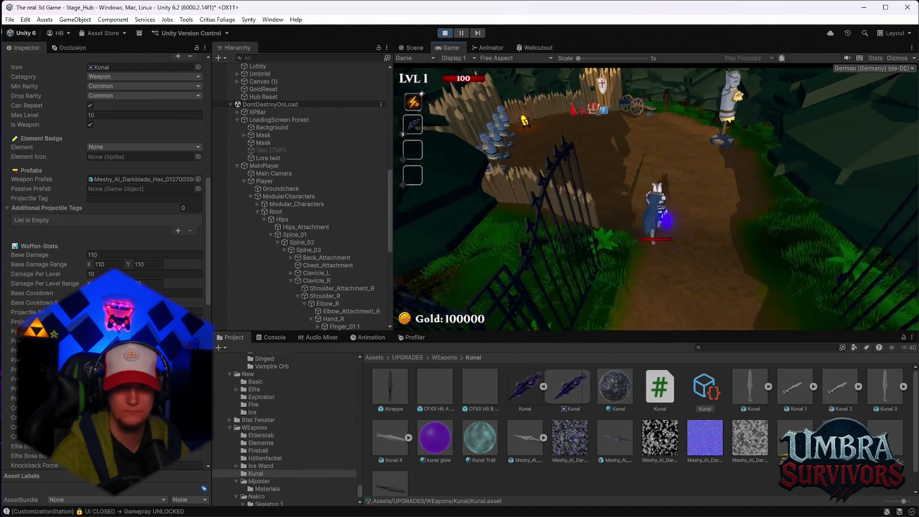
{"action": "key", "text": "w"}
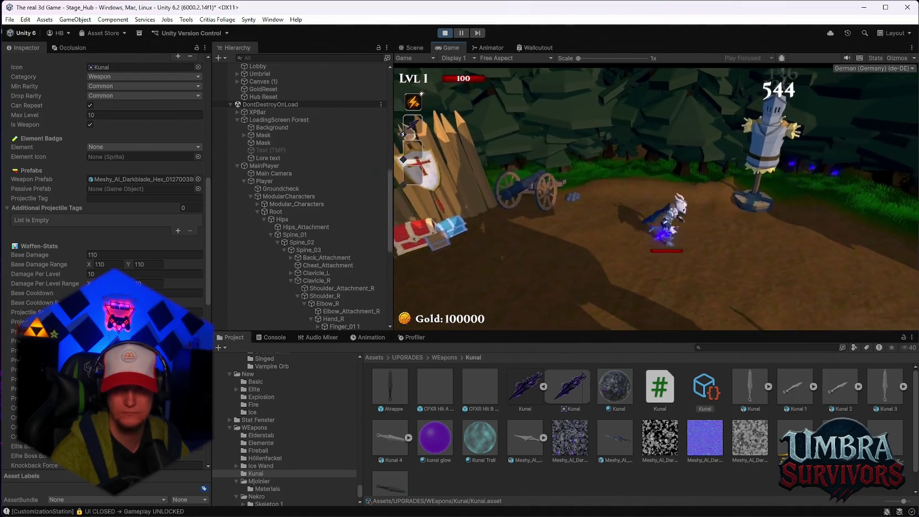
{"action": "key", "text": "s"}
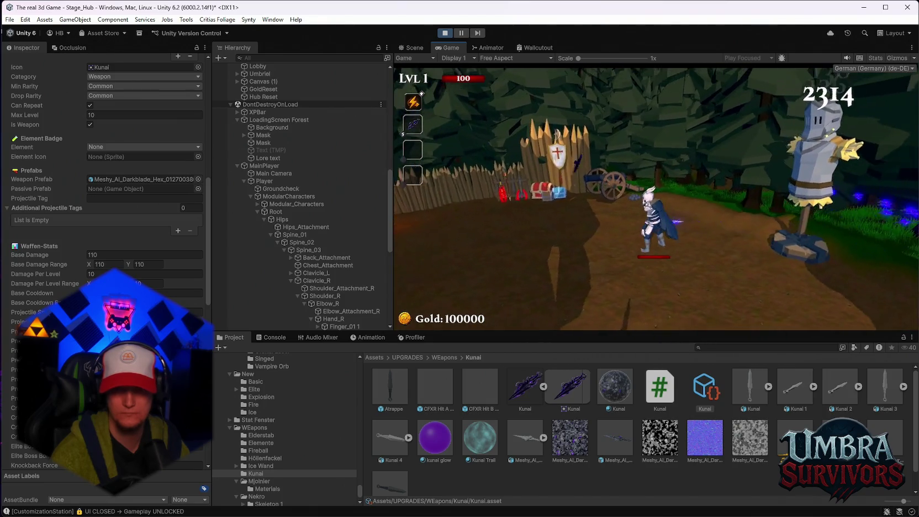
{"action": "key", "text": "d"}
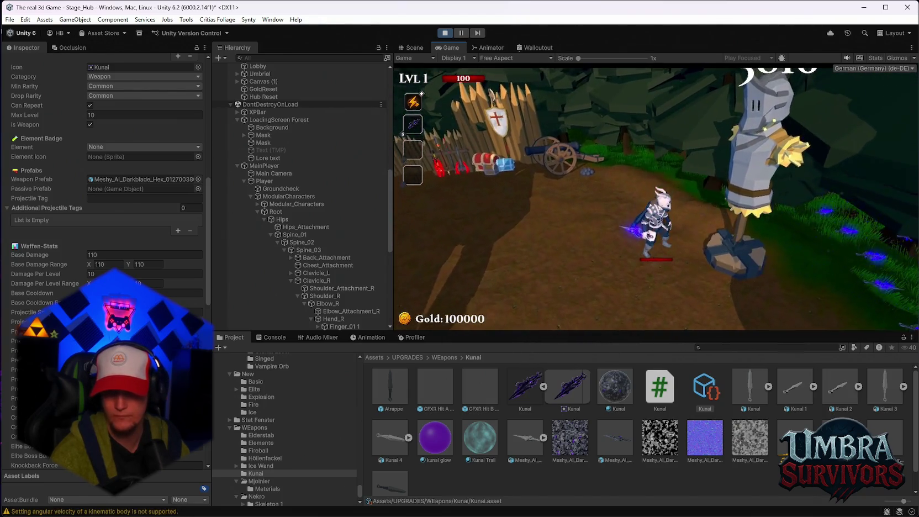
{"action": "key", "text": "w"}
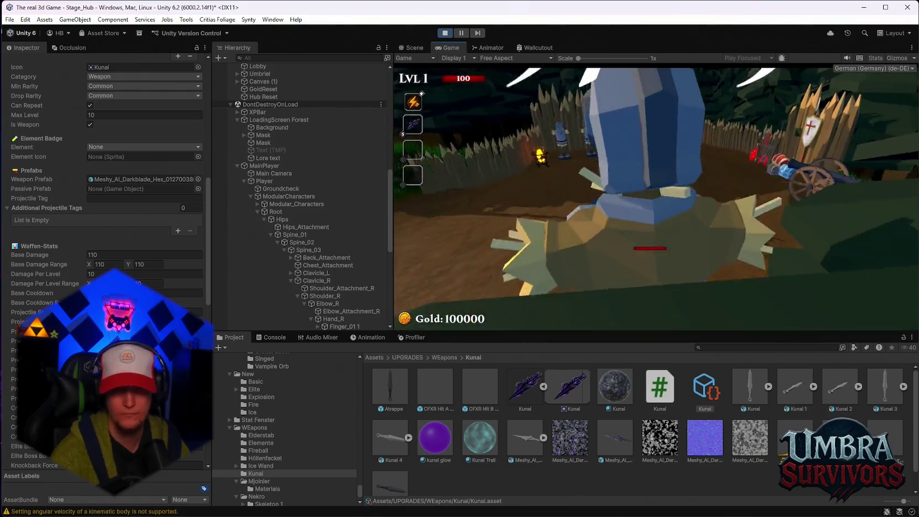
{"action": "key", "text": "w"}
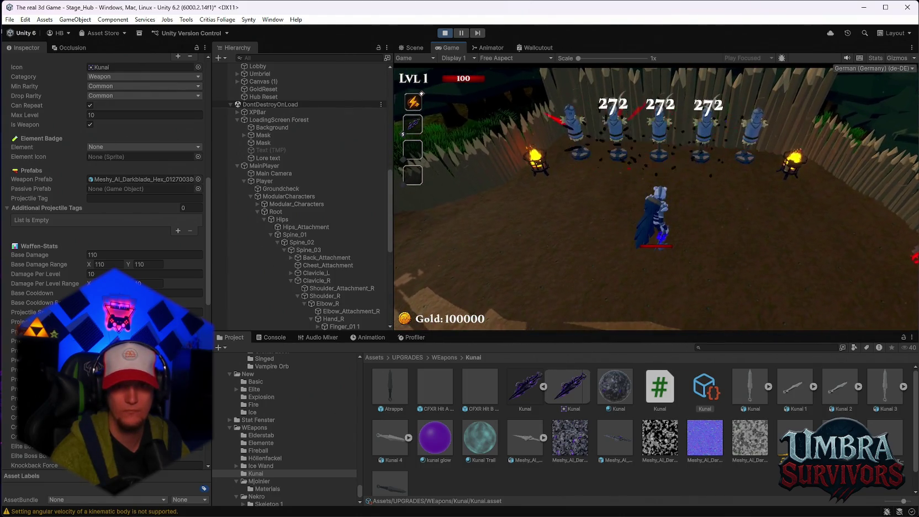
{"action": "key", "text": "Escape"}
{"action": "scroll", "coordinate": [334, 261], "scroll_direction": "down", "scroll_amount": 5}
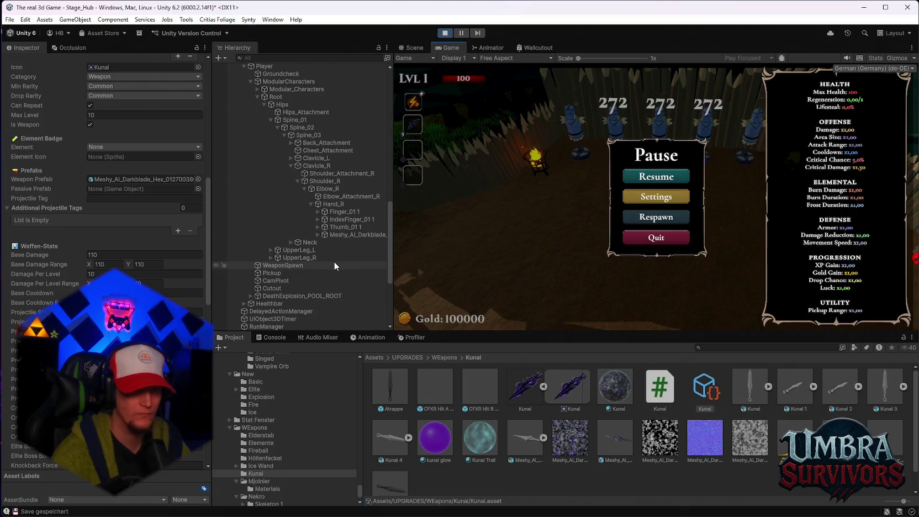
Resume the game and move toward the lone dummy and cannon, throwing purple kunai.
{"action": "left_click", "coordinate": [345, 234]}
{"action": "scroll", "coordinate": [105, 193], "scroll_direction": "down", "scroll_amount": 3}
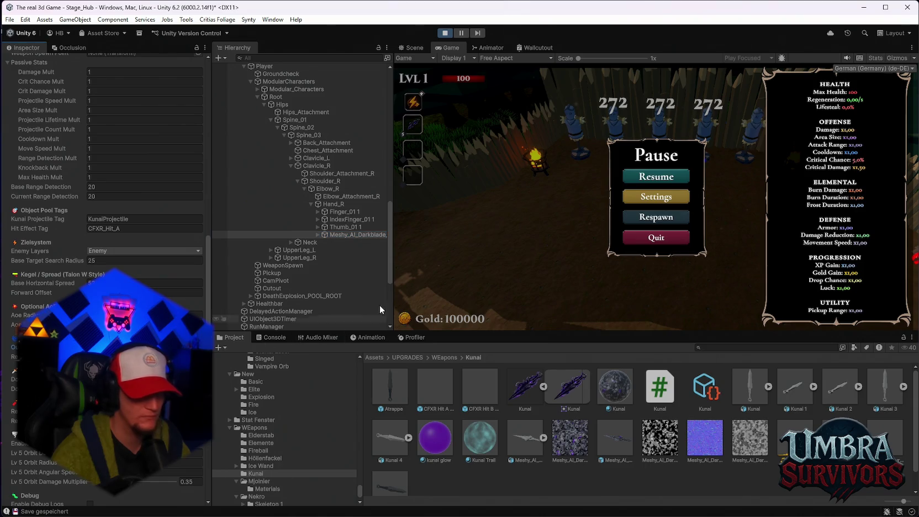
{"action": "left_click", "coordinate": [648, 176]}
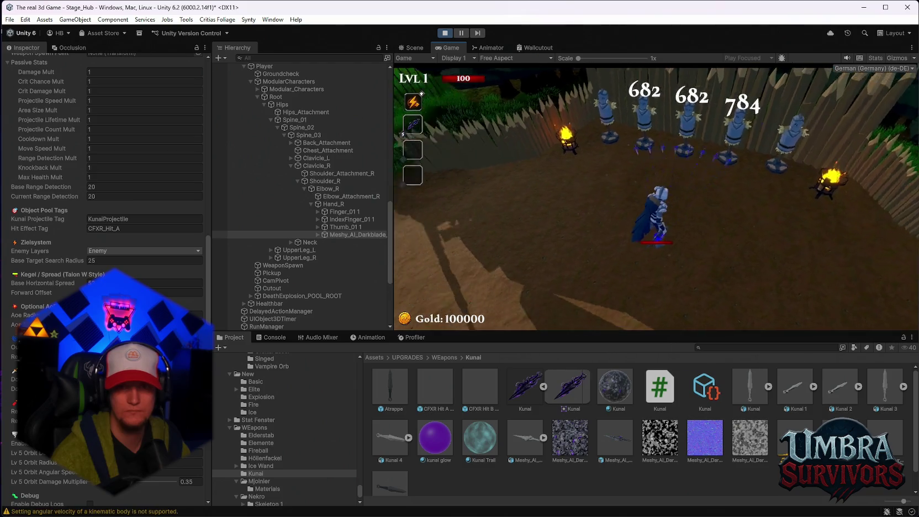
{"action": "key", "text": "a"}
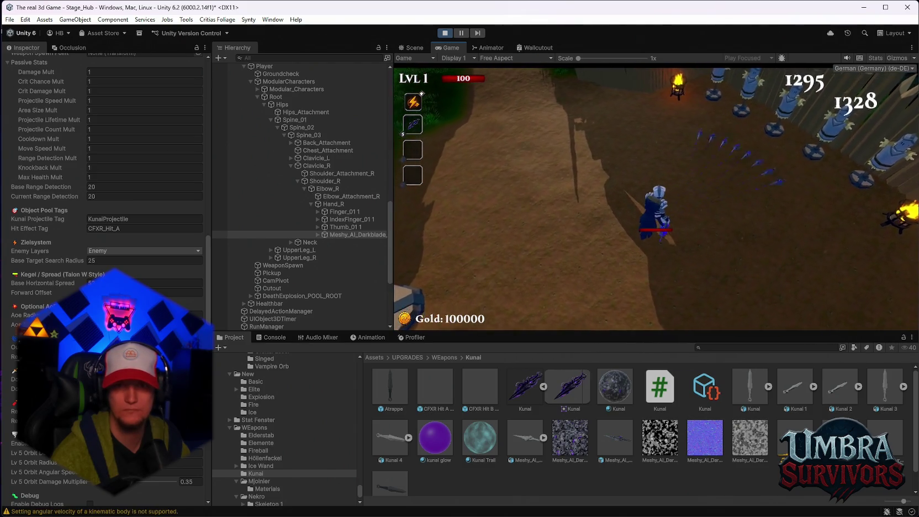
{"action": "key", "text": "s"}
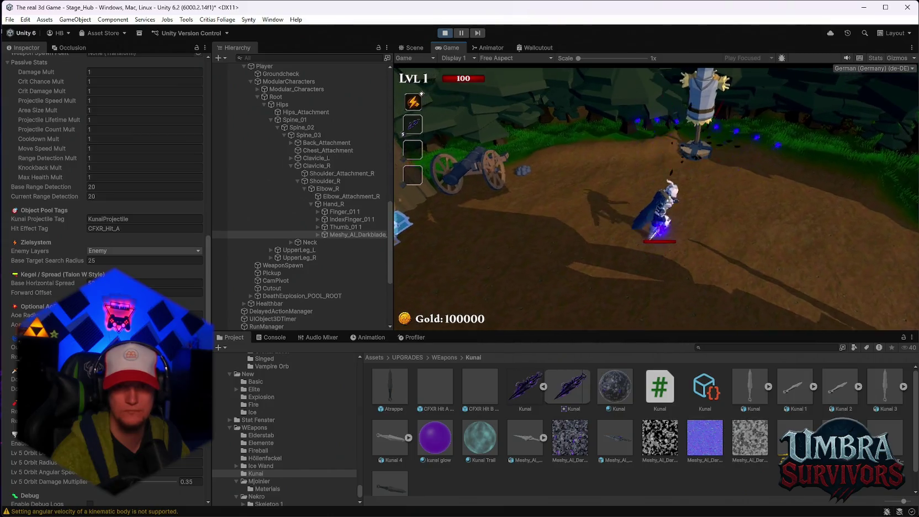
{"action": "key", "text": "s"}
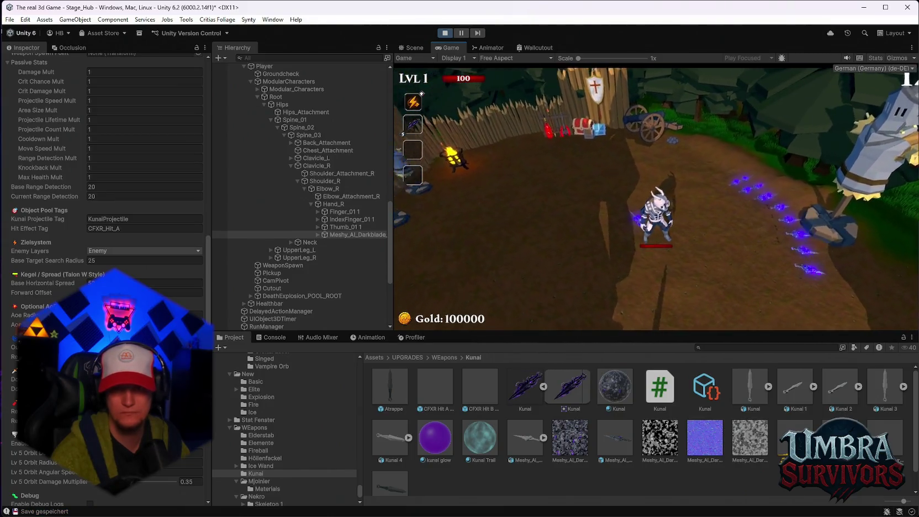
Pause briefly, then resume the play-test to keep striking the dummy.
{"action": "key", "text": "Escape"}
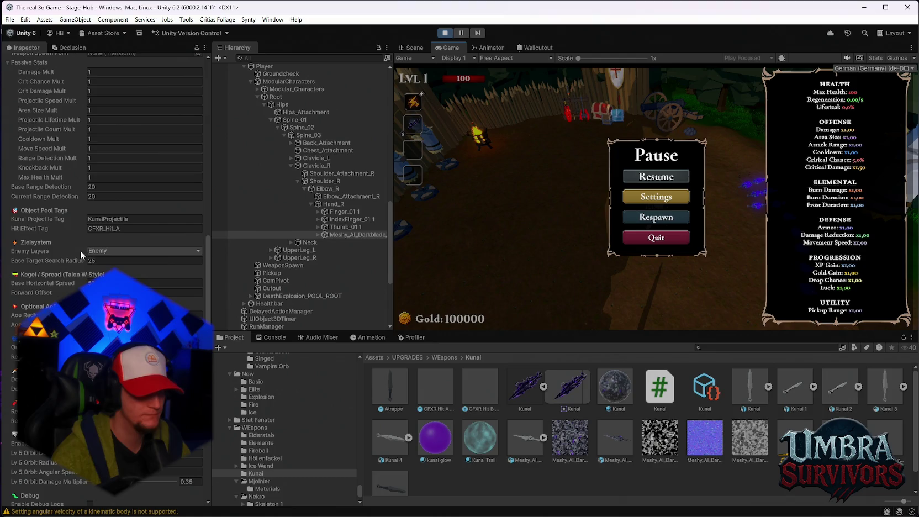
{"action": "scroll", "coordinate": [105, 277], "scroll_direction": "down", "scroll_amount": 1}
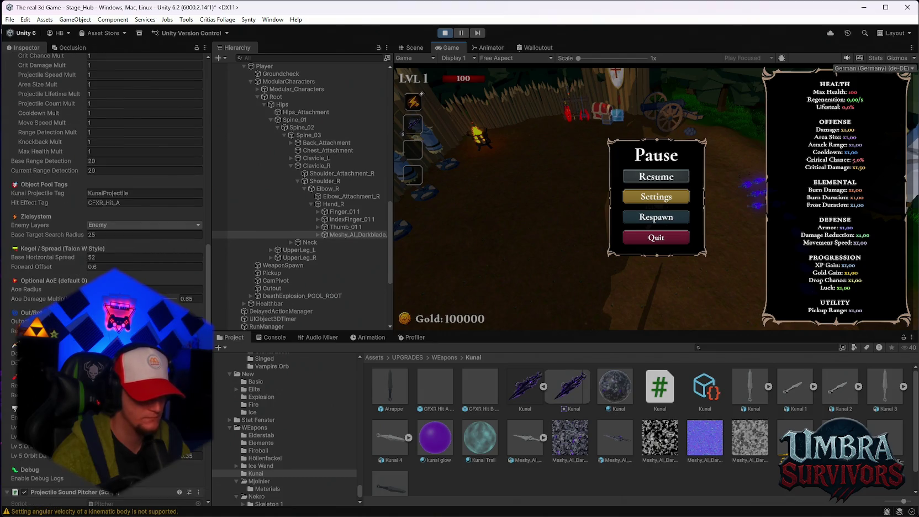
{"action": "scroll", "coordinate": [105, 276], "scroll_direction": "down", "scroll_amount": 1}
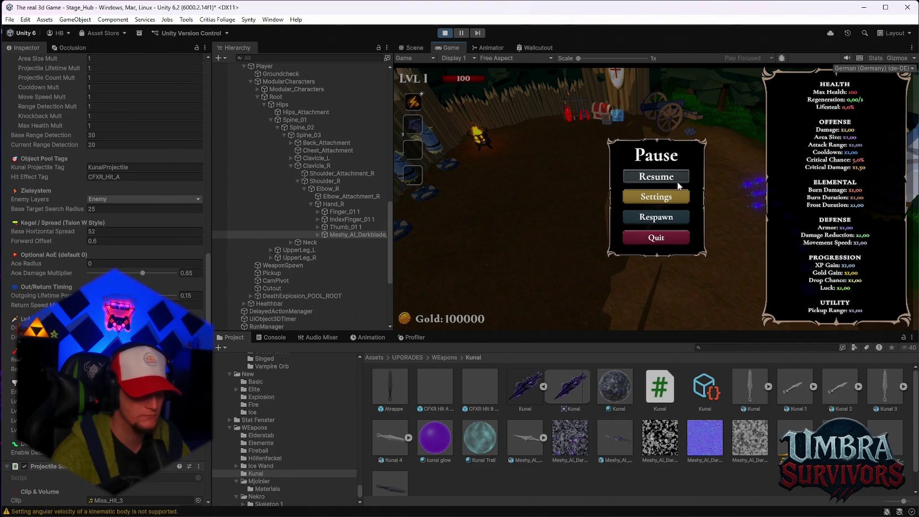
{"action": "key", "text": "Escape"}
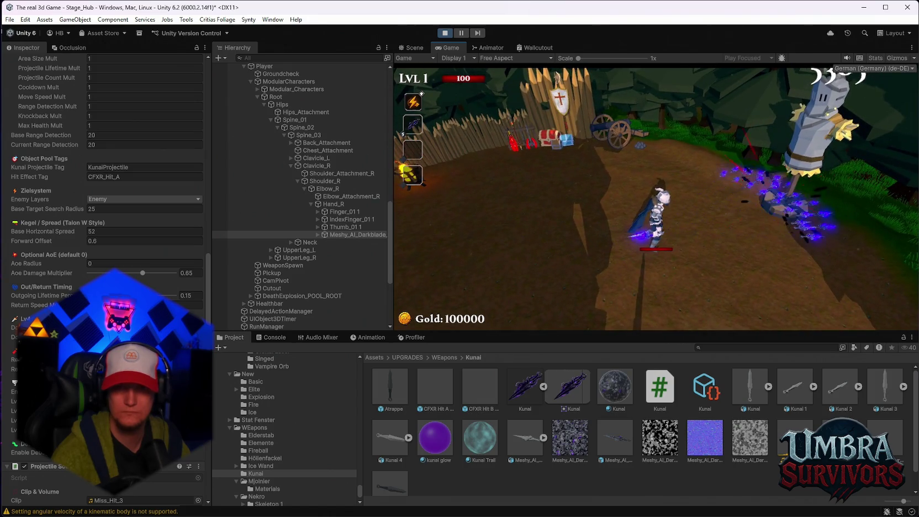
Set Outgoing Lifetime Percent to about 0.358 mid-test, test against dummies, then stop Play mode.
{"action": "key", "text": "Escape"}
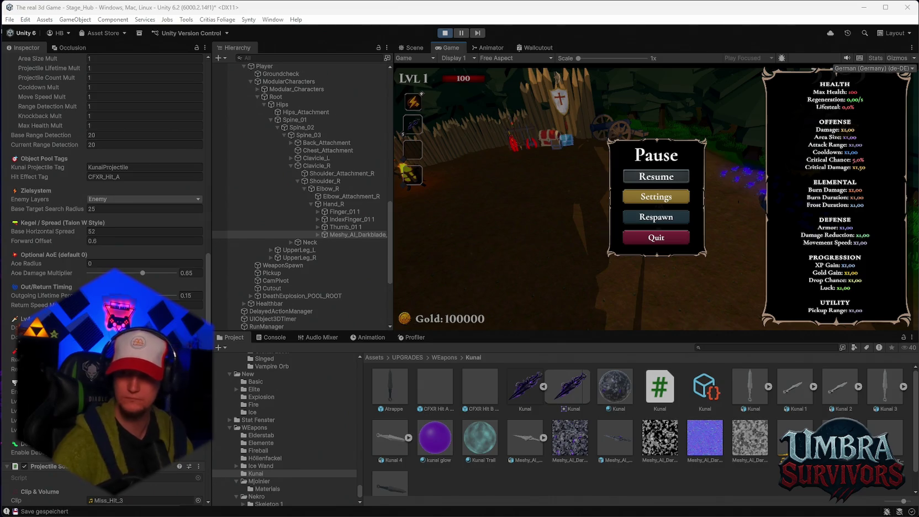
{"action": "left_click", "coordinate": [678, 179]}
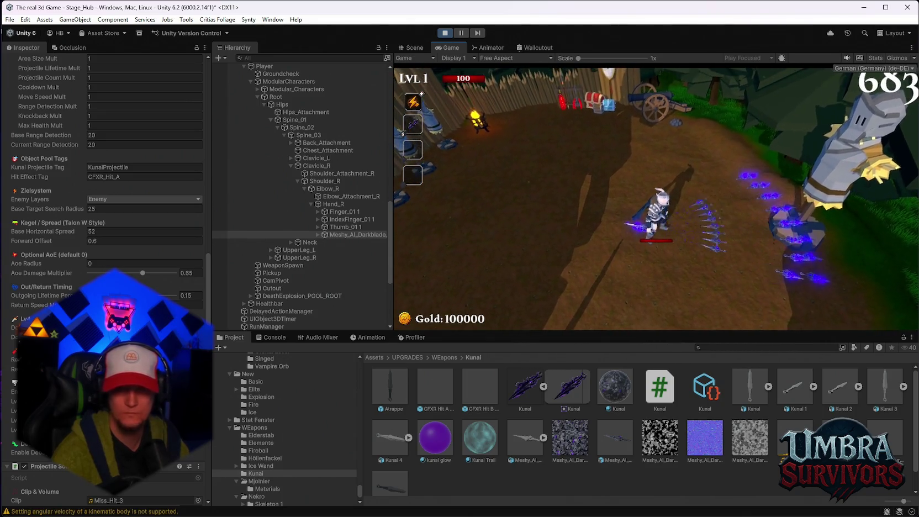
{"action": "key", "text": "Escape"}
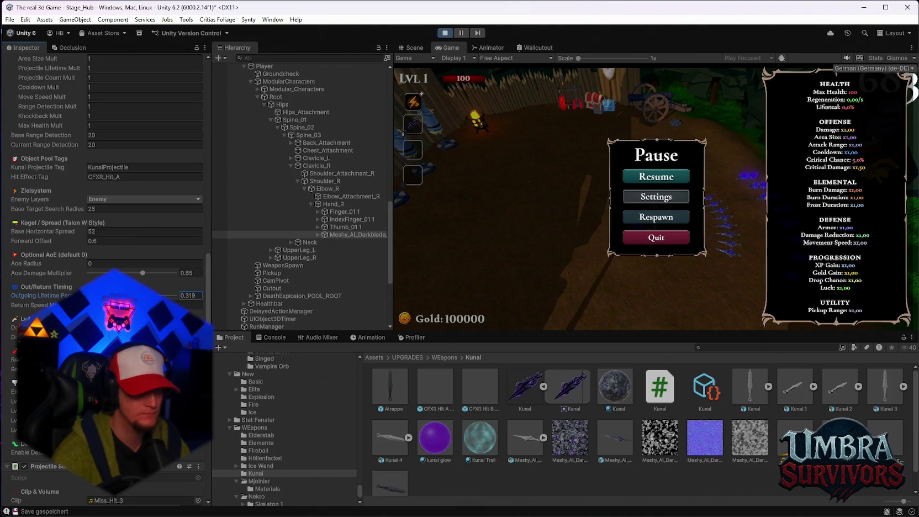
{"action": "type", "text": "0.358"}
{"action": "left_click", "coordinate": [630, 177]}
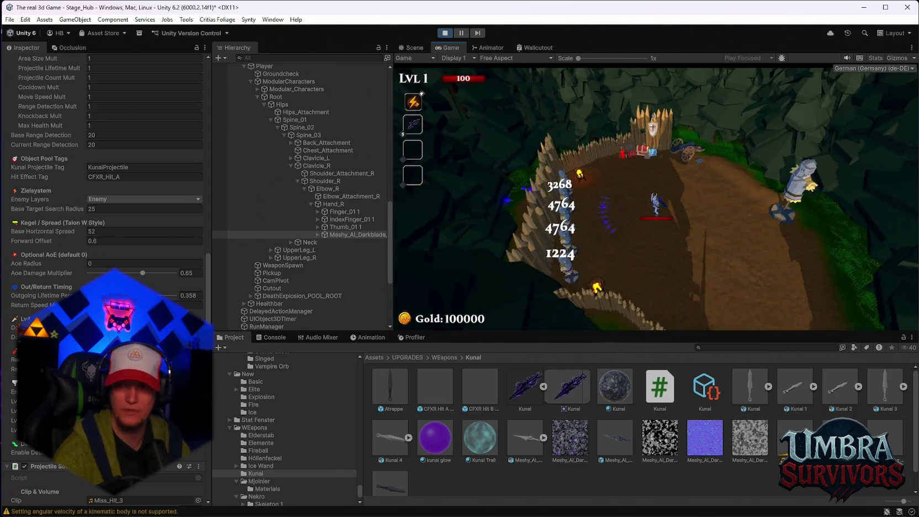
{"action": "key", "text": "Escape"}
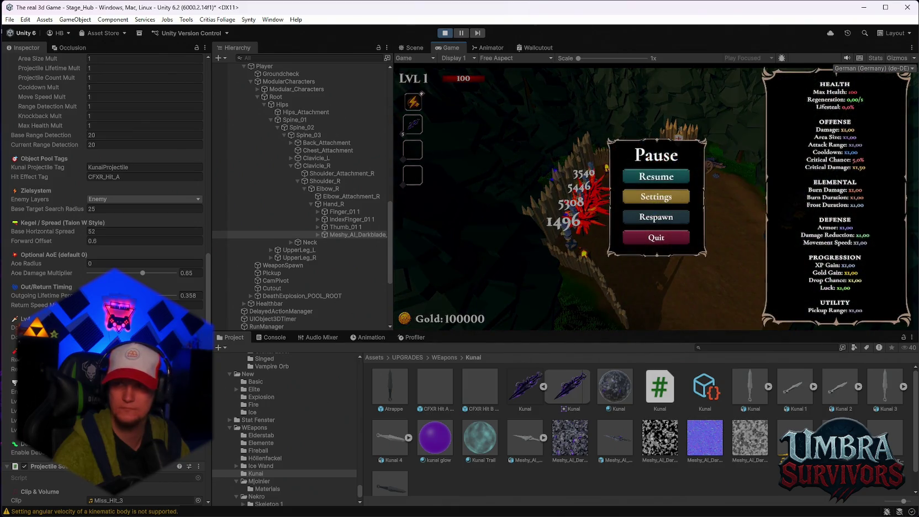
{"action": "left_click", "coordinate": [452, 34]}
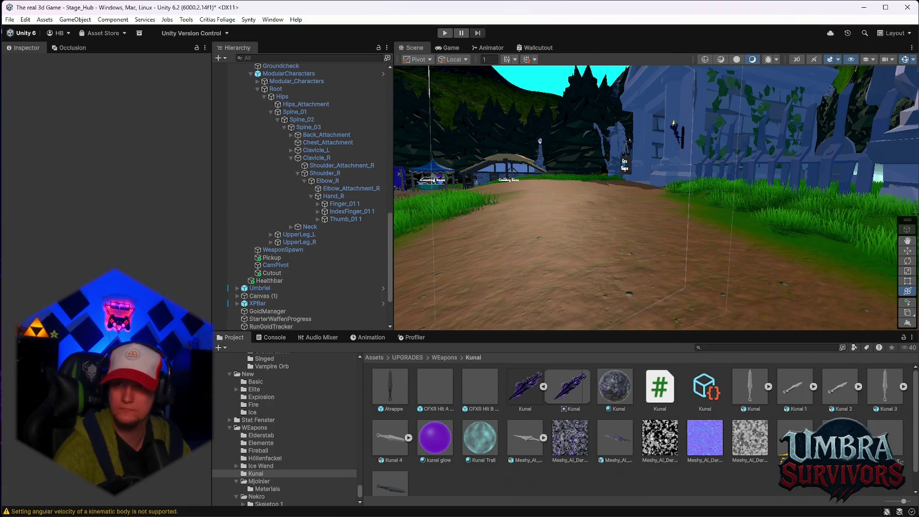
Add a Rigidbody component to the Meshy_AI_Darkblade kunai prefab.
{"action": "double_click", "coordinate": [615, 442]}
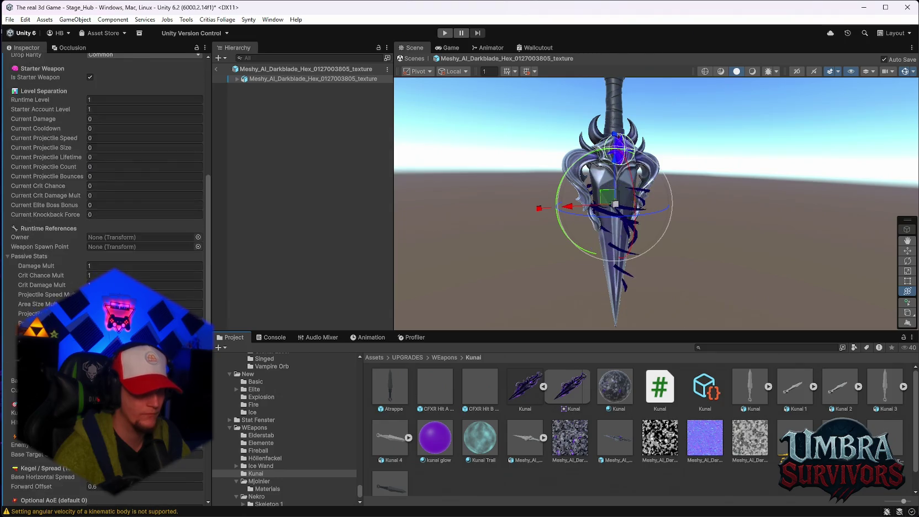
{"action": "scroll", "coordinate": [105, 166], "scroll_direction": "down", "scroll_amount": 15}
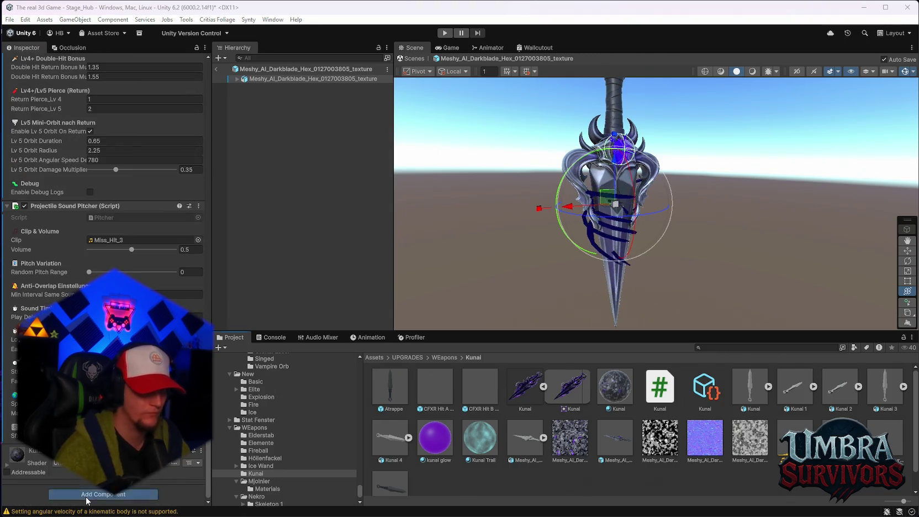
{"action": "left_click", "coordinate": [87, 497]}
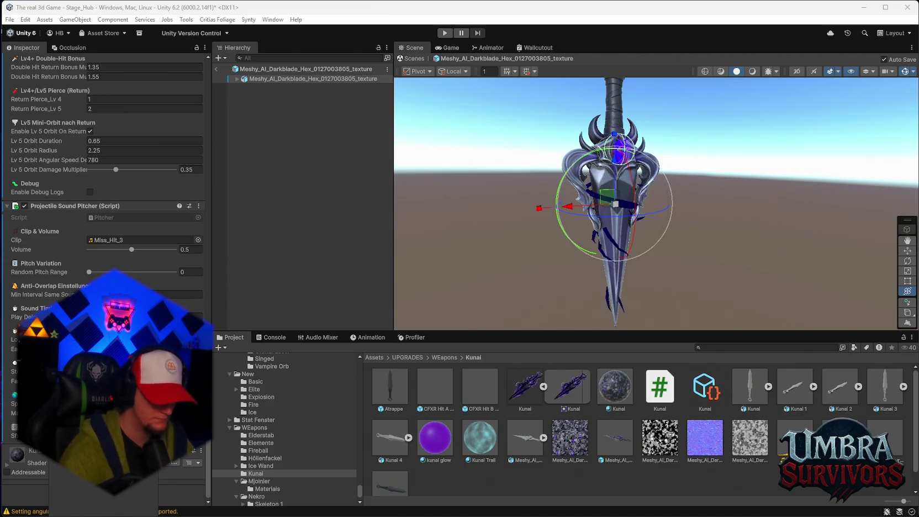
{"action": "key", "text": "Return"}
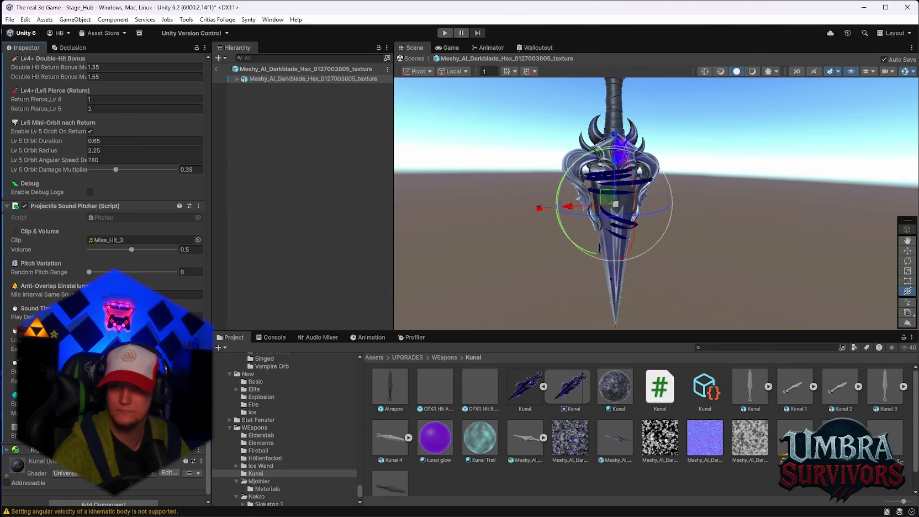
Inspect the prefab's Cylinder (1) and ShadowEnchantment (1) children, then return to the scene.
{"action": "scroll", "coordinate": [156, 268], "scroll_direction": "up", "scroll_amount": 15}
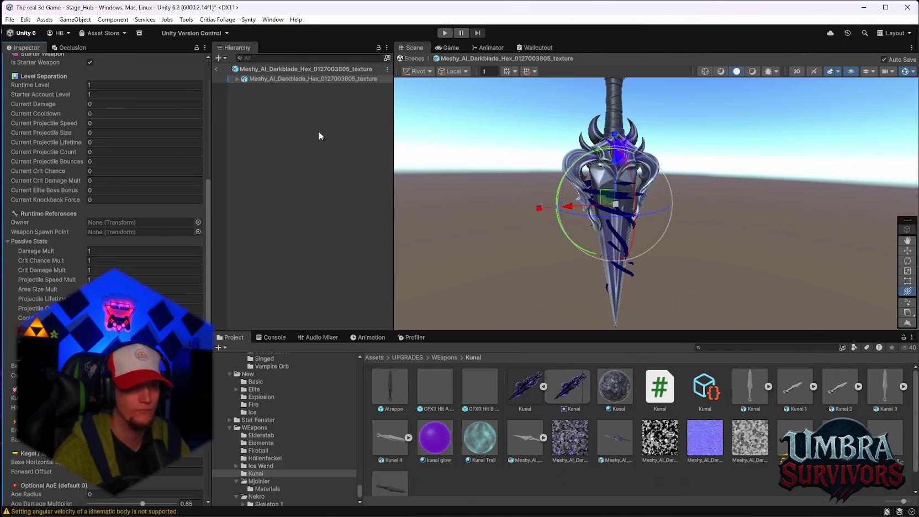
{"action": "mouse_move", "coordinate": [268, 77]}
{"action": "left_mouse_down"}
{"action": "mouse_move", "coordinate": [110, 234]}
{"action": "mouse_move", "coordinate": [237, 80]}
{"action": "mouse_move", "coordinate": [260, 83]}
{"action": "left_mouse_up"}
{"action": "left_click", "coordinate": [272, 109]}
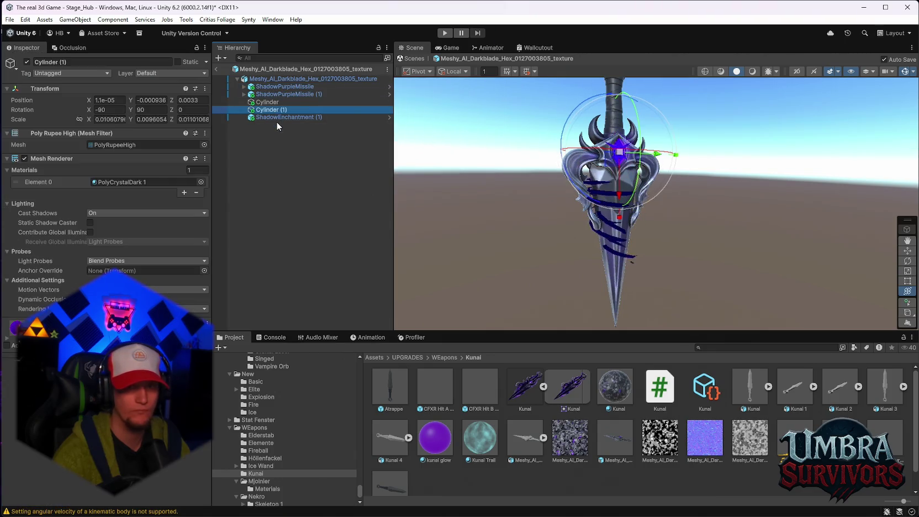
{"action": "left_click", "coordinate": [278, 118]}
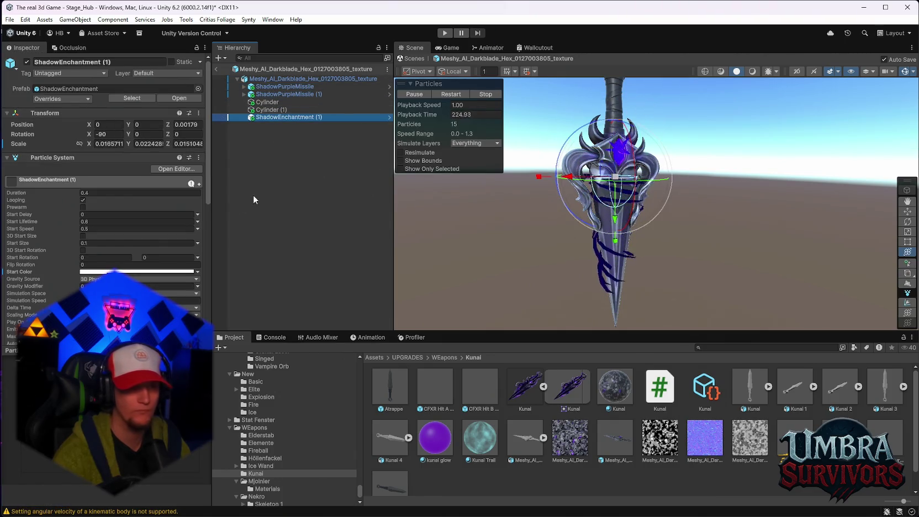
{"action": "left_click", "coordinate": [216, 70]}
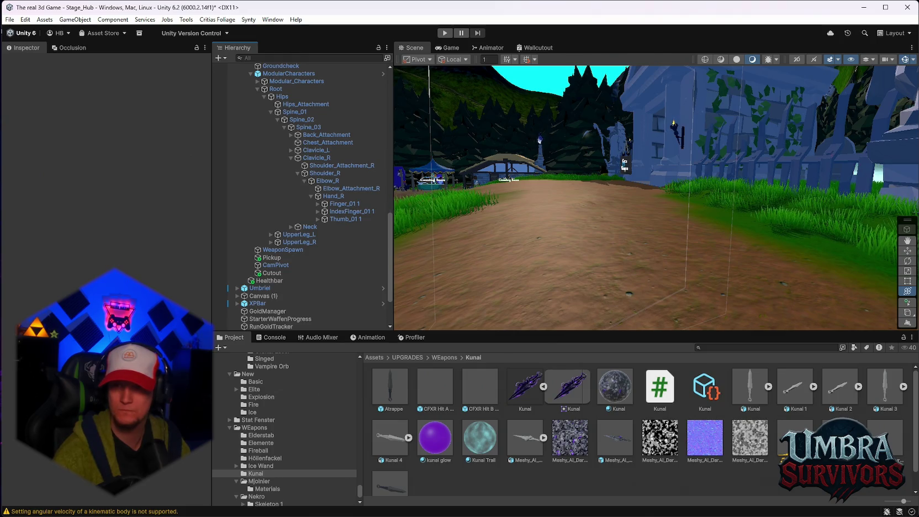
Reopen the darkblade kunai prefab and look through its Inspector components.
{"action": "double_click", "coordinate": [615, 440]}
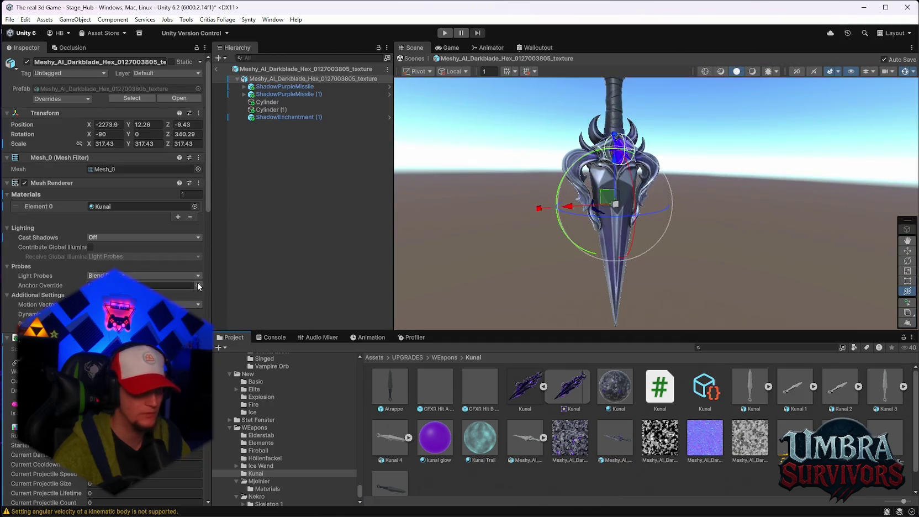
{"action": "scroll", "coordinate": [208, 234], "scroll_direction": "down", "scroll_amount": 15}
{"action": "left_click_drag", "start_coordinate": [208, 234], "coordinate": [208, 387]}
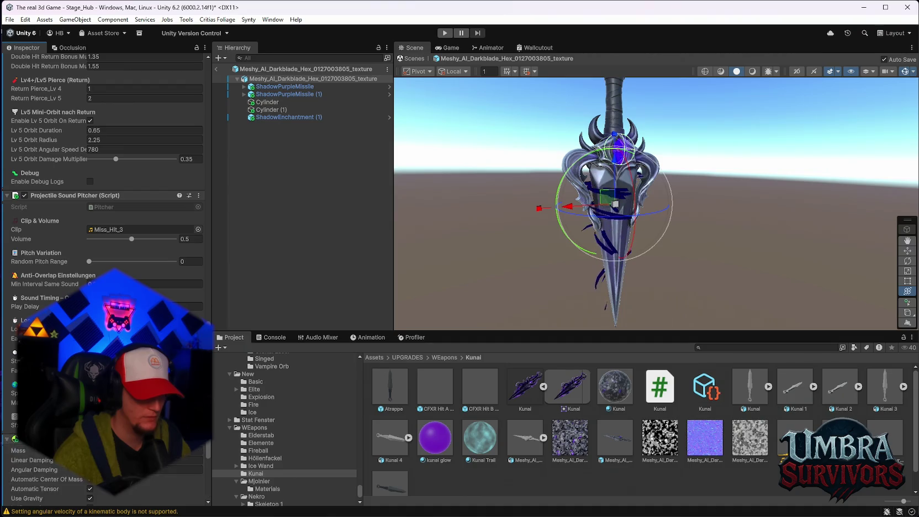
{"action": "scroll", "coordinate": [105, 221], "scroll_direction": "down", "scroll_amount": 3}
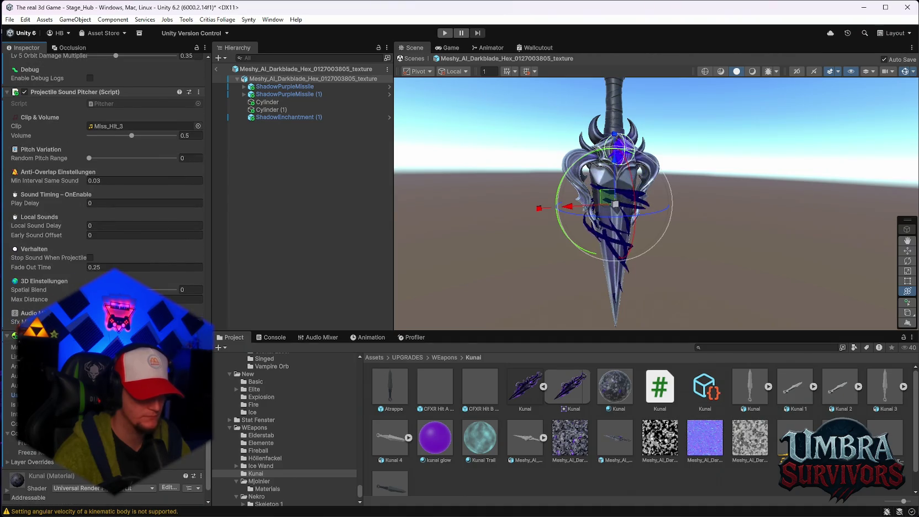
{"action": "scroll", "coordinate": [106, 226], "scroll_direction": "up", "scroll_amount": 7}
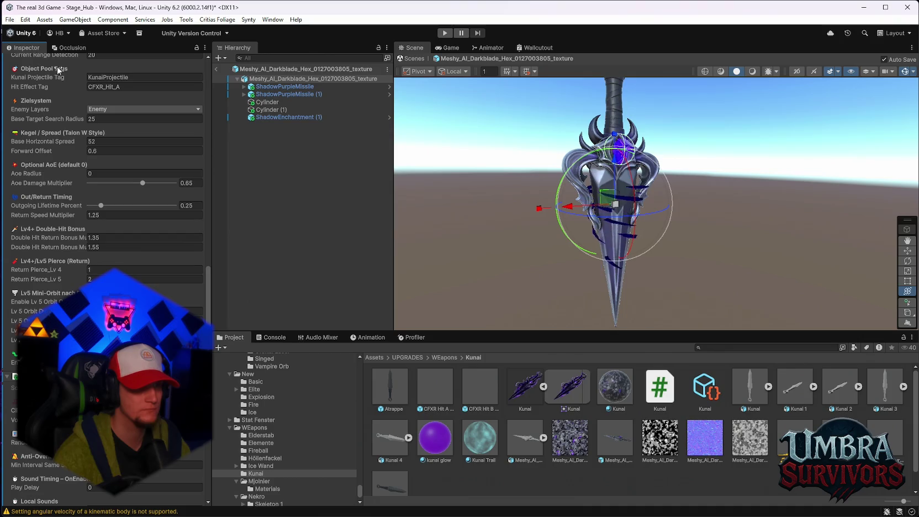
{"action": "scroll", "coordinate": [132, 217], "scroll_direction": "up", "scroll_amount": 10}
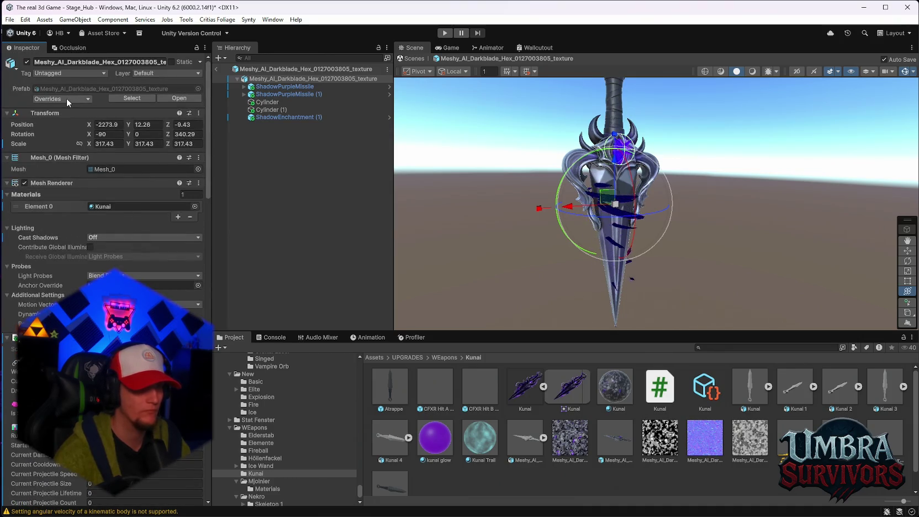
Review the prefab's Overrides list, exit prefab mode and start Play mode.
{"action": "left_click", "coordinate": [67, 98]}
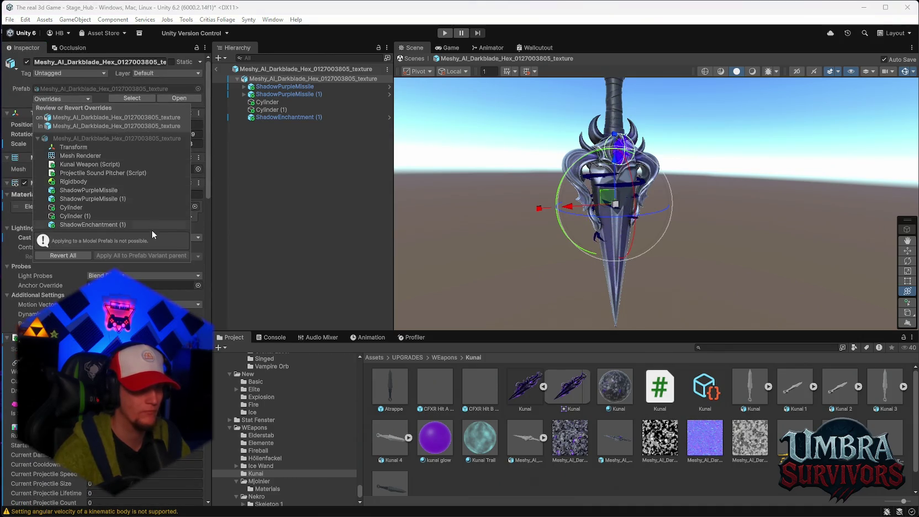
{"action": "left_click", "coordinate": [227, 75]}
{"action": "left_click", "coordinate": [216, 70]}
{"action": "left_click", "coordinate": [445, 33]}
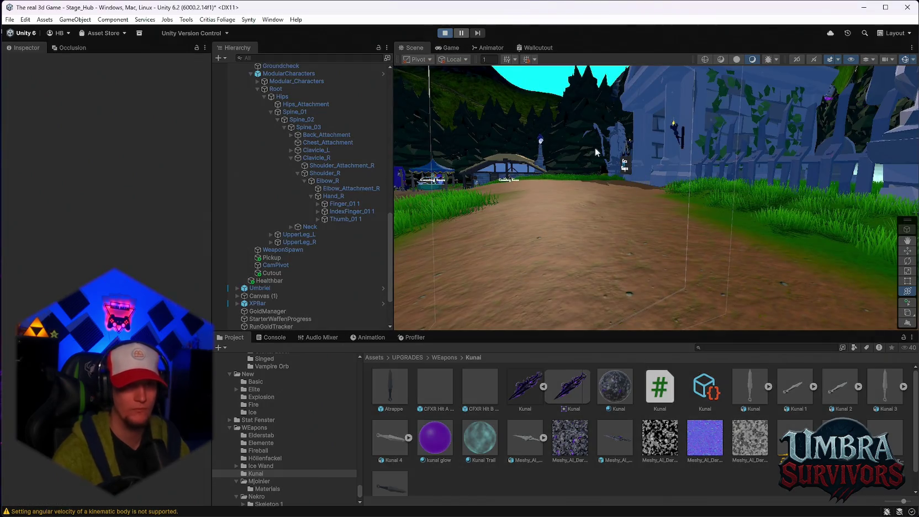
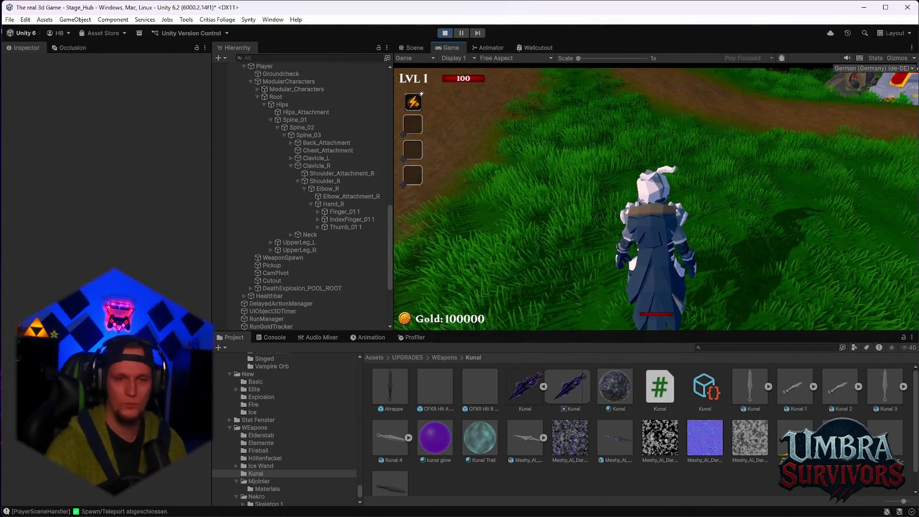
Walk to the weapon shrine and equip the Kunai from the weapon book.
{"action": "key", "text": "w"}
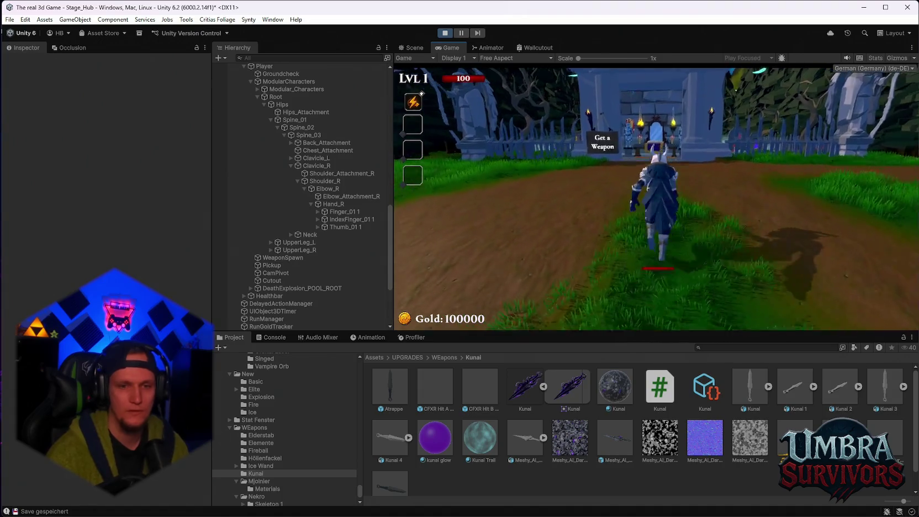
{"action": "key", "text": "w"}
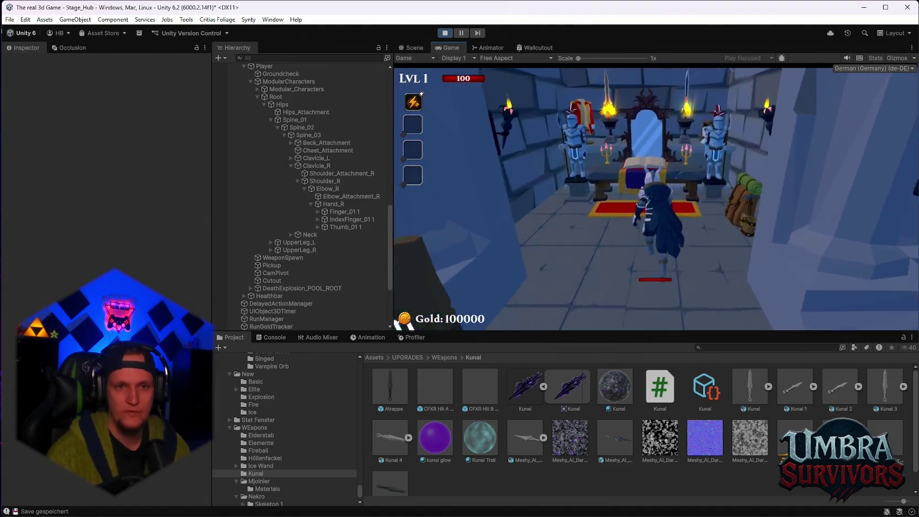
{"action": "left_click", "coordinate": [577, 141]}
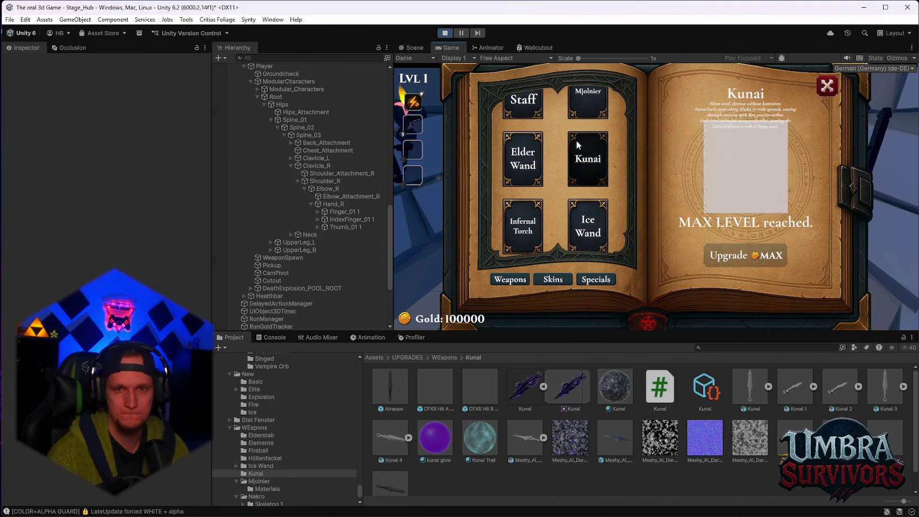
{"action": "left_click", "coordinate": [827, 86]}
Run through the training yard past the dummies, then pause and exit Play mode.
{"action": "key", "text": "s"}
{"action": "key", "text": "d"}
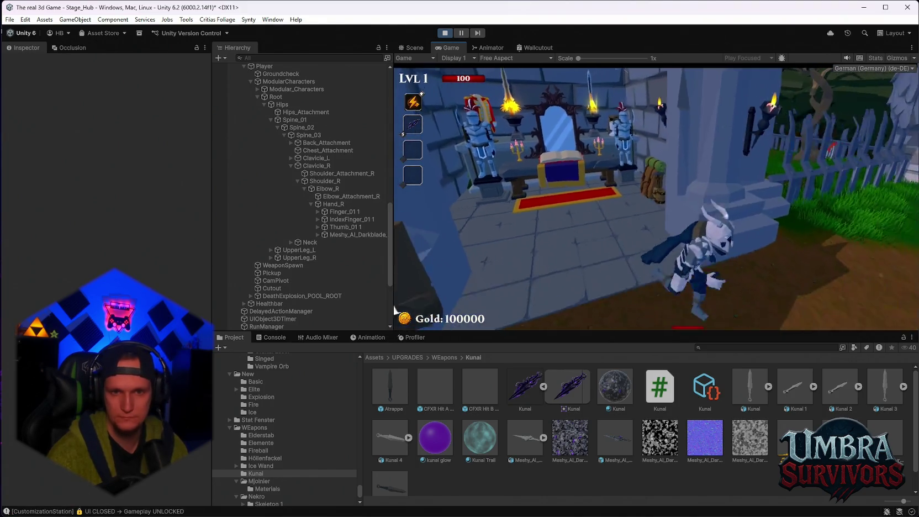
{"action": "key", "text": "s"}
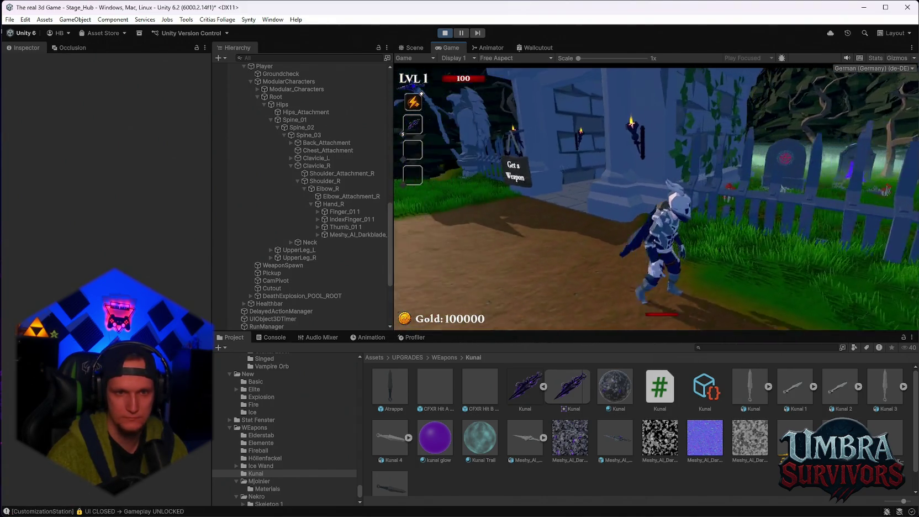
{"action": "key", "text": "d"}
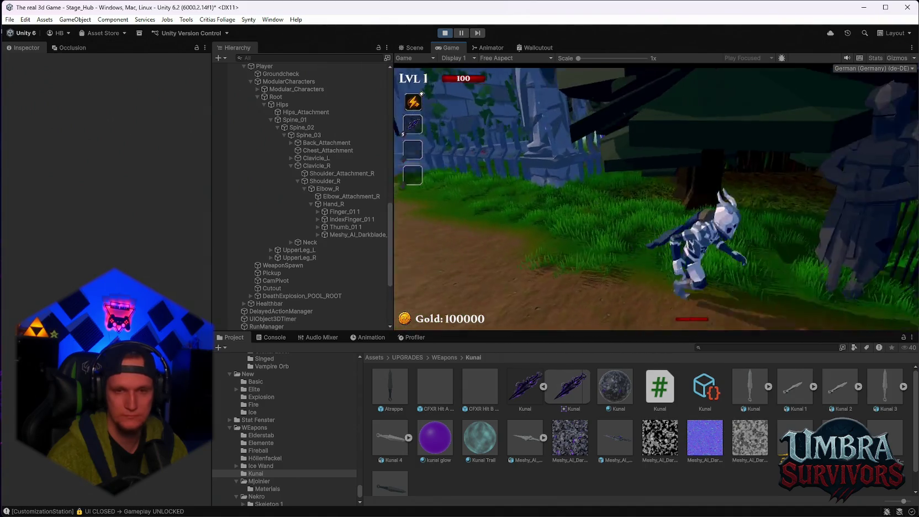
{"action": "key", "text": "w"}
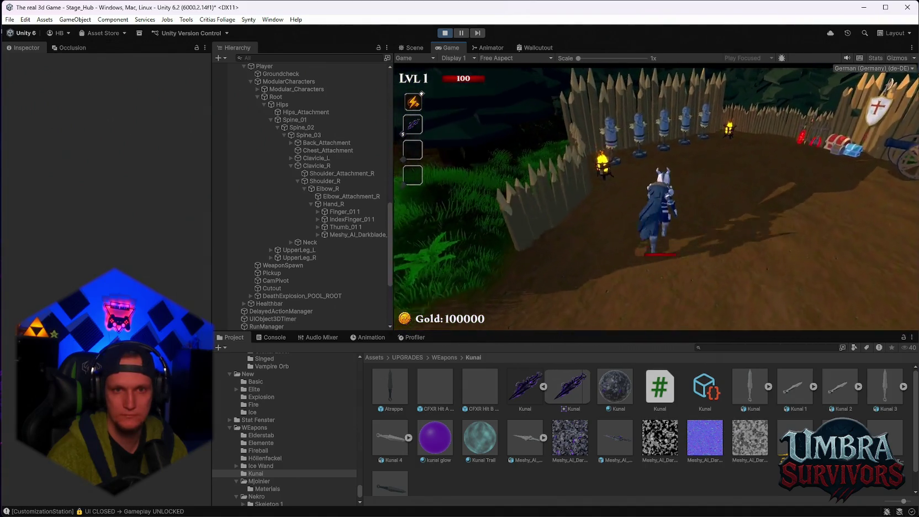
{"action": "key", "text": "a"}
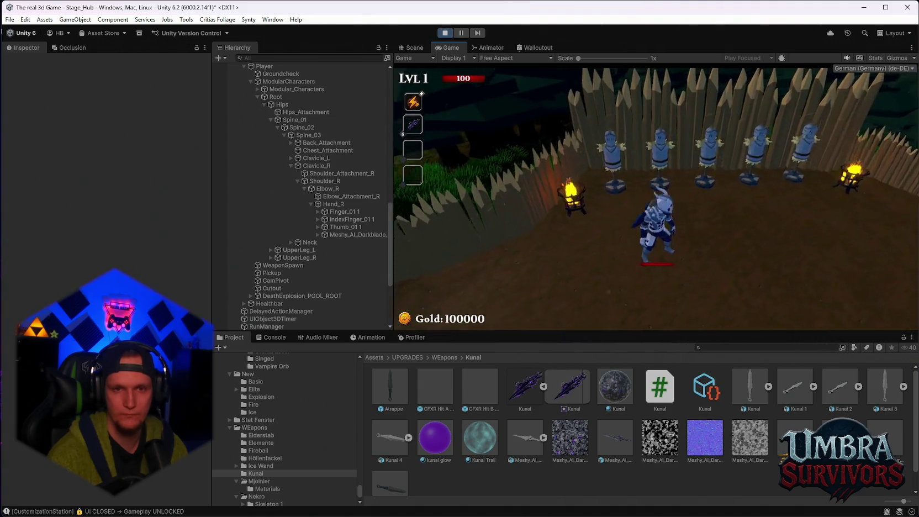
{"action": "key", "text": "d"}
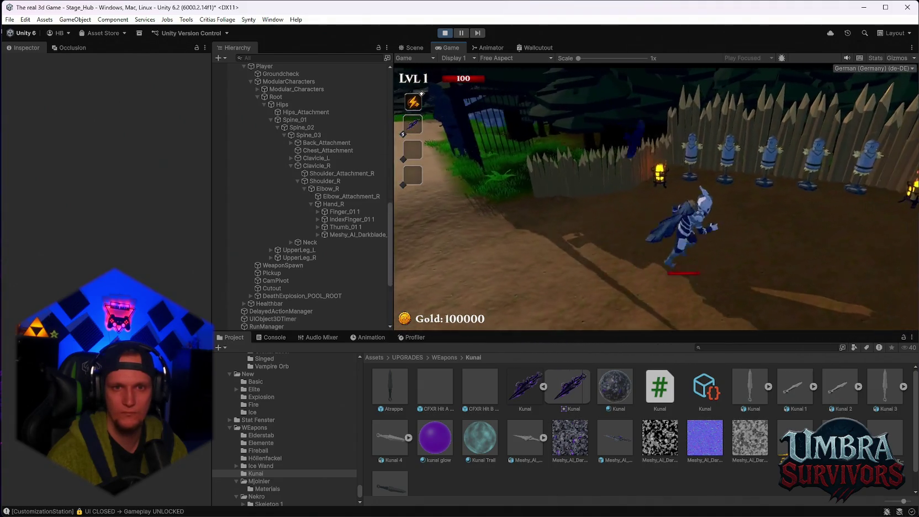
{"action": "key", "text": "a"}
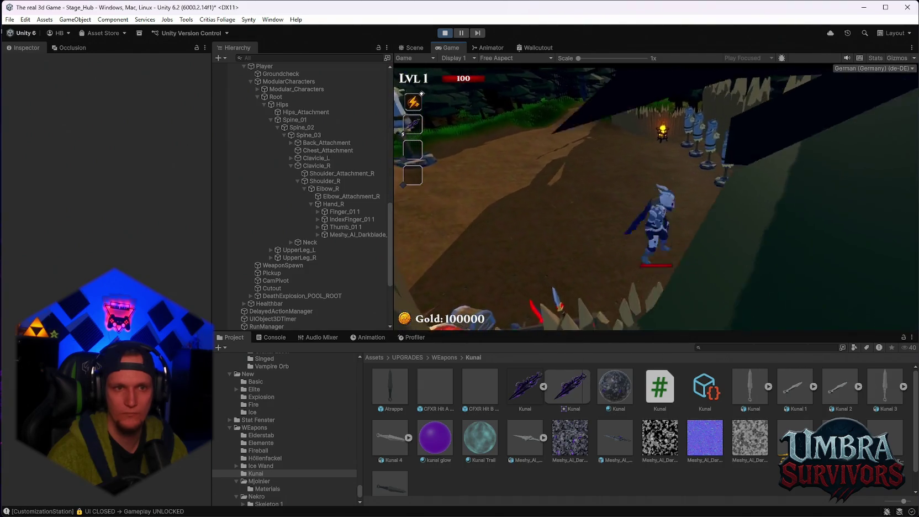
{"action": "key", "text": "w"}
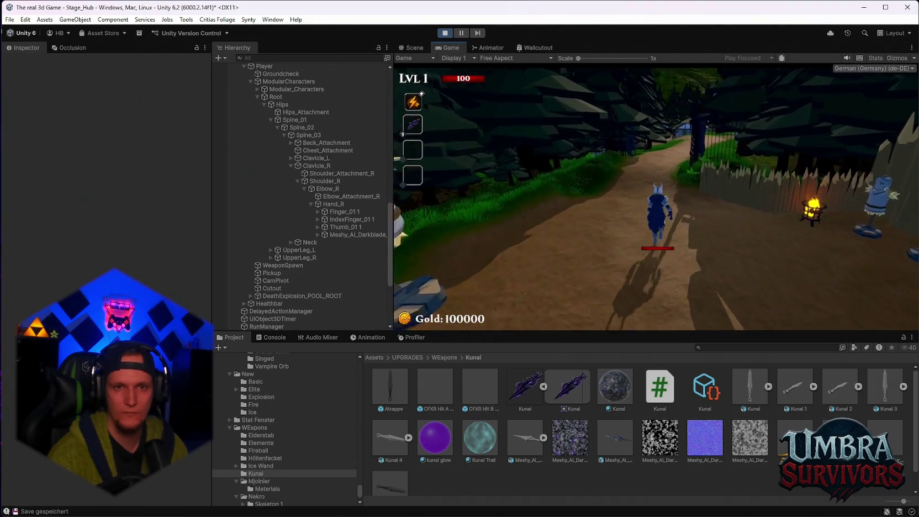
{"action": "key", "text": "Escape"}
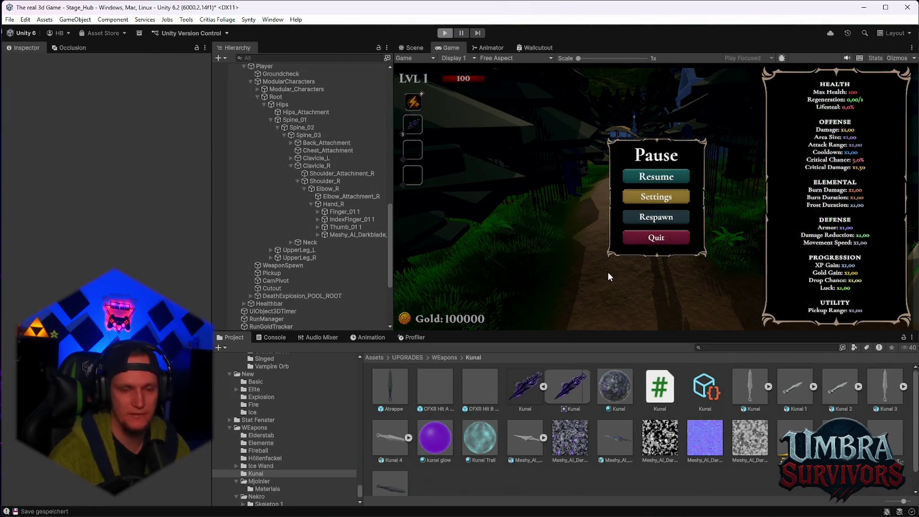
{"action": "key", "text": "ctrl+p"}
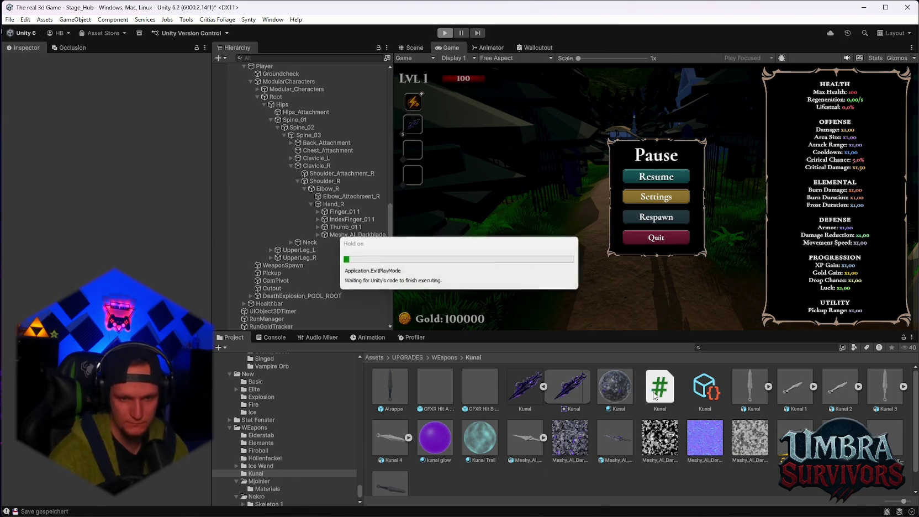
Rename the Meshy AI darkblade prefab to Kunai Void.
{"action": "left_click", "coordinate": [613, 437]}
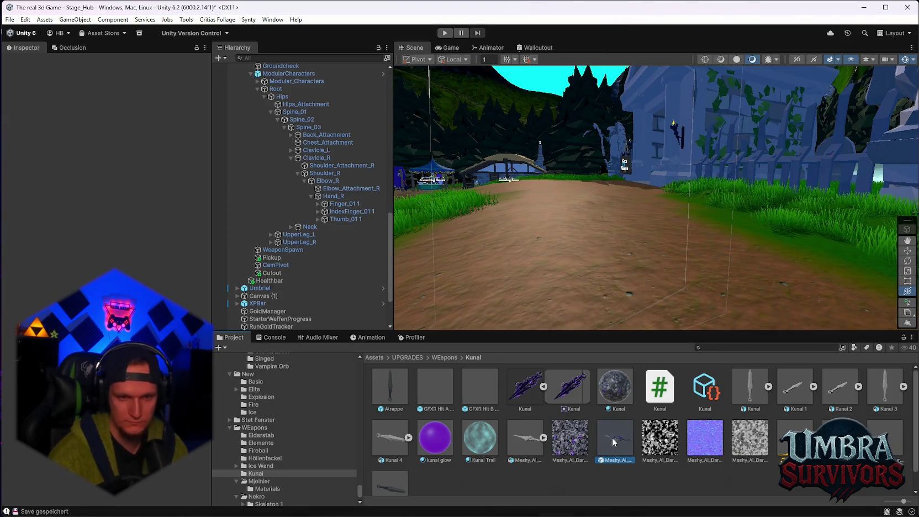
{"action": "right_click", "coordinate": [613, 436]}
{"action": "left_click", "coordinate": [640, 201]}
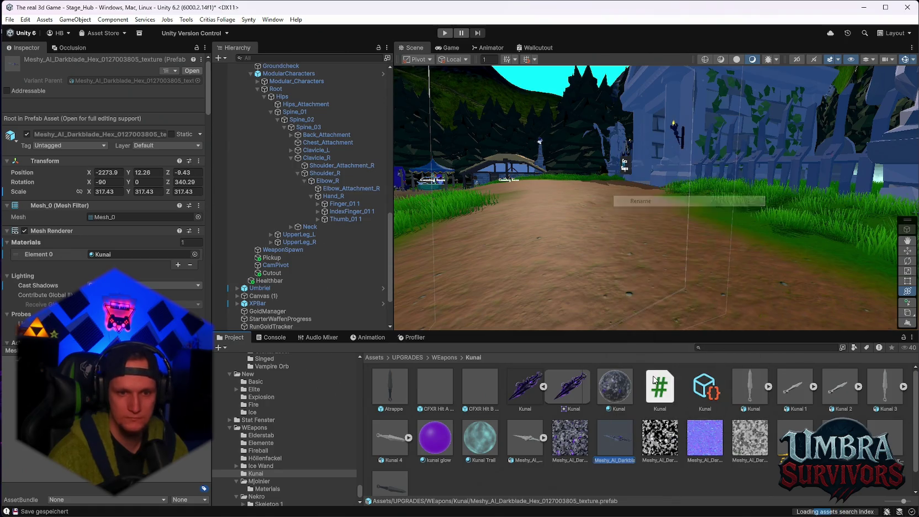
{"action": "type", "text": "Kun"}
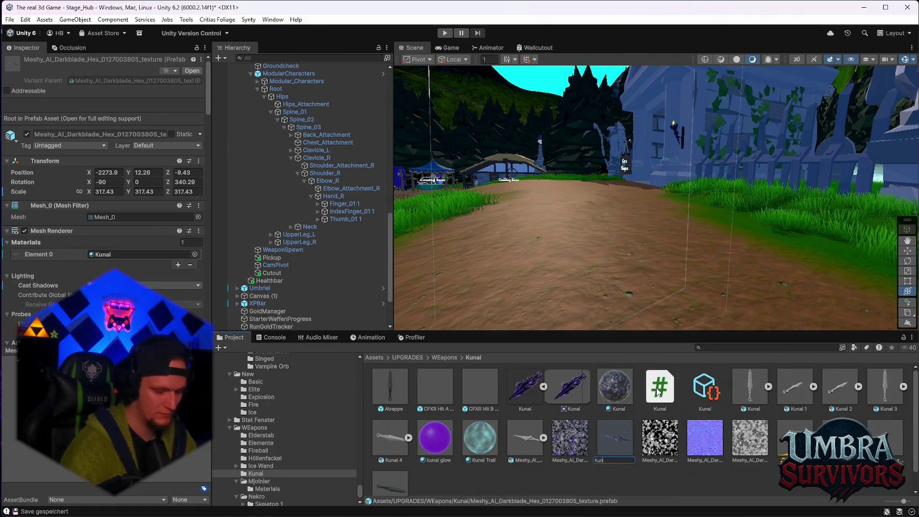
{"action": "type", "text": "ai Void"}
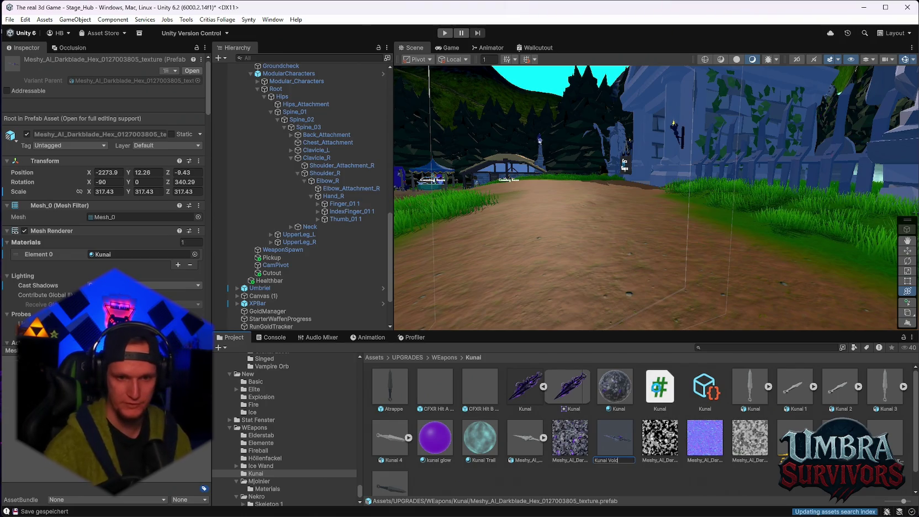
{"action": "key", "text": "Return"}
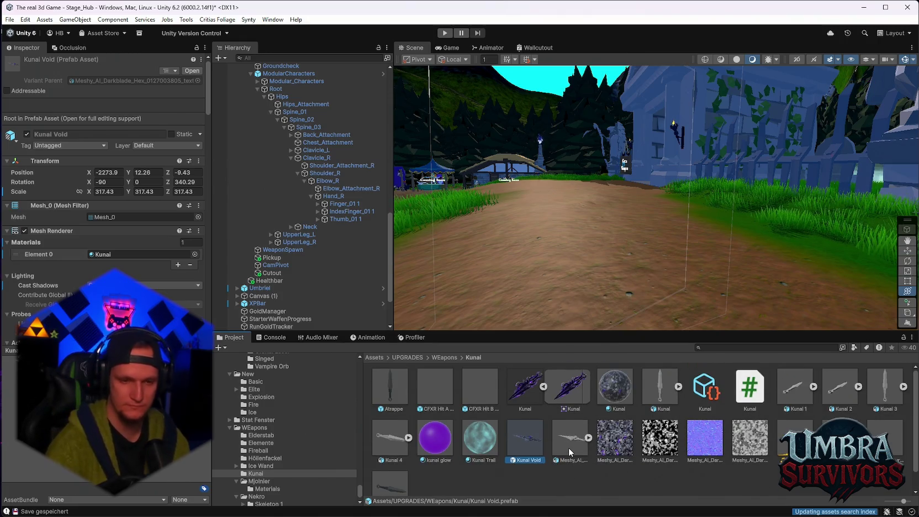
Duplicate the Kunai Void prefab and name the copy Kunai Projectile.
{"action": "key", "text": "ctrl+d"}
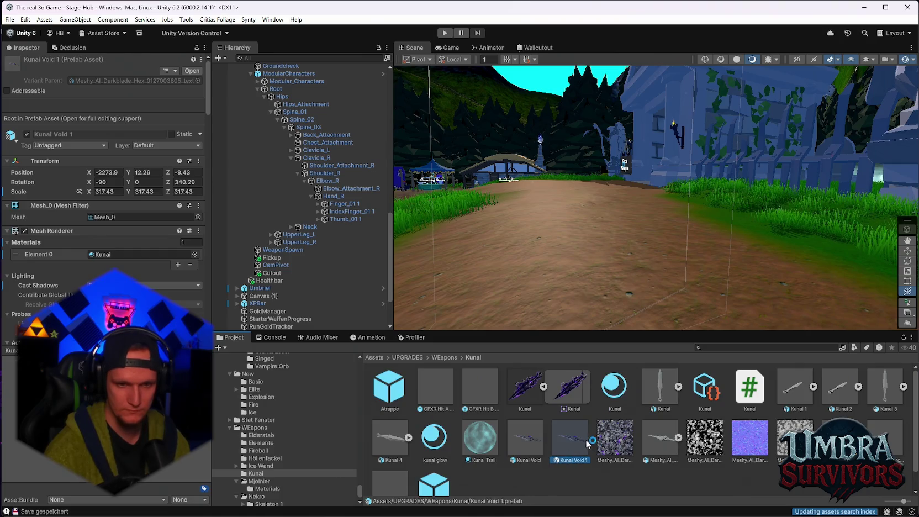
{"action": "right_click", "coordinate": [577, 447]}
{"action": "left_click", "coordinate": [608, 201]}
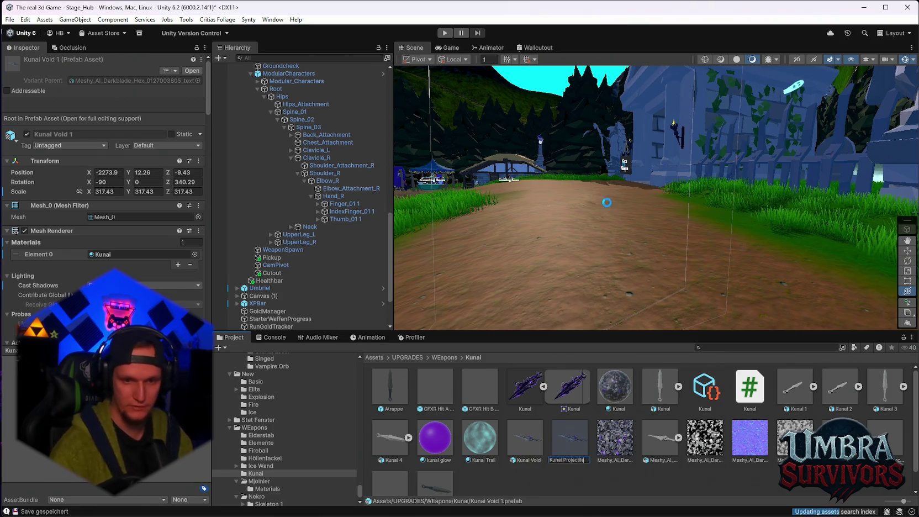
{"action": "key", "text": "Return"}
{"action": "scroll", "coordinate": [199, 193], "scroll_direction": "down", "scroll_amount": 15}
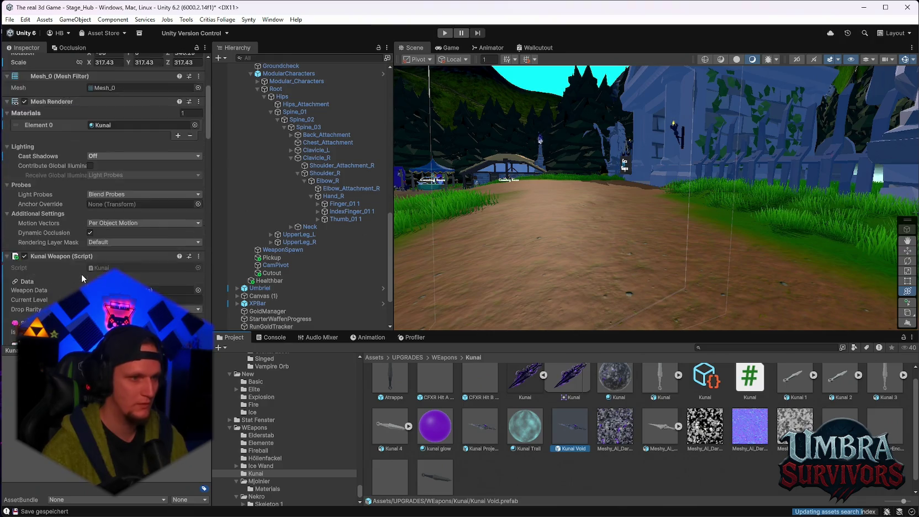
Remove the Rigidbody component from the Kunai Void prefab.
{"action": "left_click", "coordinate": [210, 192]}
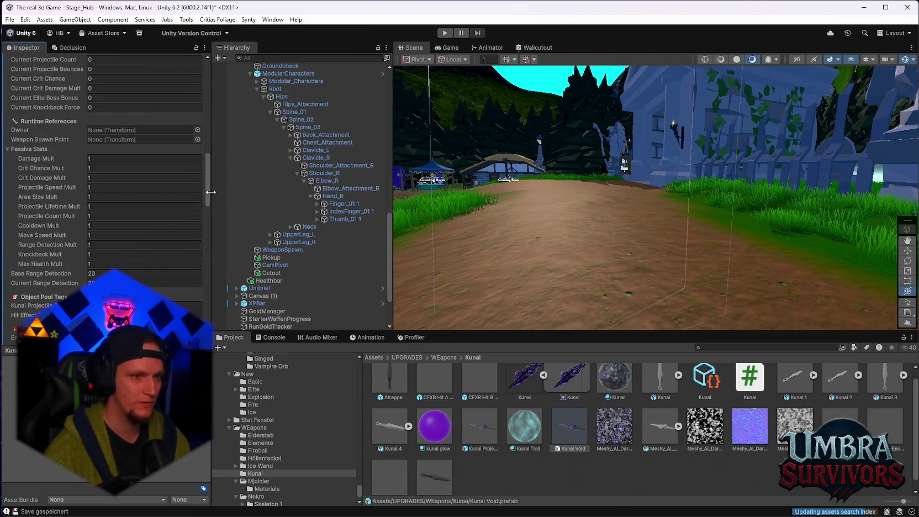
{"action": "scroll", "coordinate": [209, 195], "scroll_direction": "down", "scroll_amount": 15}
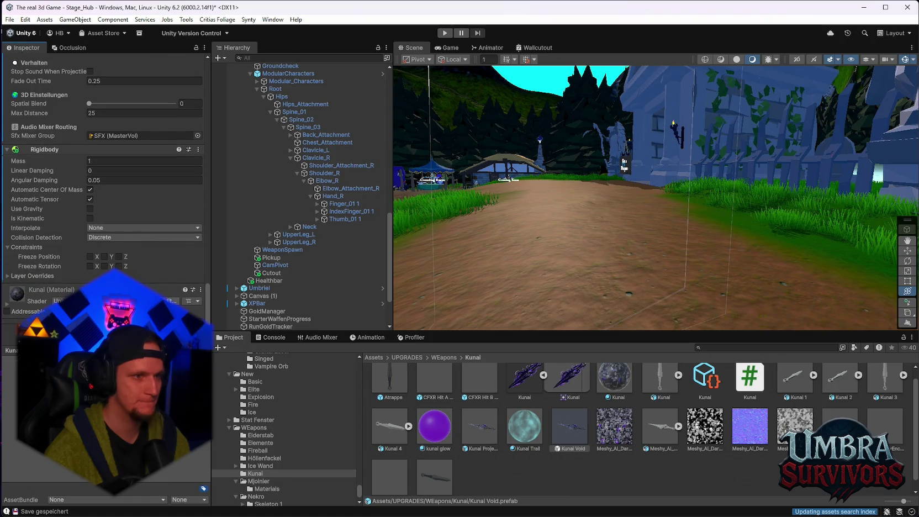
{"action": "right_click", "coordinate": [50, 153]}
{"action": "left_click", "coordinate": [72, 201]}
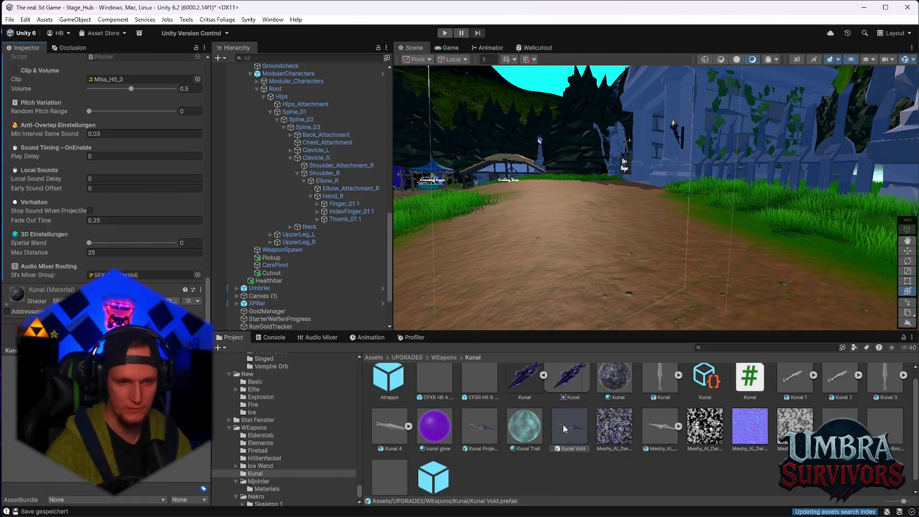
Select ObjectPooler and assign the prefab to the KunaiProjectile pool entry.
{"action": "scroll", "coordinate": [309, 192], "scroll_direction": "up", "scroll_amount": 10}
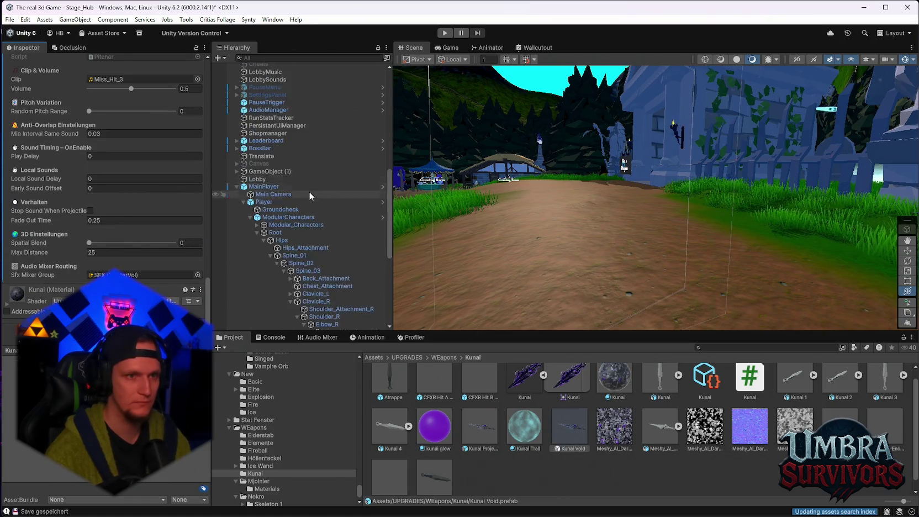
{"action": "scroll", "coordinate": [312, 189], "scroll_direction": "up", "scroll_amount": 3}
{"action": "left_click", "coordinate": [276, 83]}
{"action": "scroll", "coordinate": [156, 222], "scroll_direction": "down", "scroll_amount": 5}
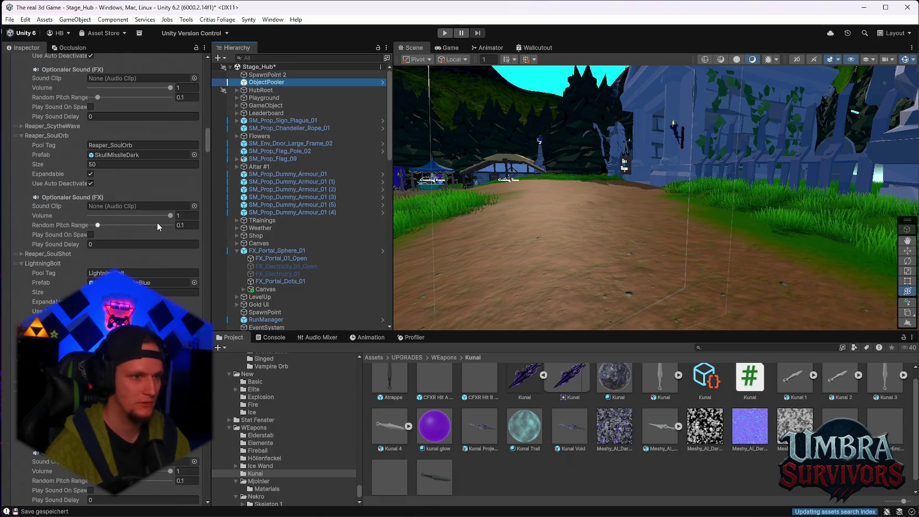
{"action": "scroll", "coordinate": [144, 229], "scroll_direction": "down", "scroll_amount": 5}
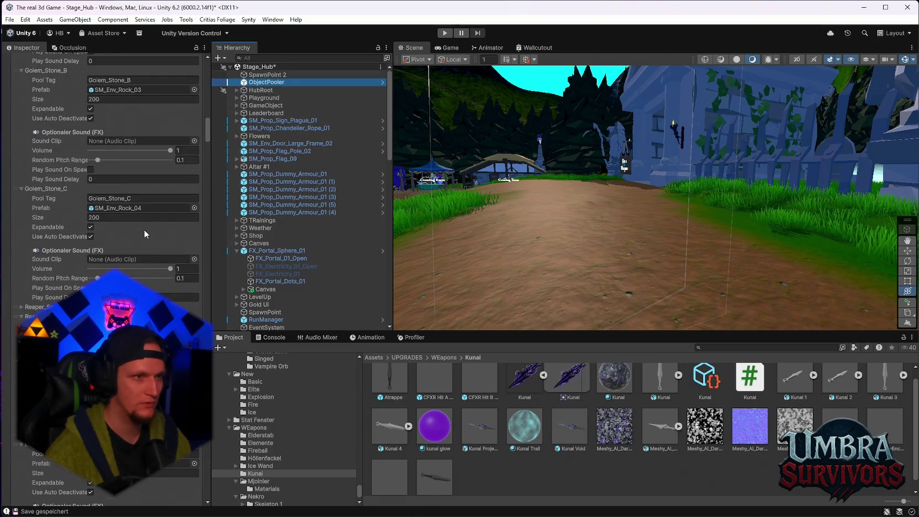
{"action": "scroll", "coordinate": [142, 277], "scroll_direction": "down", "scroll_amount": 8}
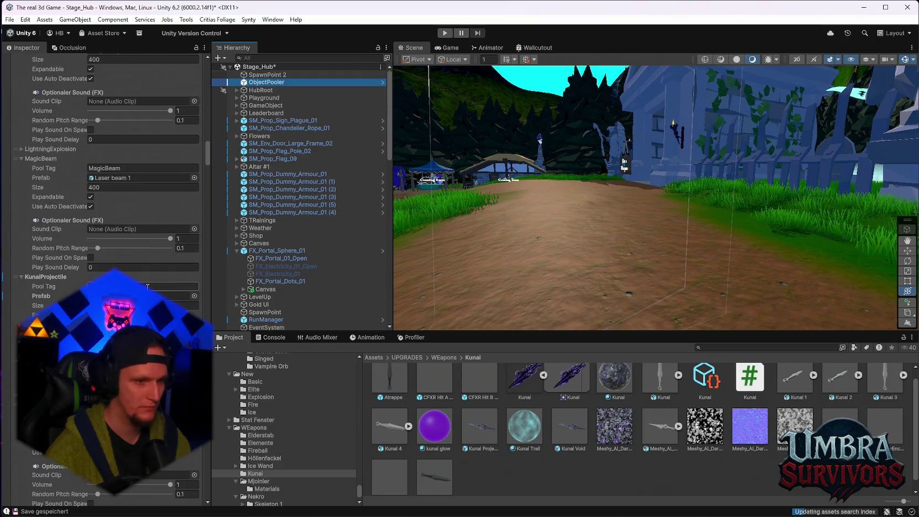
{"action": "left_click_drag", "start_coordinate": [480, 426], "coordinate": [168, 296]}
{"action": "mouse_move", "coordinate": [208, 155]}
{"action": "left_mouse_down"}
{"action": "mouse_move", "coordinate": [207, 111]}
{"action": "mouse_move", "coordinate": [118, 73]}
{"action": "left_mouse_up"}
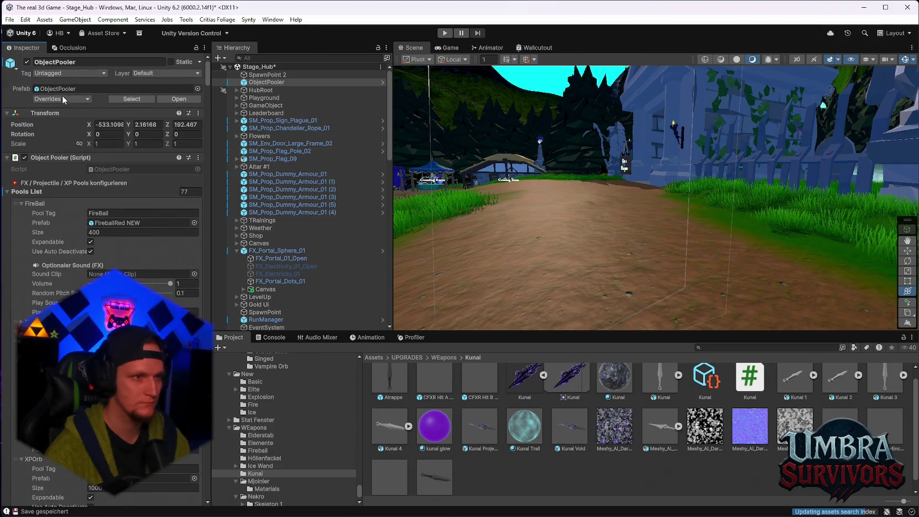
Open the Kunai Projectile prefab and remove its Kunai Weapon script.
{"action": "double_click", "coordinate": [486, 434]}
{"action": "scroll", "coordinate": [139, 277], "scroll_direction": "down", "scroll_amount": 15}
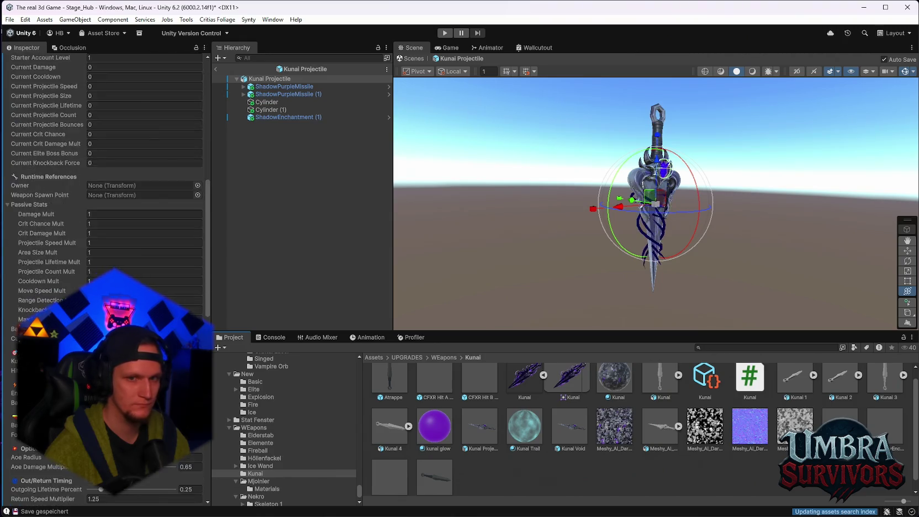
{"action": "scroll", "coordinate": [138, 278], "scroll_direction": "down", "scroll_amount": 10}
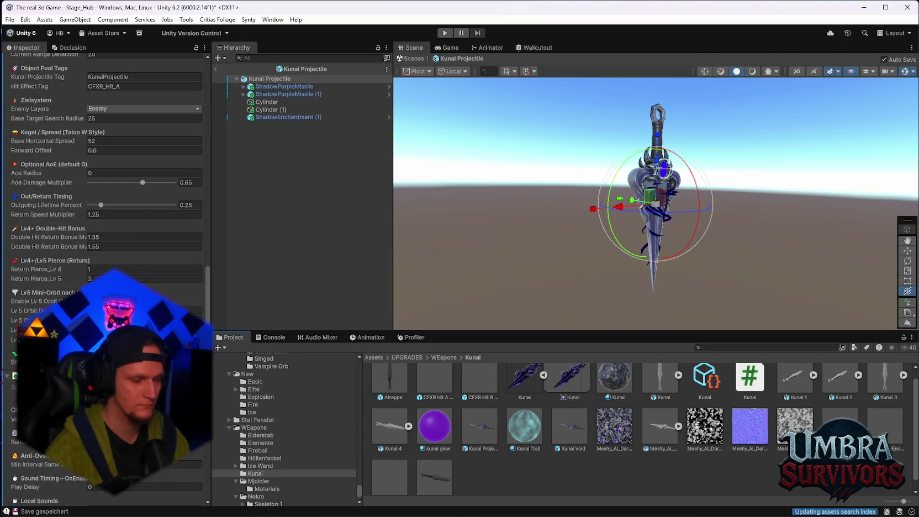
{"action": "scroll", "coordinate": [105, 276], "scroll_direction": "down", "scroll_amount": 5}
{"action": "scroll", "coordinate": [105, 276], "scroll_direction": "up", "scroll_amount": 10}
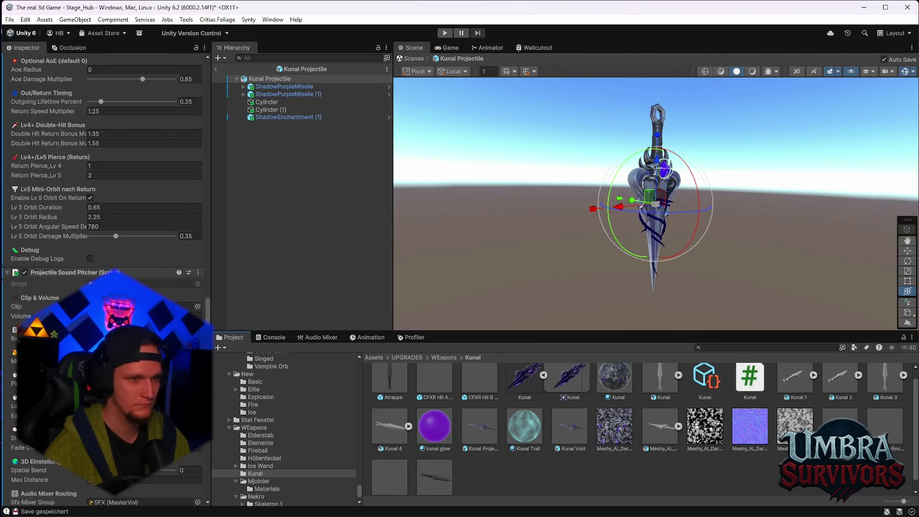
{"action": "scroll", "coordinate": [77, 221], "scroll_direction": "up", "scroll_amount": 15}
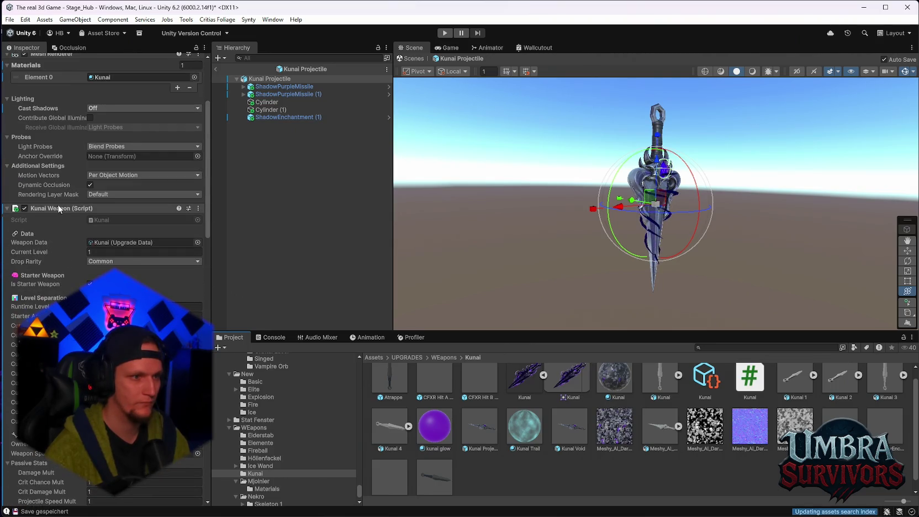
{"action": "right_click", "coordinate": [53, 208]}
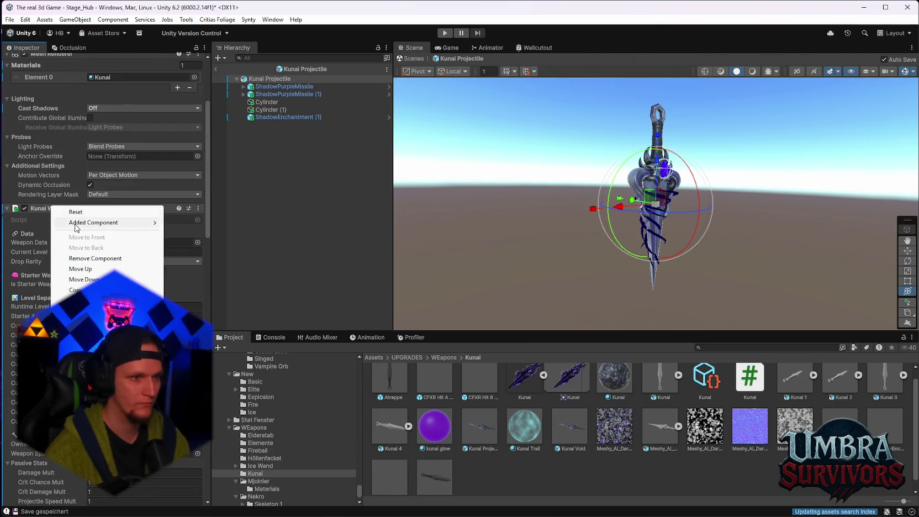
{"action": "left_click", "coordinate": [83, 259]}
Look over the Projectile Sound Pitcher component options without changing anything.
{"action": "right_click", "coordinate": [48, 209]}
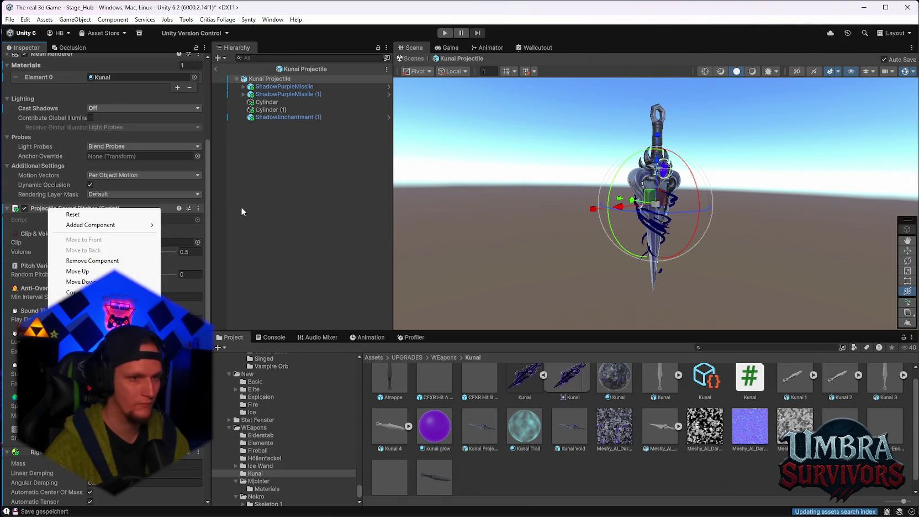
{"action": "left_click", "coordinate": [208, 195]}
{"action": "left_click_drag", "start_coordinate": [209, 195], "coordinate": [208, 175]}
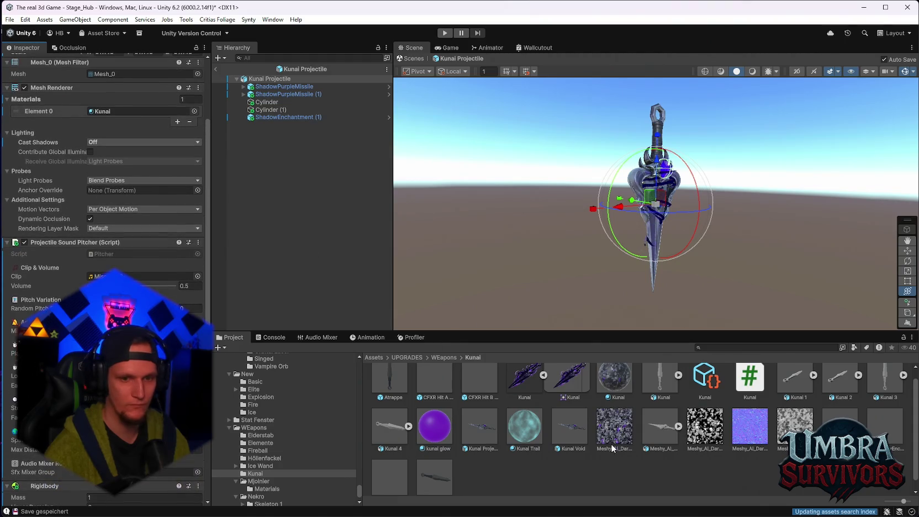
{"action": "left_click", "coordinate": [570, 436]}
{"action": "scroll", "coordinate": [122, 264], "scroll_direction": "down", "scroll_amount": 3}
{"action": "left_click_drag", "start_coordinate": [209, 131], "coordinate": [203, 271]}
{"action": "right_click", "coordinate": [45, 220]}
{"action": "left_click", "coordinate": [88, 269]}
Remove the Projectile Sound Pitcher from ShadowPurpleMissile and ShadowPurpleMissile (1).
{"action": "left_click", "coordinate": [280, 88]}
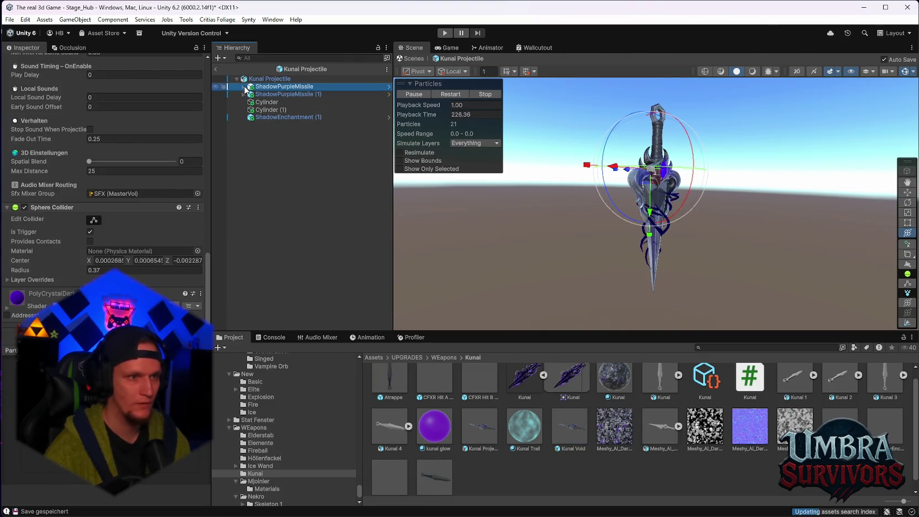
{"action": "scroll", "coordinate": [70, 207], "scroll_direction": "down", "scroll_amount": 5}
{"action": "scroll", "coordinate": [103, 225], "scroll_direction": "up", "scroll_amount": 3}
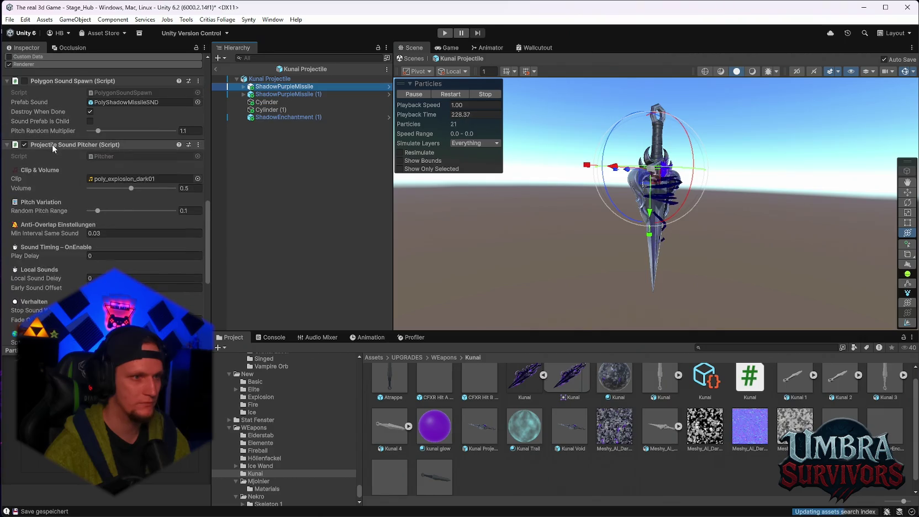
{"action": "right_click", "coordinate": [70, 145]}
{"action": "left_click", "coordinate": [116, 184]}
{"action": "left_click", "coordinate": [287, 94]}
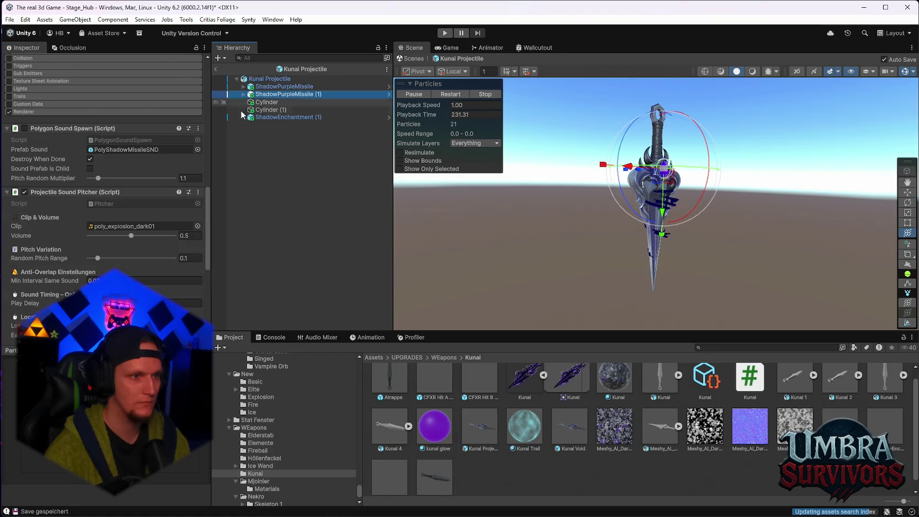
{"action": "right_click", "coordinate": [61, 190]}
{"action": "left_click", "coordinate": [93, 232]}
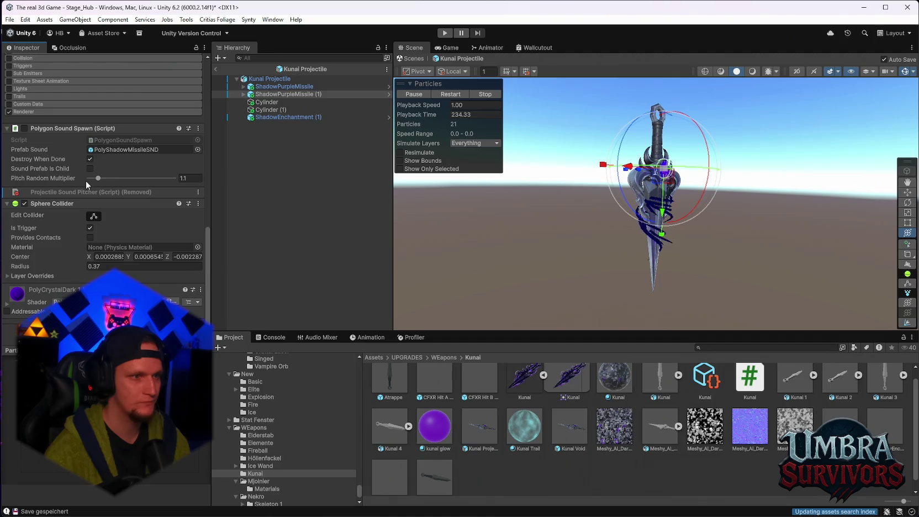
Leave Prefab mode and return to the Stage_Hub scene.
{"action": "scroll", "coordinate": [112, 166], "scroll_direction": "up", "scroll_amount": 2}
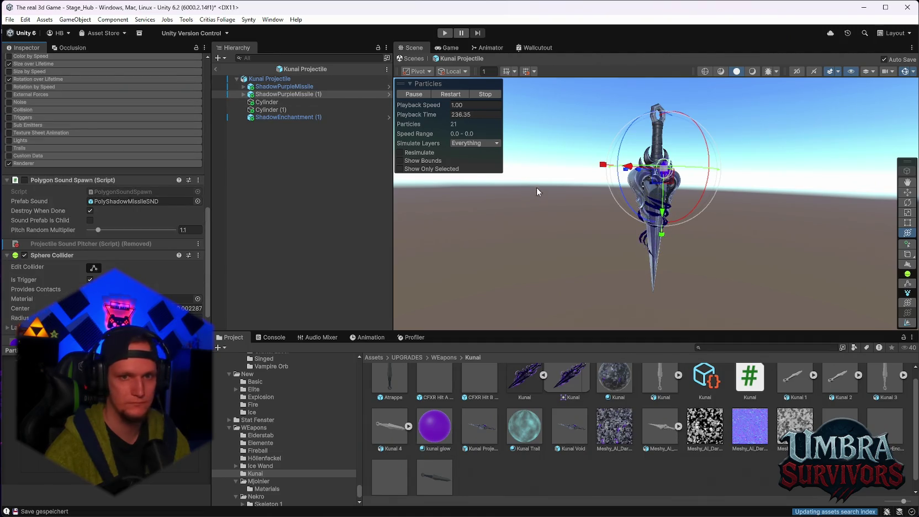
{"action": "left_click", "coordinate": [488, 436]}
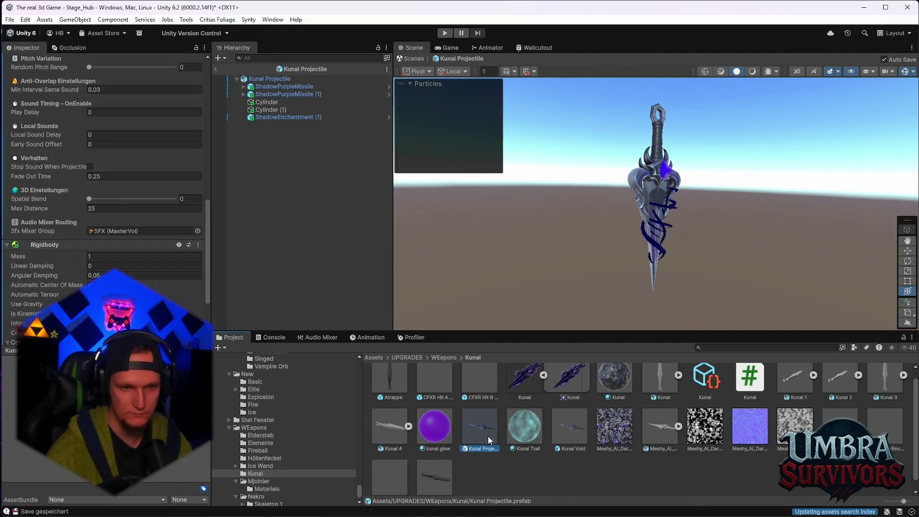
{"action": "scroll", "coordinate": [105, 166], "scroll_direction": "up", "scroll_amount": 2}
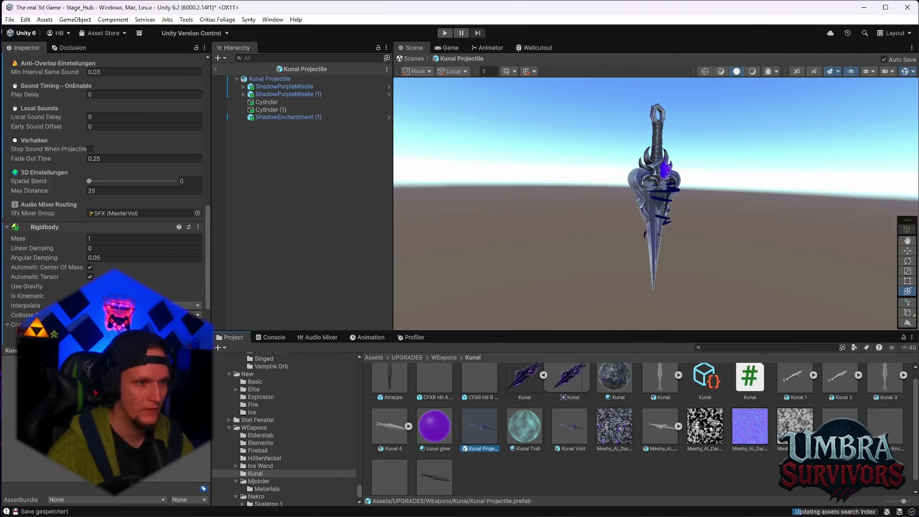
{"action": "left_click", "coordinate": [215, 69]}
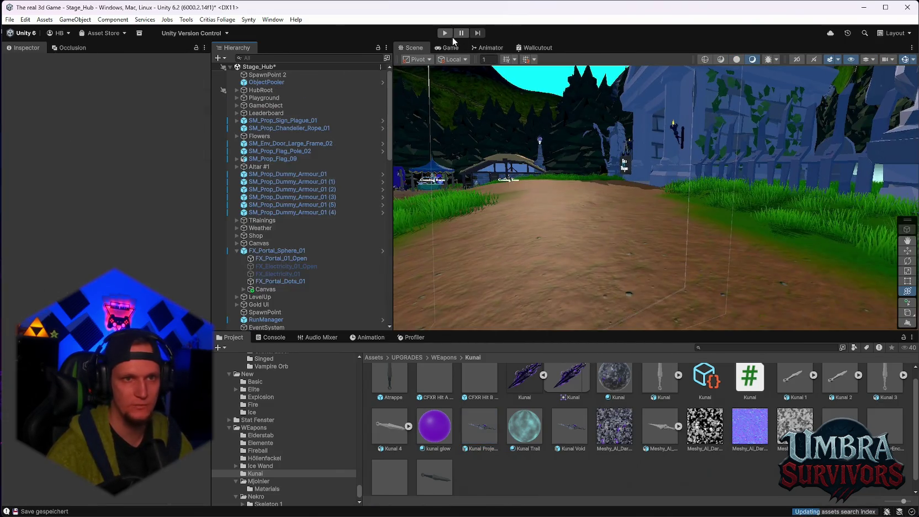
Start a play test, close the weapon book, and run into the dummy arena.
{"action": "key", "text": "ctrl+p"}
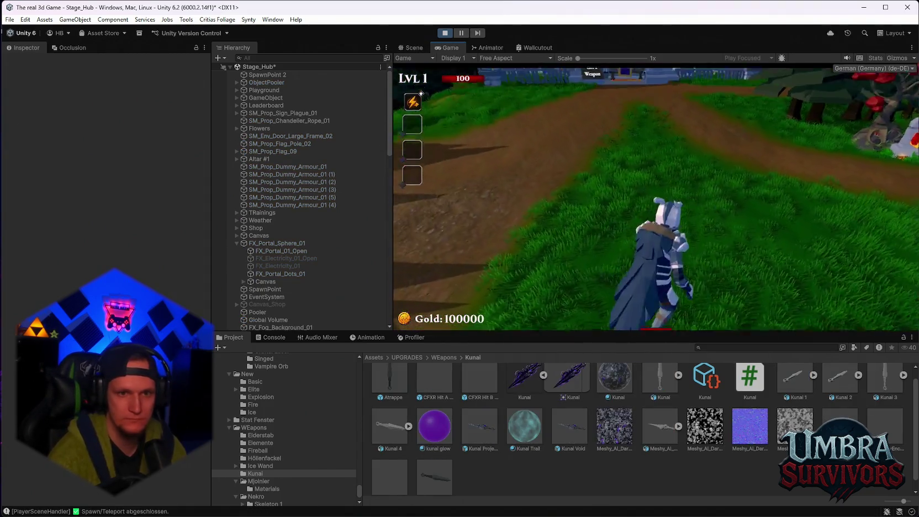
{"action": "key", "text": "w"}
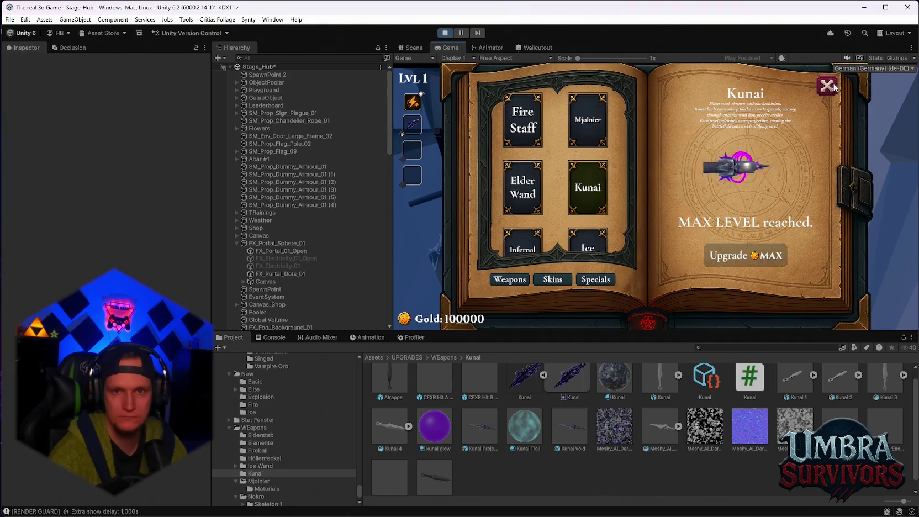
{"action": "left_click", "coordinate": [828, 85]}
{"action": "key", "text": "w"}
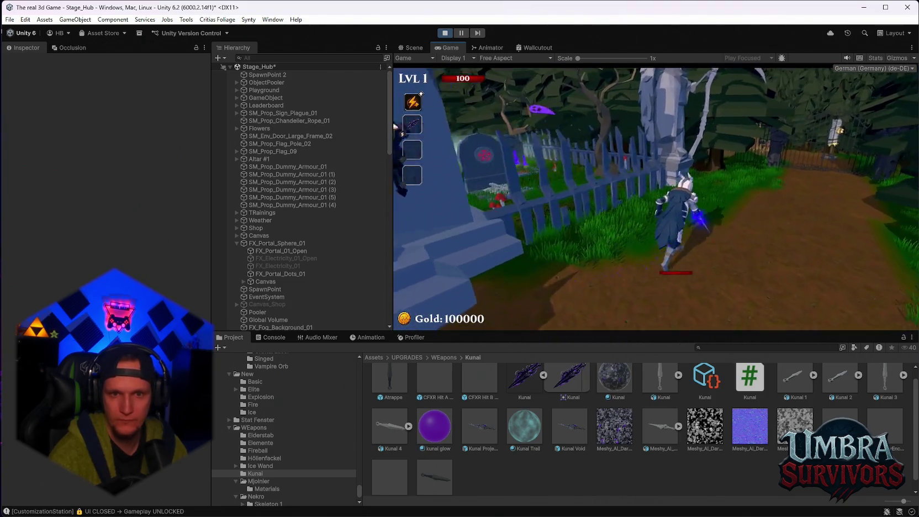
{"action": "key", "text": "w"}
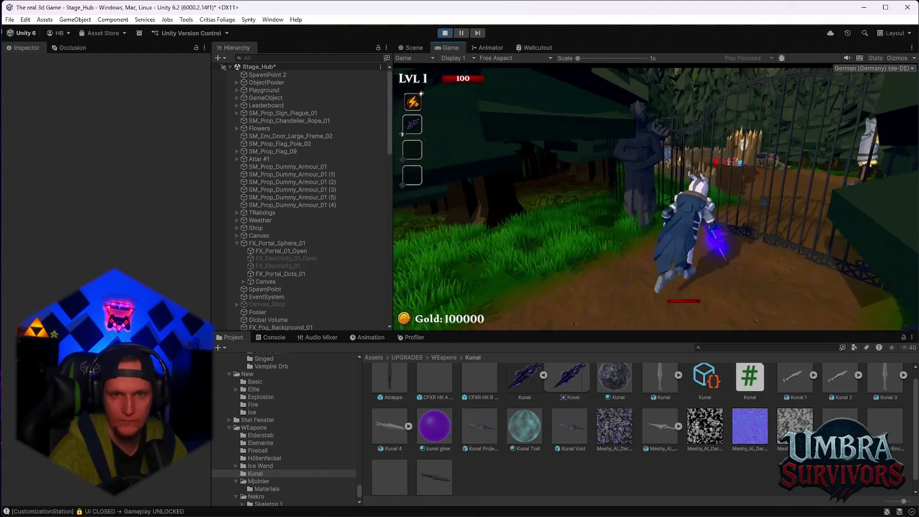
{"action": "key", "text": "w"}
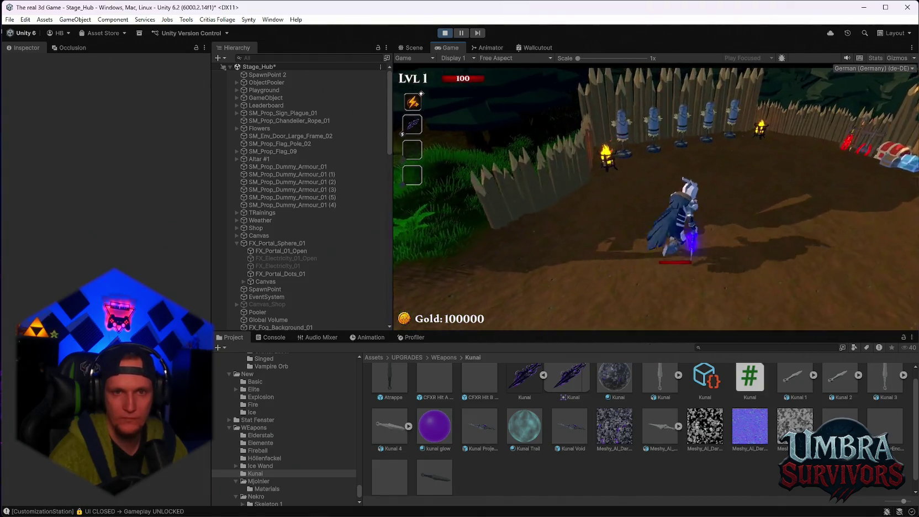
Circle the arena hitting the big dummy with kunai volleys.
{"action": "key", "text": "s"}
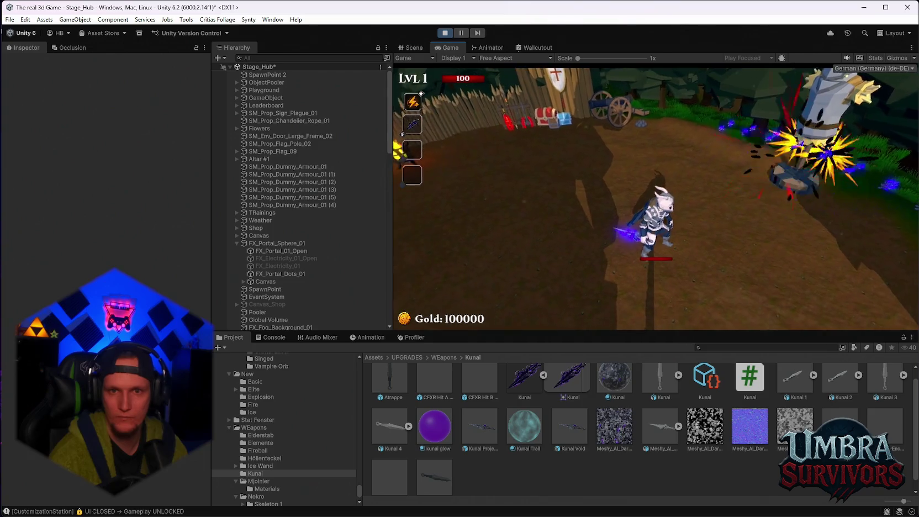
{"action": "key", "text": "d"}
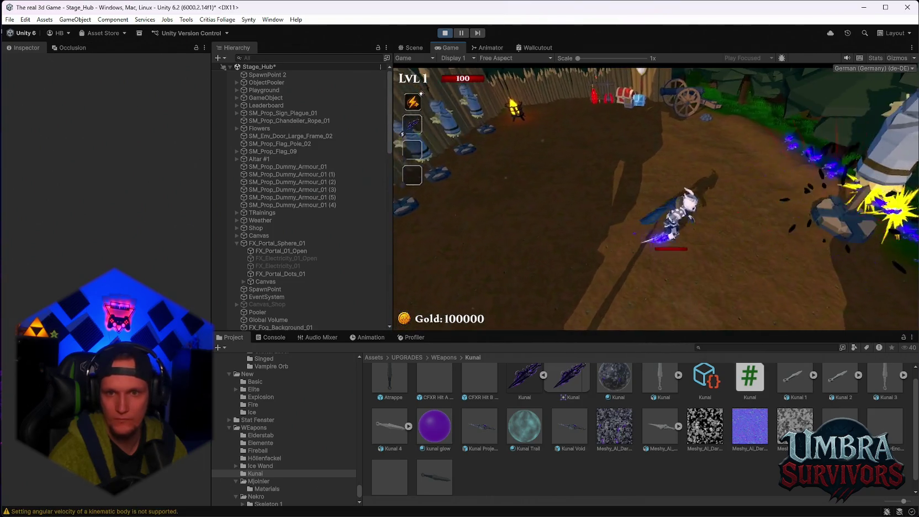
{"action": "key", "text": "a"}
{"action": "key", "text": "w"}
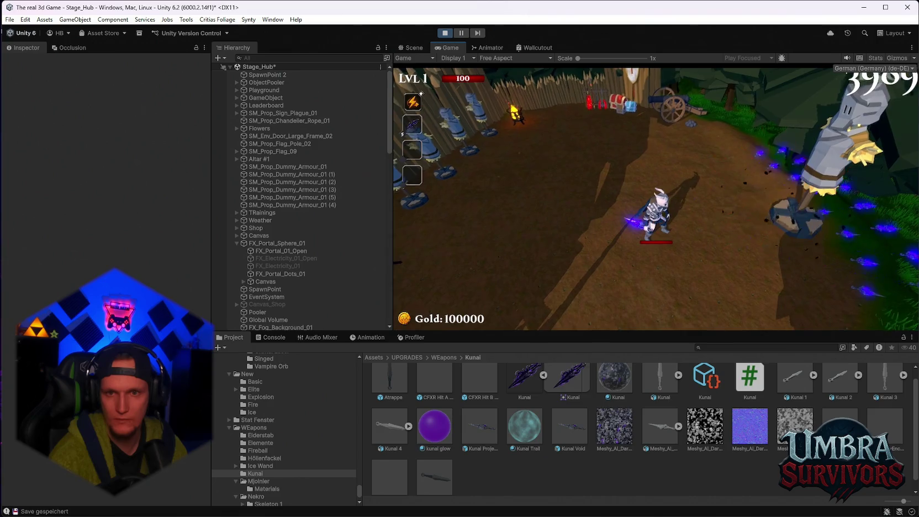
{"action": "key", "text": "d"}
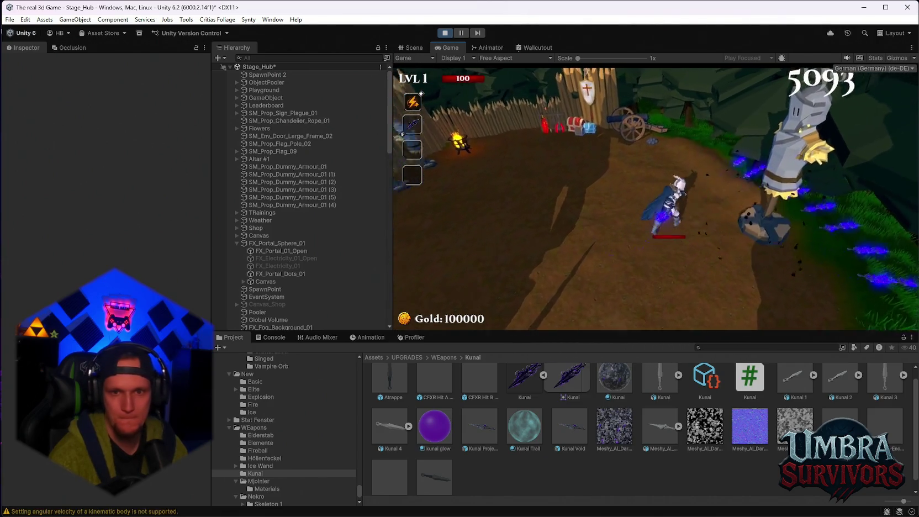
Pause to check stats and the console, resume briefly, then stop the play test.
{"action": "key", "text": "Escape"}
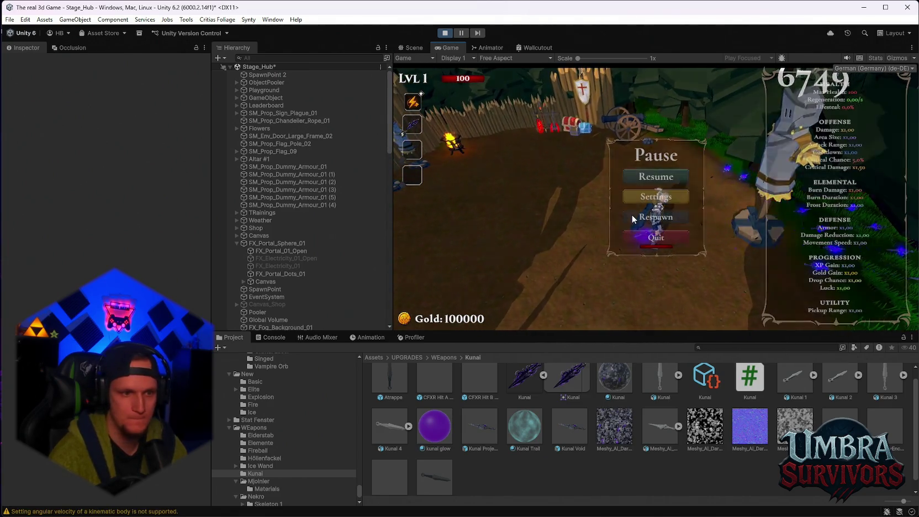
{"action": "left_click", "coordinate": [271, 337]}
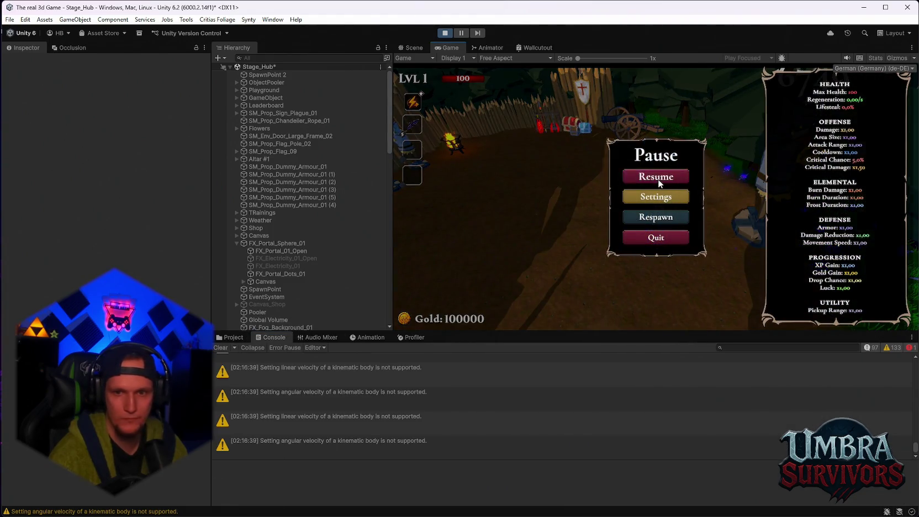
{"action": "left_click", "coordinate": [661, 178]}
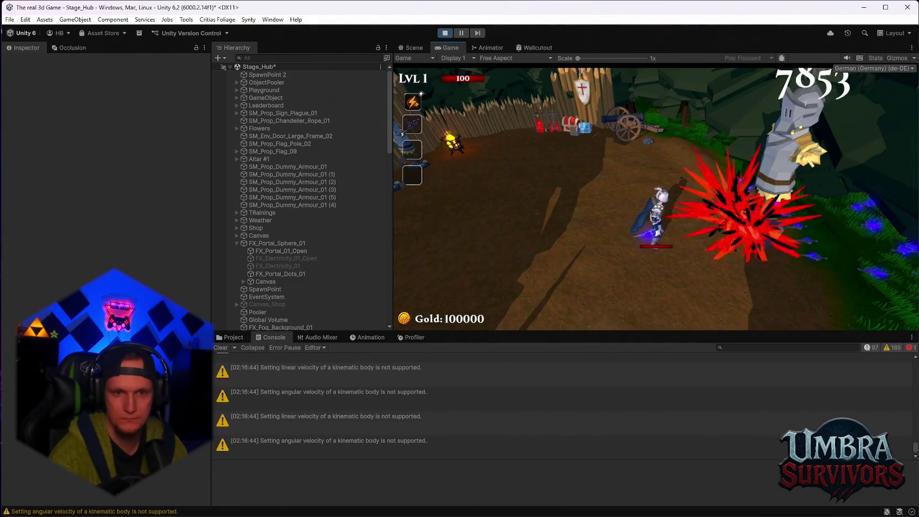
{"action": "key", "text": "Escape"}
{"action": "scroll", "coordinate": [321, 266], "scroll_direction": "down", "scroll_amount": 10}
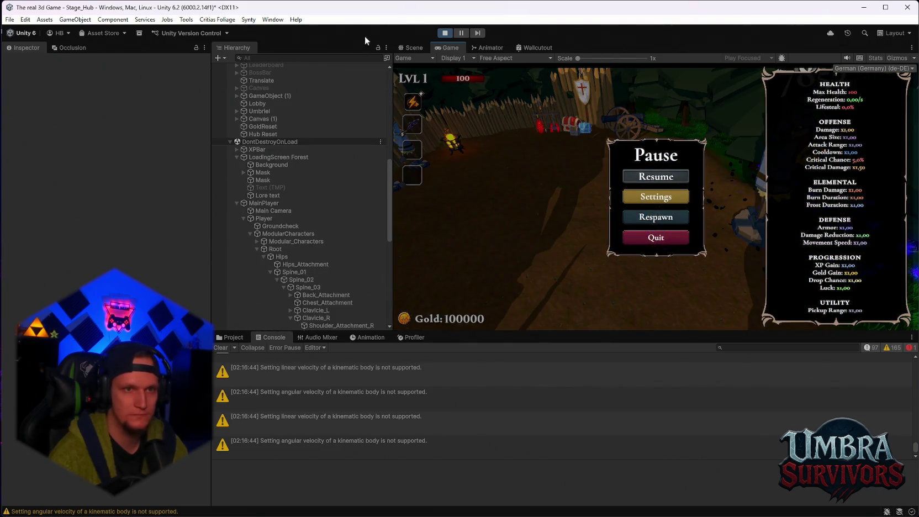
{"action": "left_click", "coordinate": [449, 35]}
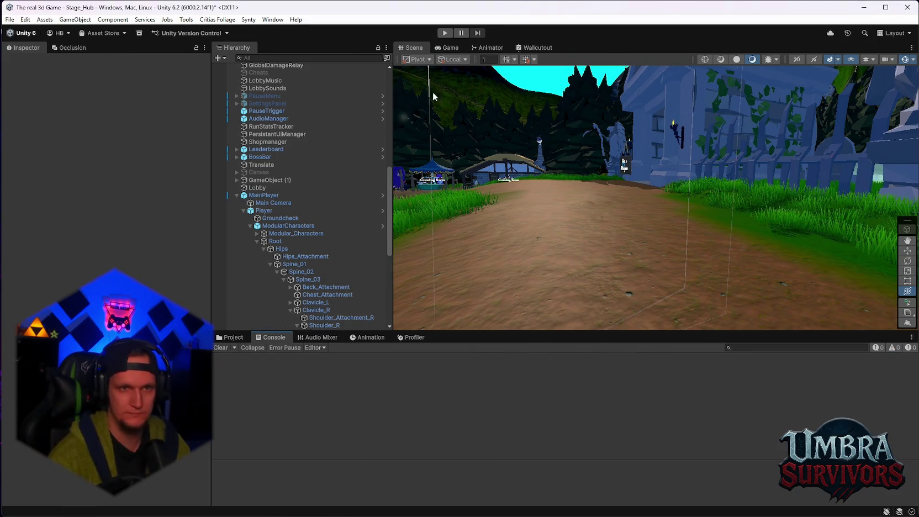
Start a fresh Play mode session in the hub.
{"action": "left_click", "coordinate": [445, 33]}
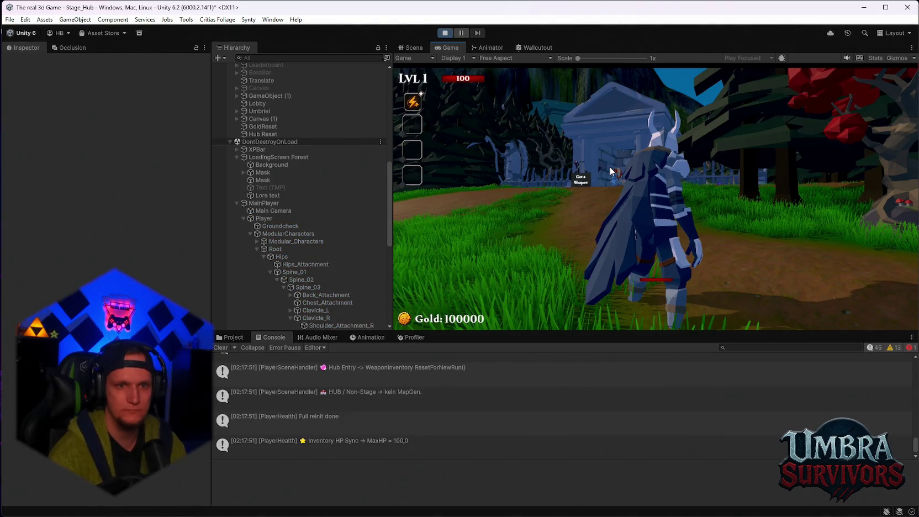
Run to the weapon shrine and pick the Kunai card from the weapon book.
{"action": "key", "text": "w"}
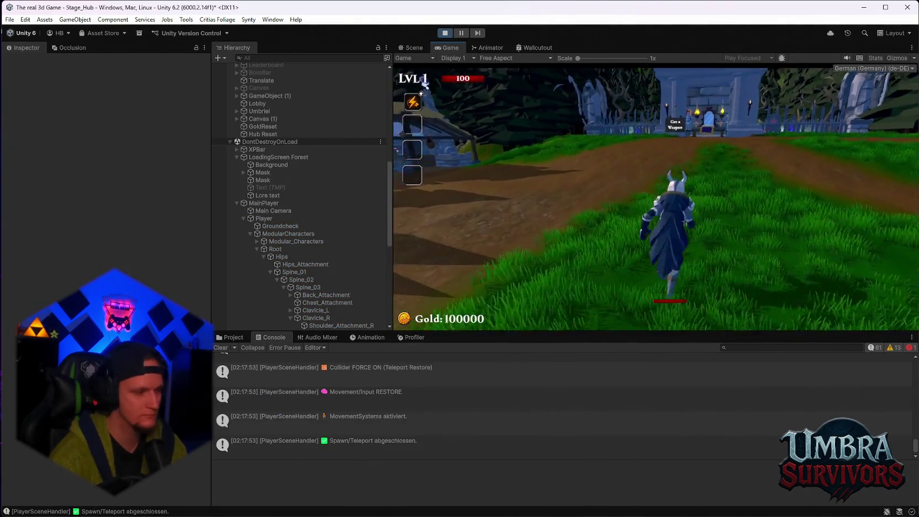
{"action": "key", "text": "w"}
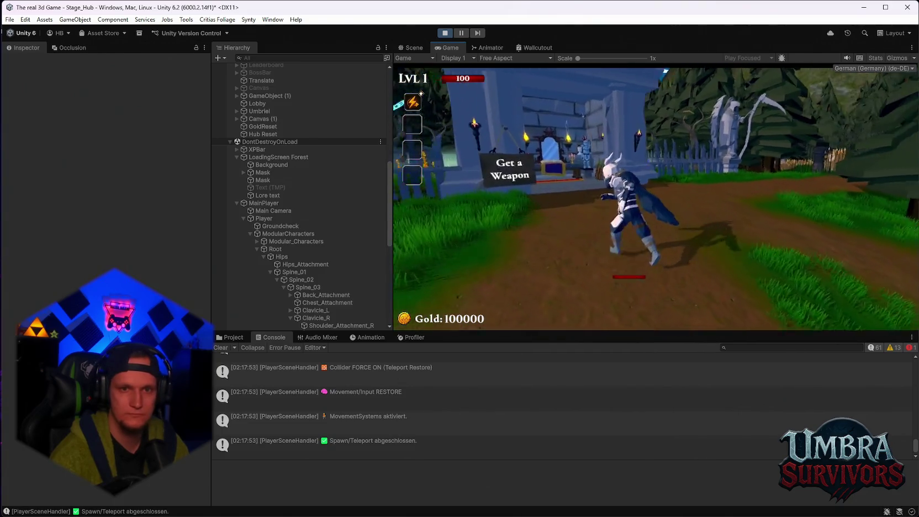
{"action": "key", "text": "w"}
{"action": "left_click", "coordinate": [588, 187]}
{"action": "left_click", "coordinate": [834, 83]}
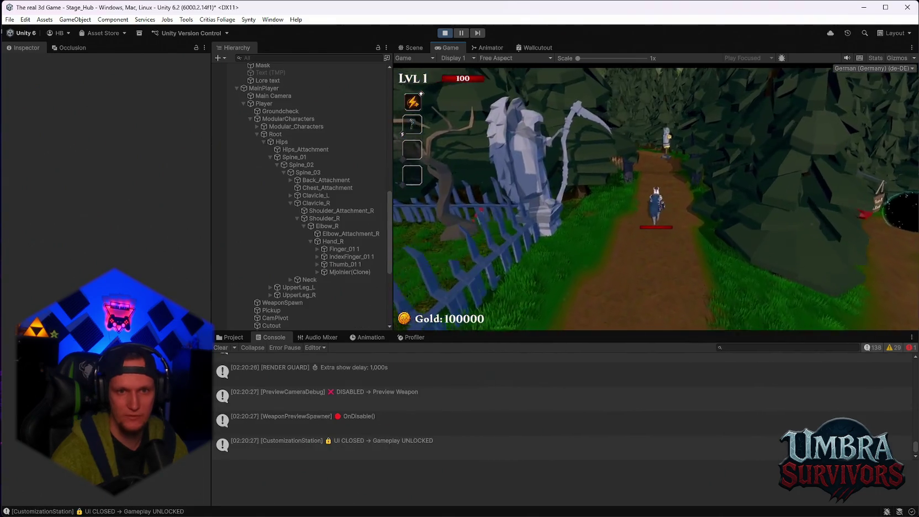
Return to the Get a Weapon building and equip Kunai Void in place of Mjolnir.
{"action": "key", "text": "w"}
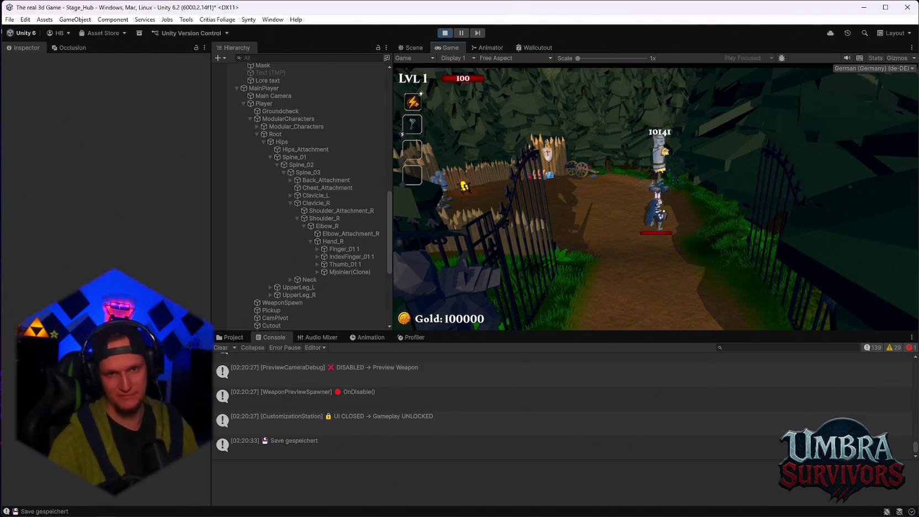
{"action": "key", "text": "s"}
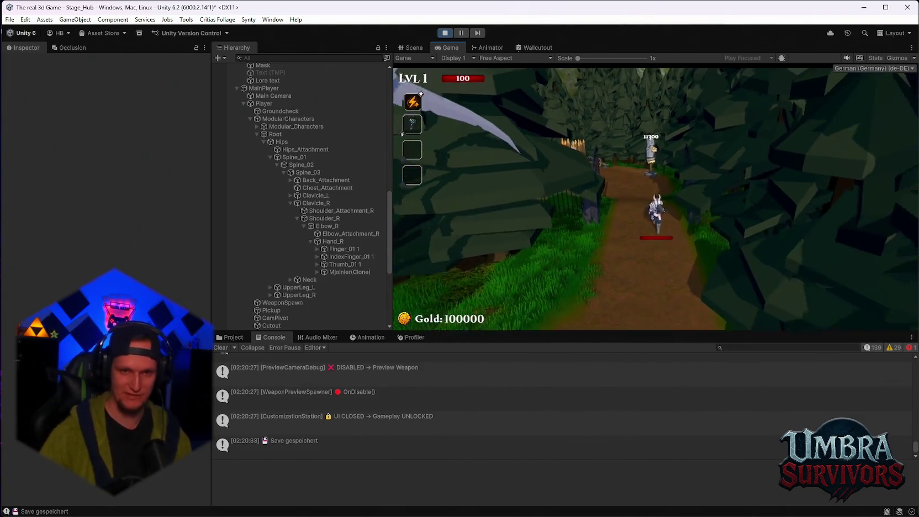
{"action": "key", "text": "s"}
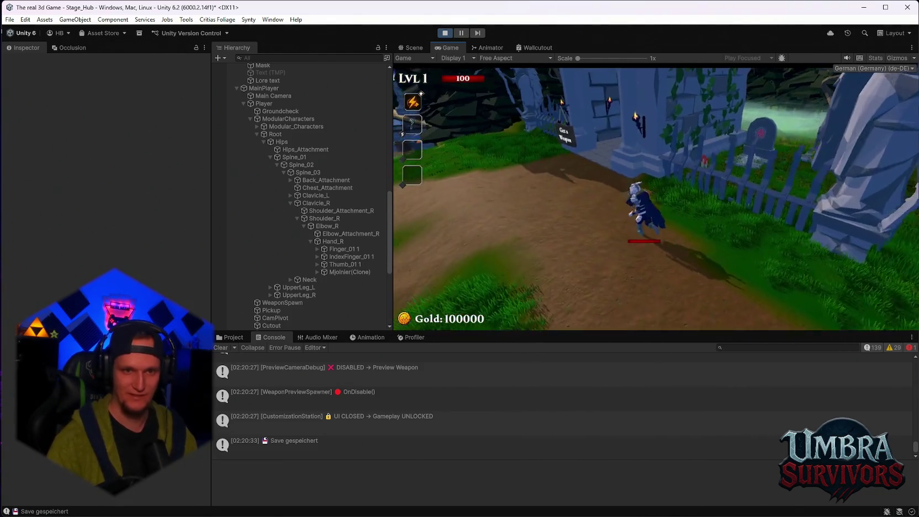
{"action": "key", "text": "w"}
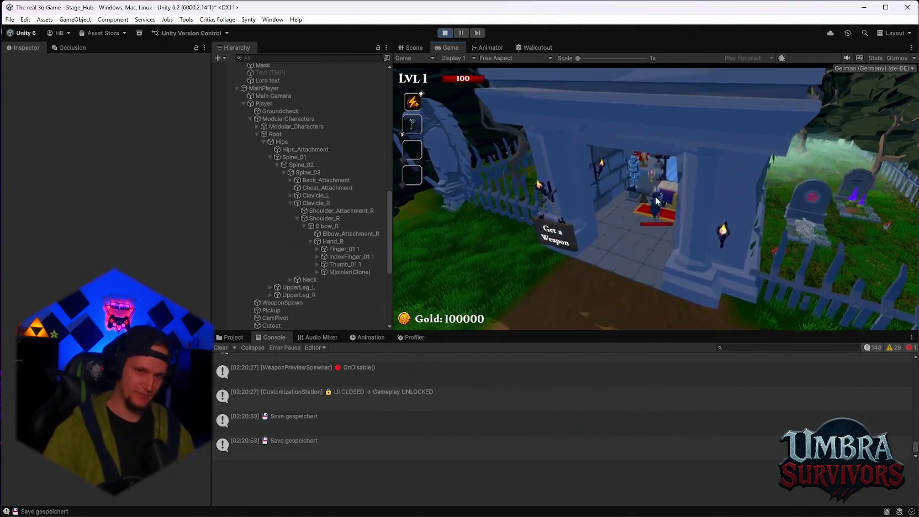
{"action": "key", "text": "e"}
{"action": "left_click", "coordinate": [587, 180]}
{"action": "key", "text": "Escape"}
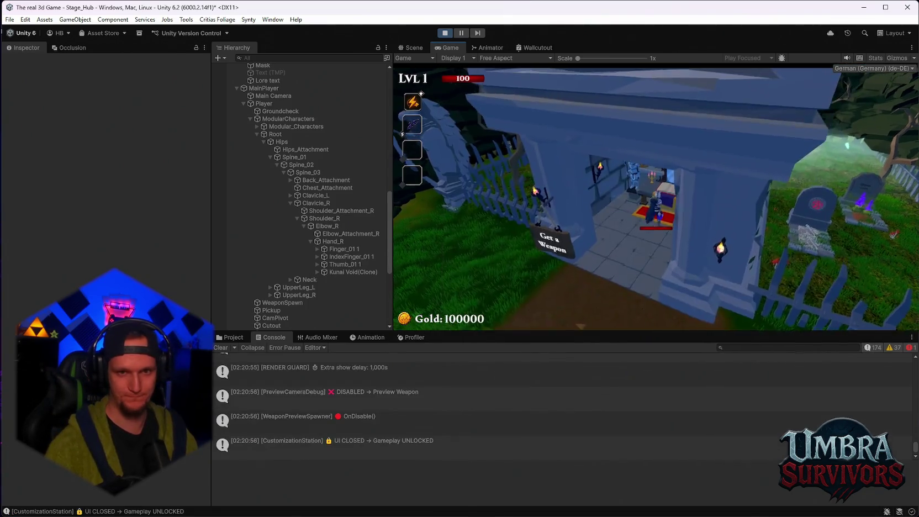
Run from the weapon building into the yard with five training dummies.
{"action": "key", "text": "s"}
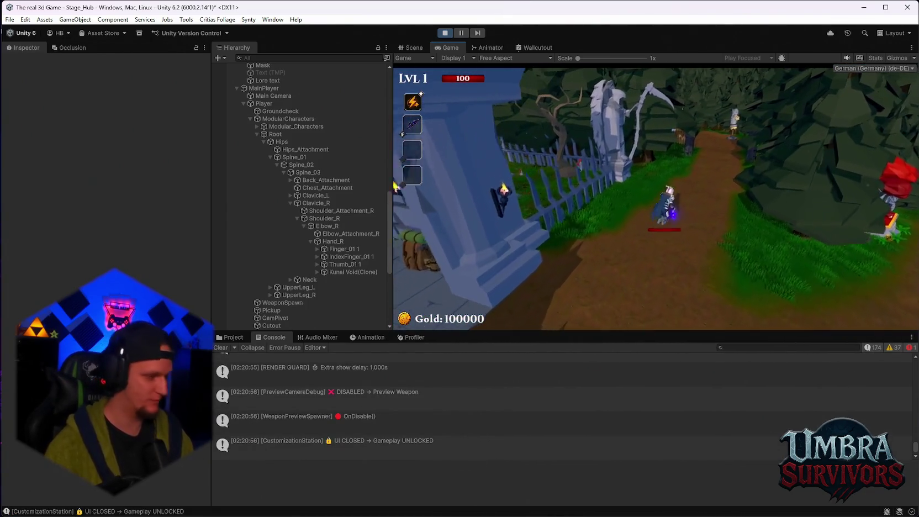
{"action": "key", "text": "w"}
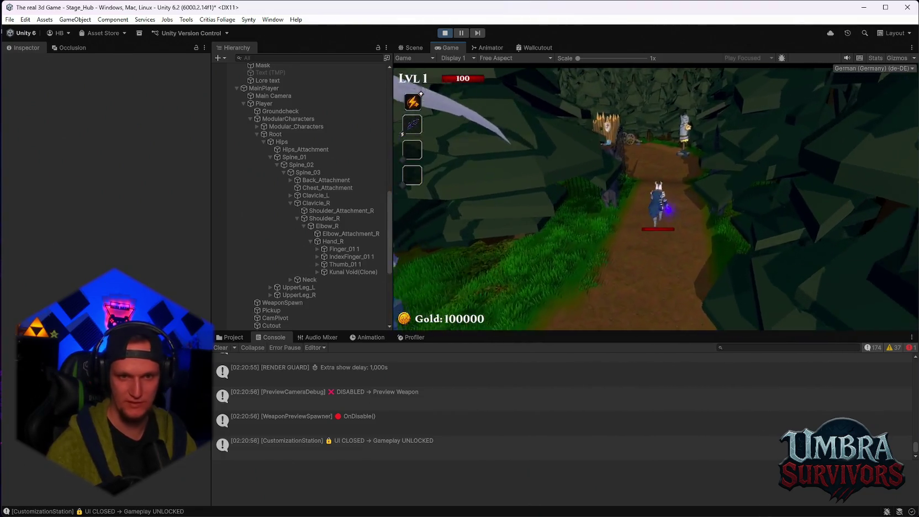
{"action": "key", "text": "w"}
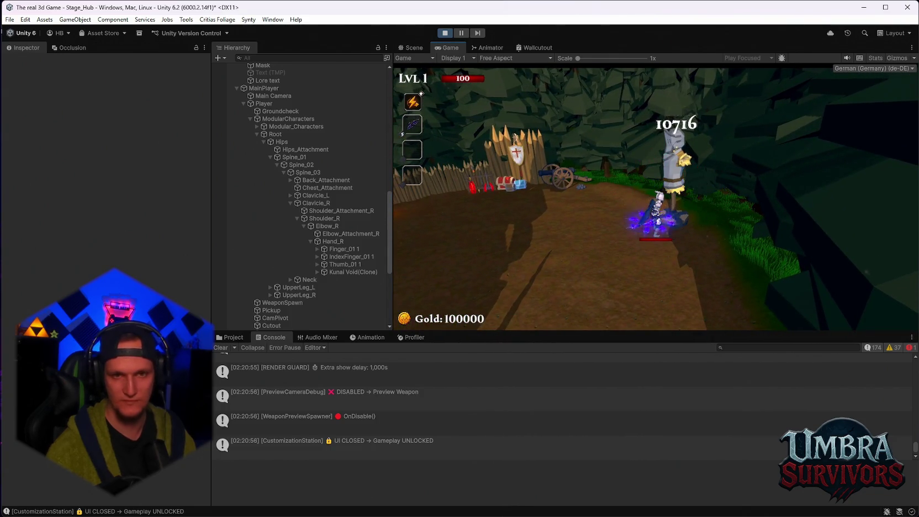
{"action": "key", "text": "w"}
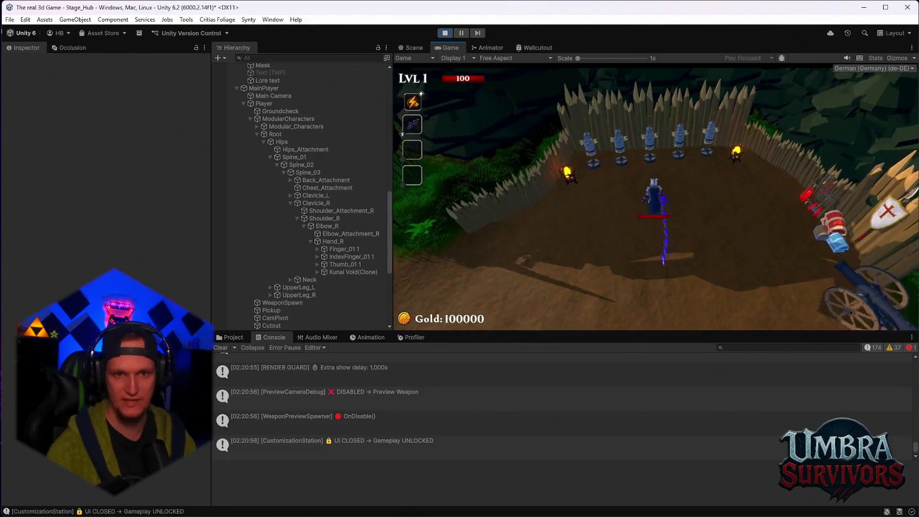
Attack the dummies with Kunai Void, then pause and select Kunai Void(Clone) in the Hierarchy.
{"action": "key", "text": "d"}
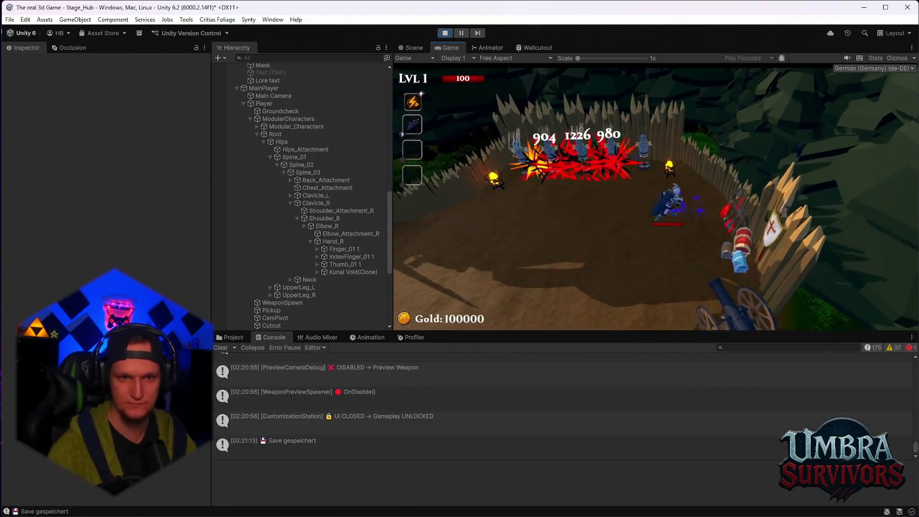
{"action": "key", "text": "a"}
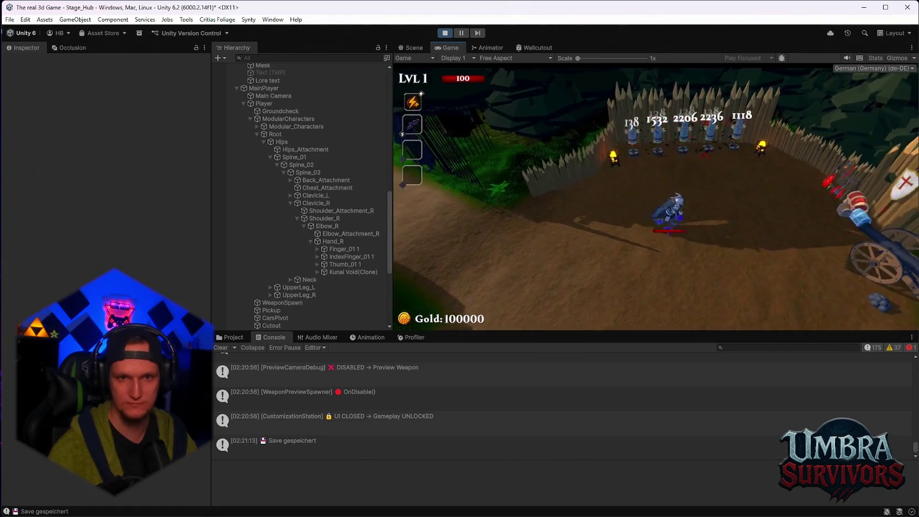
{"action": "key", "text": "w"}
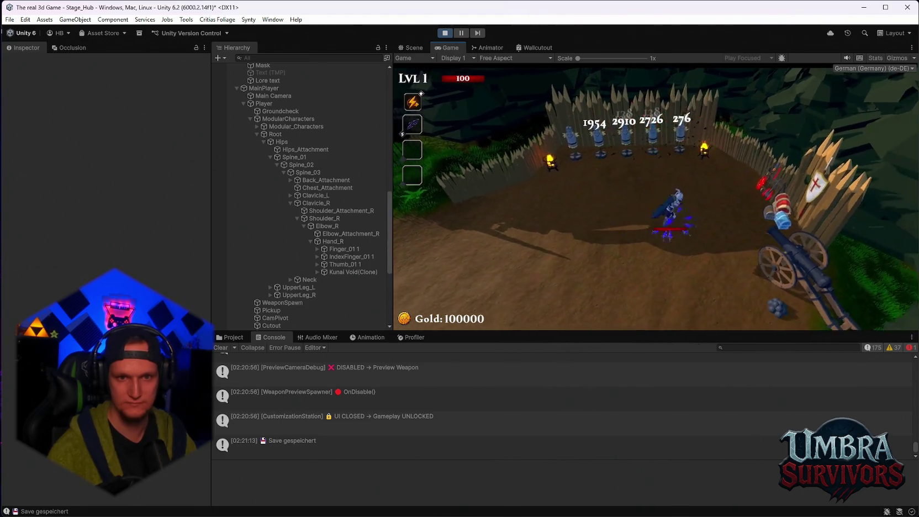
{"action": "key", "text": "s"}
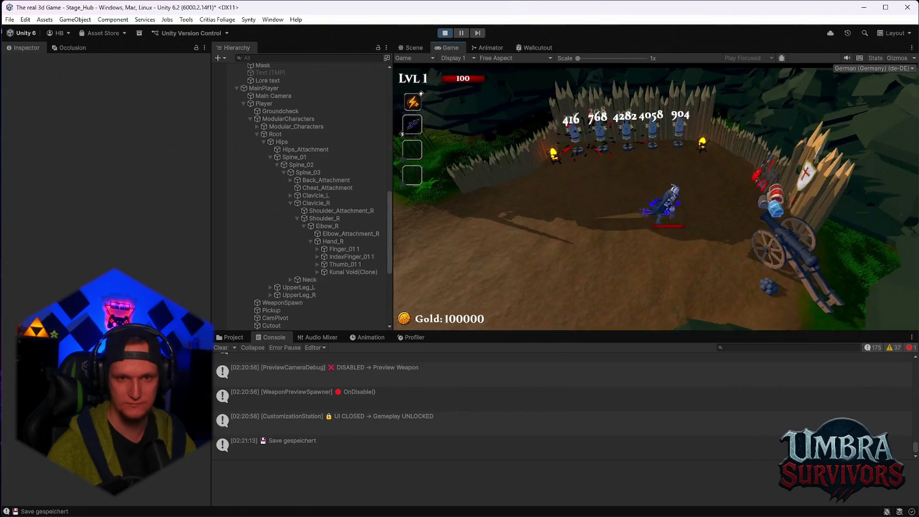
{"action": "key", "text": "a"}
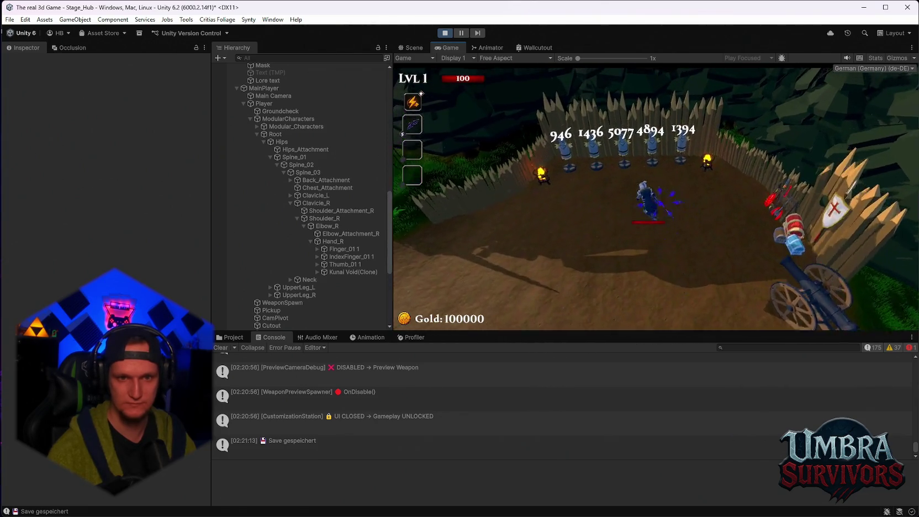
{"action": "key", "text": "Escape"}
{"action": "left_click", "coordinate": [354, 272]}
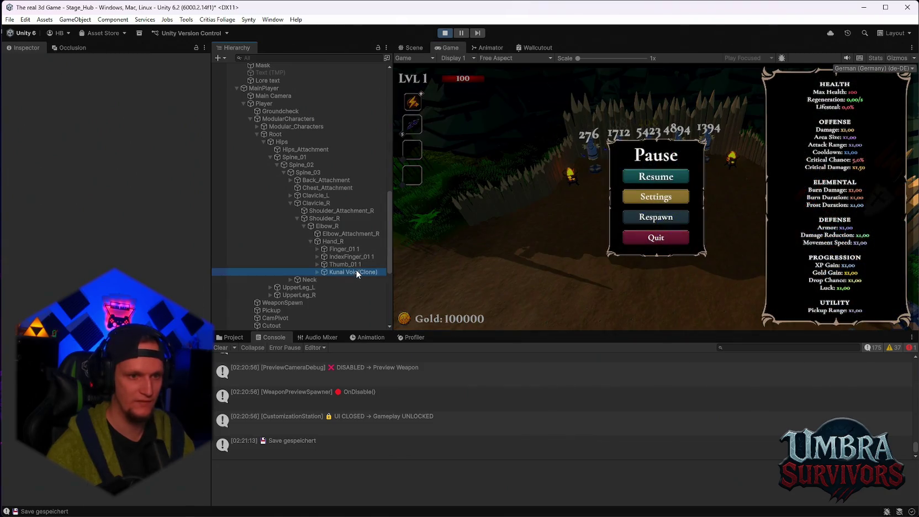
Resume the game and move around the arena attacking the dummies with Kunai Void.
{"action": "scroll", "coordinate": [105, 265], "scroll_direction": "down", "scroll_amount": 3}
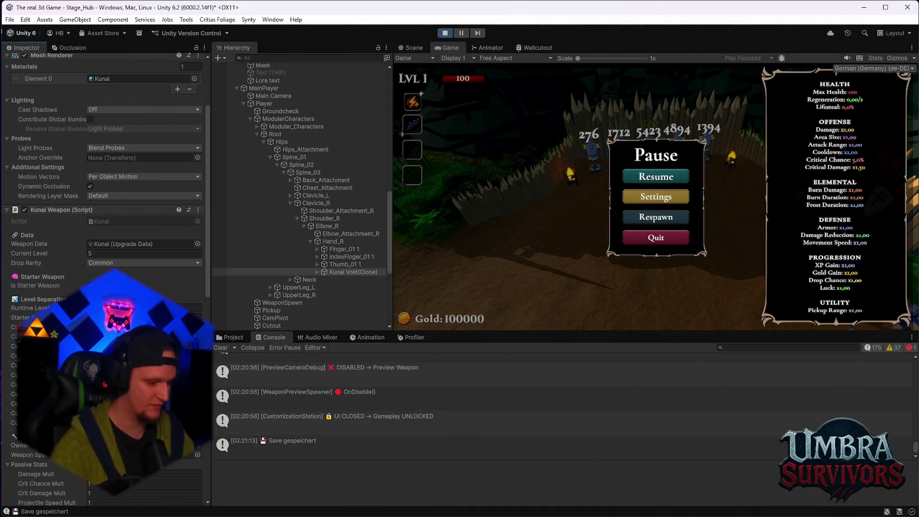
{"action": "left_click", "coordinate": [642, 176]}
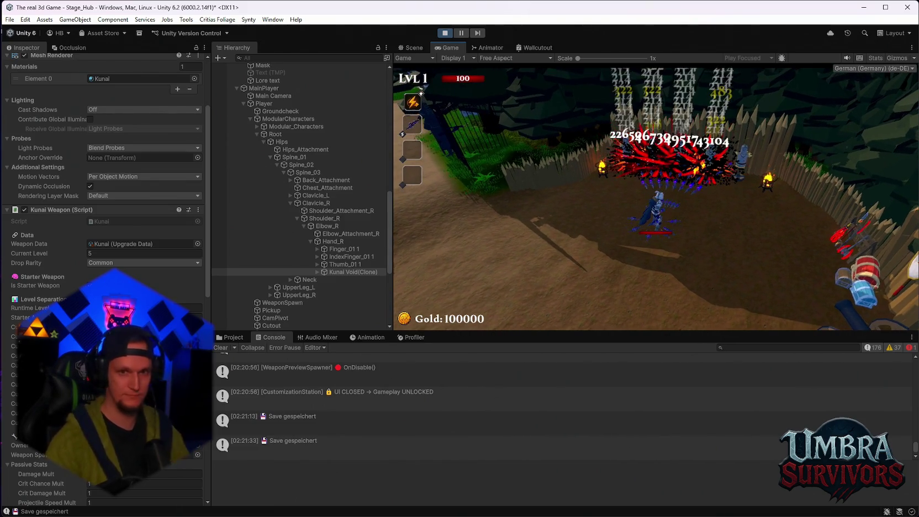
{"action": "key", "text": "Escape"}
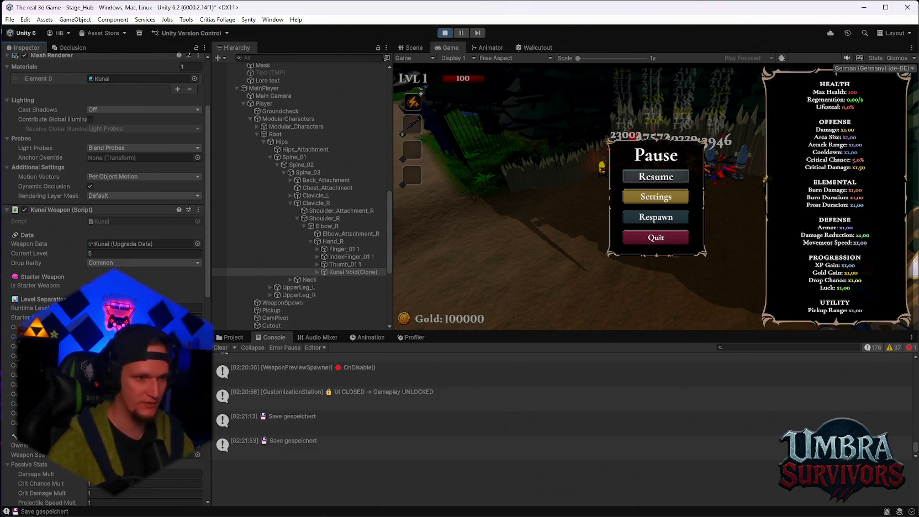
{"action": "left_click", "coordinate": [644, 176]}
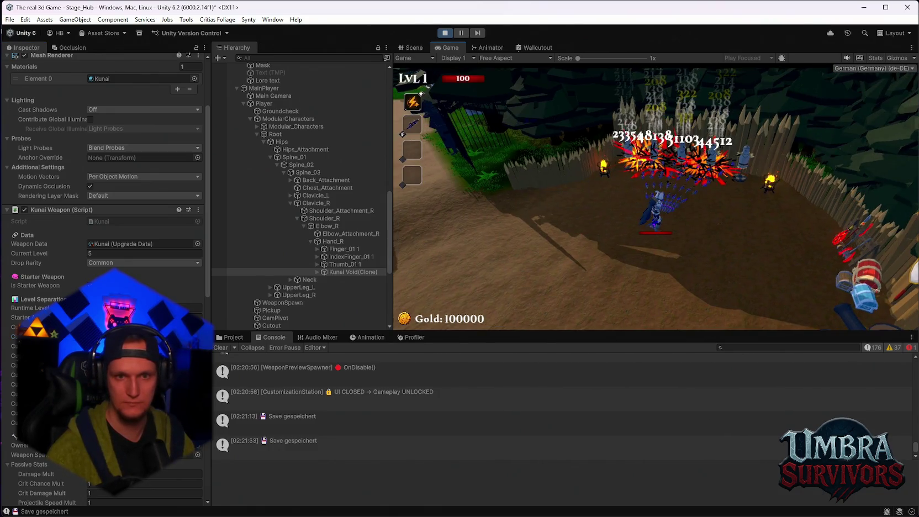
{"action": "key", "text": "a"}
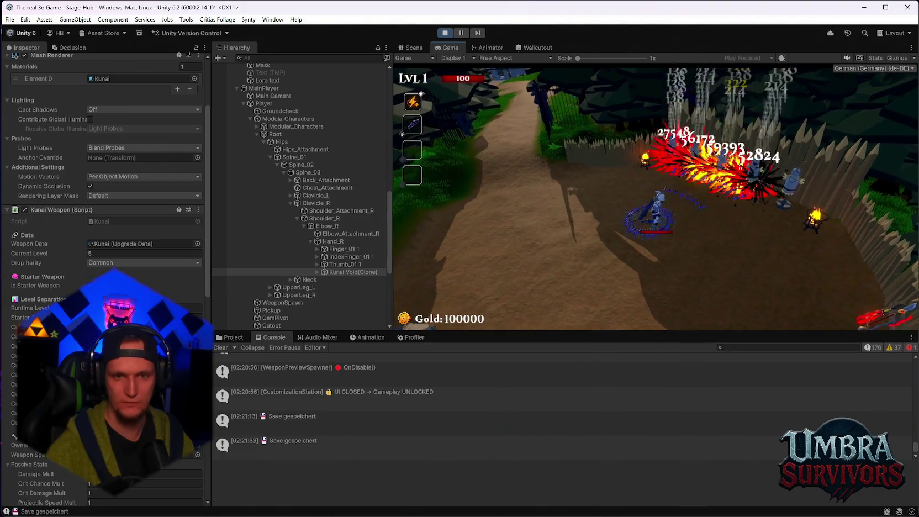
{"action": "key", "text": "d"}
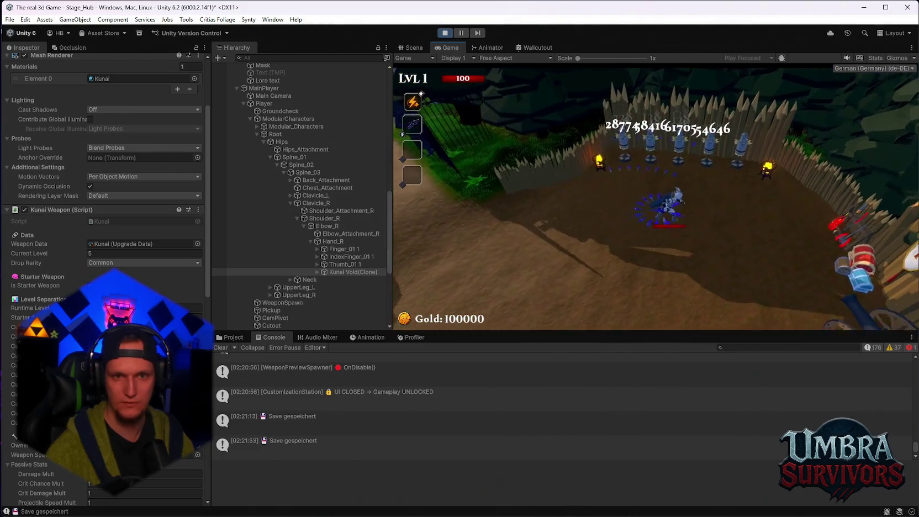
{"action": "key", "text": "d"}
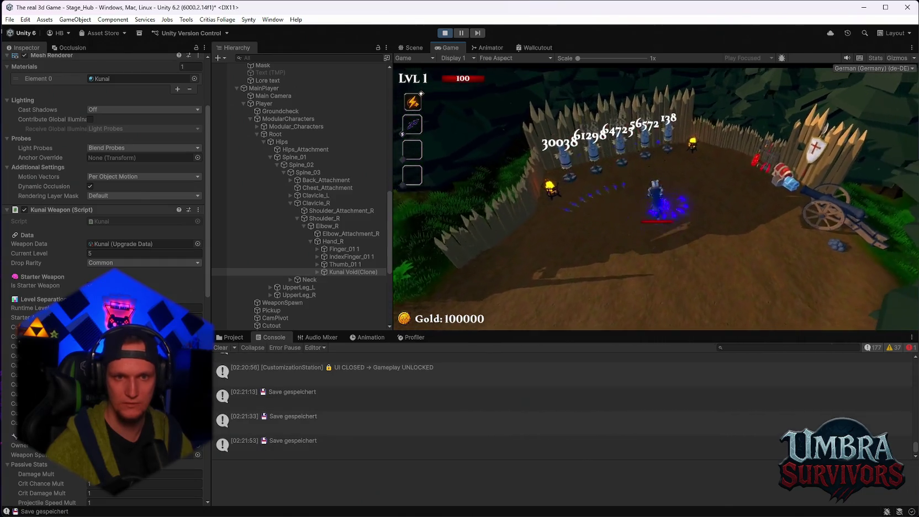
{"action": "key", "text": "a"}
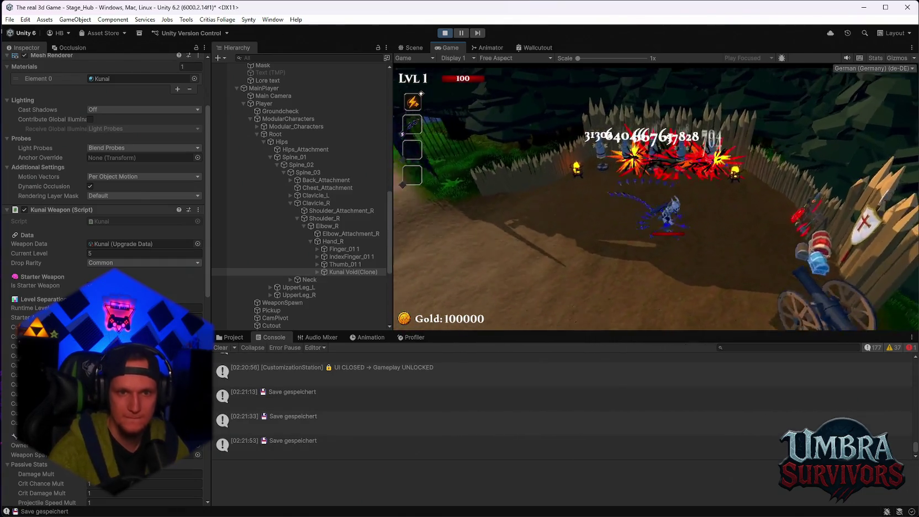
{"action": "key", "text": "d"}
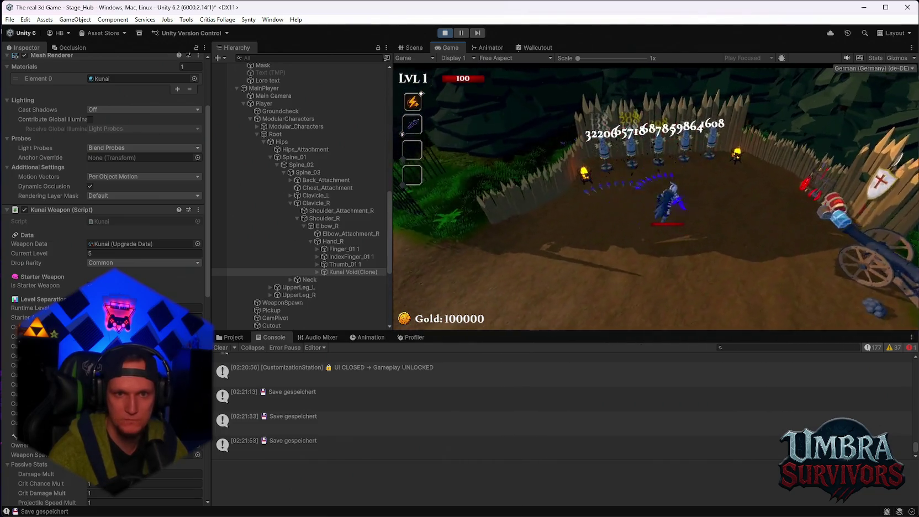
{"action": "key", "text": "w"}
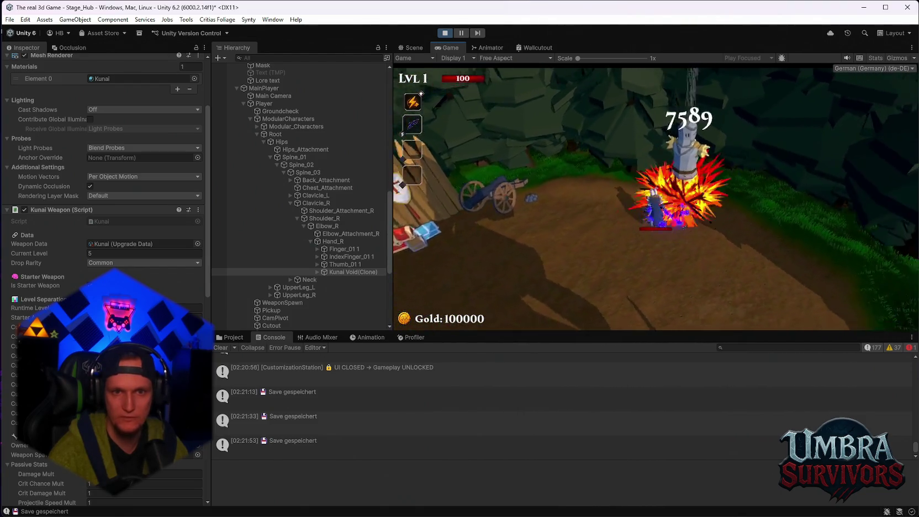
{"action": "key", "text": "a"}
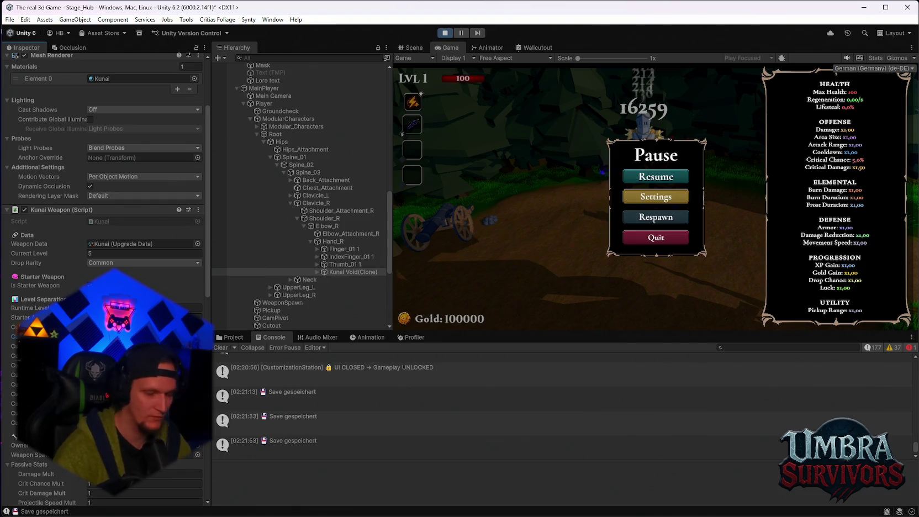
Keep hitting the training dummy, then pause and switch to the Project files.
{"action": "left_click", "coordinate": [668, 178]}
{"action": "key", "text": "a"}
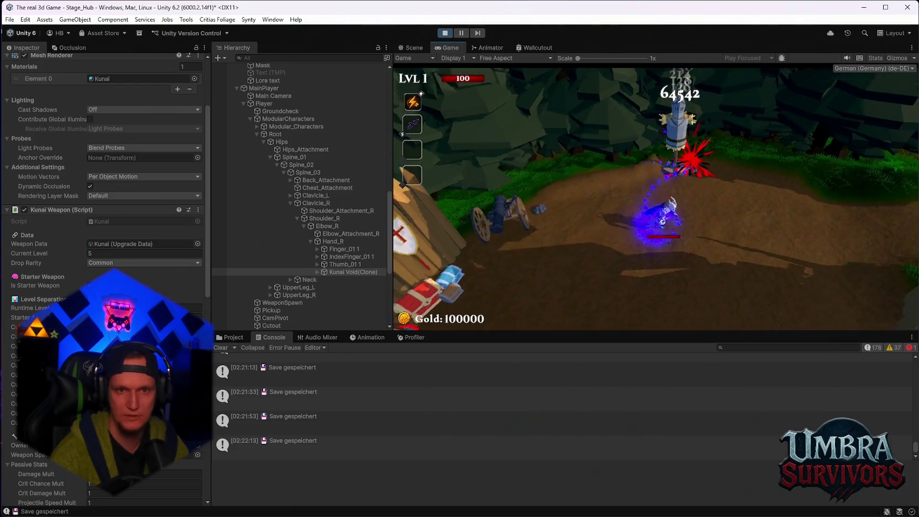
{"action": "key", "text": "w"}
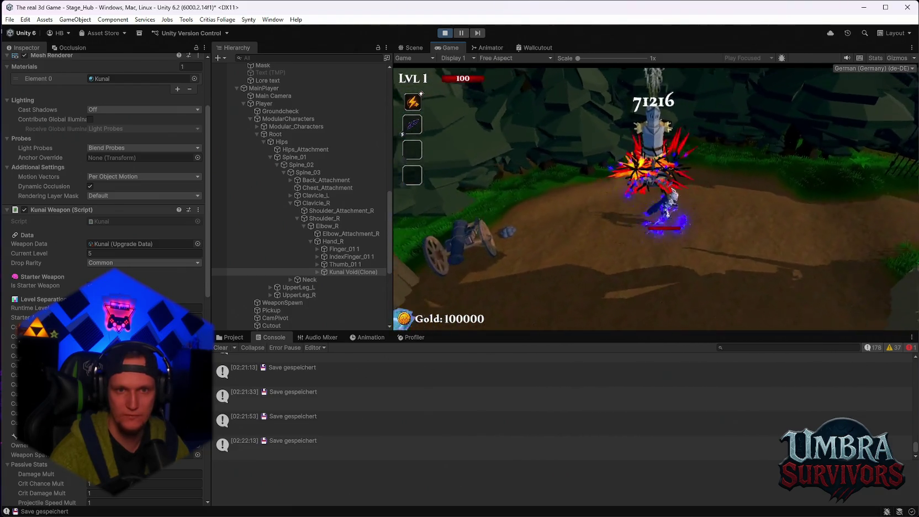
{"action": "key", "text": "a"}
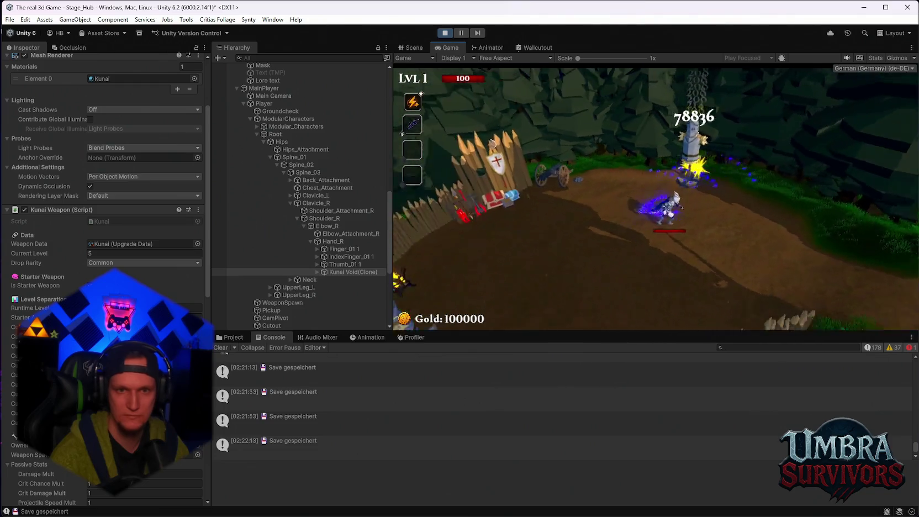
{"action": "key", "text": "w"}
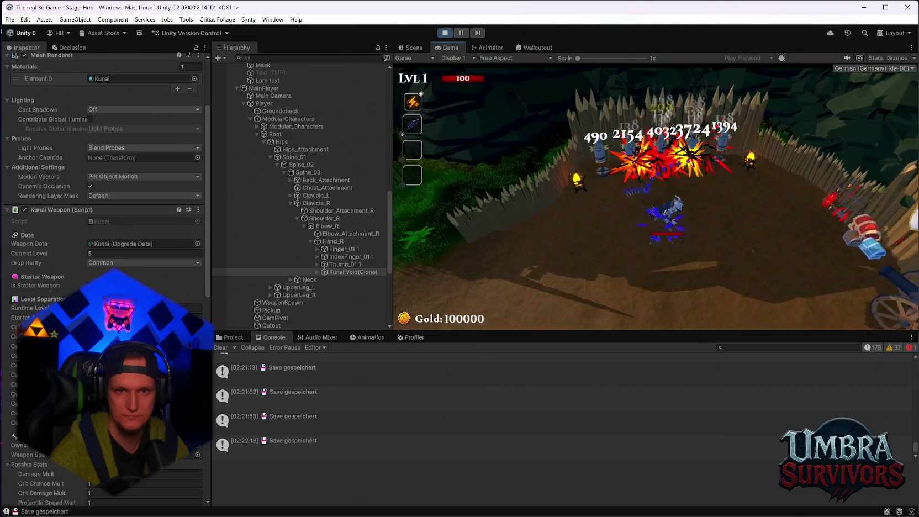
{"action": "key", "text": "Escape"}
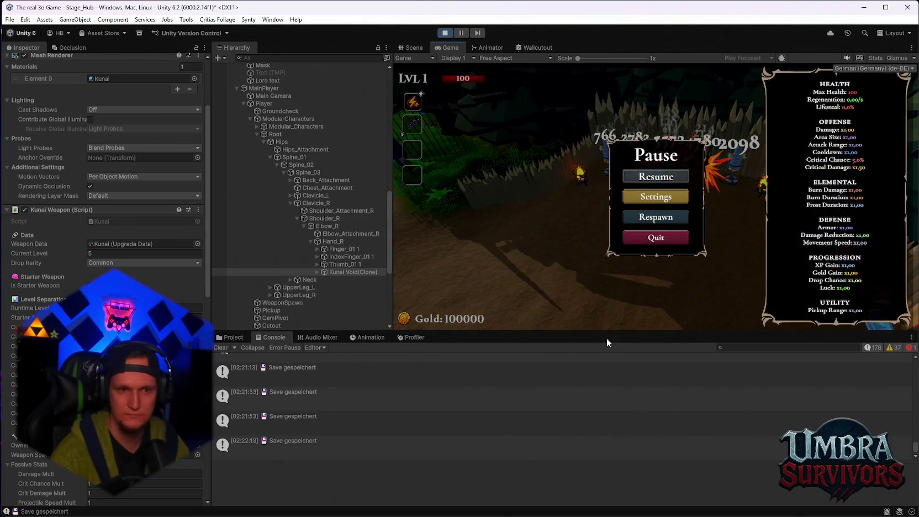
{"action": "left_click", "coordinate": [229, 337]}
Browse the project files to the Kunai weapon assets.
{"action": "left_click", "coordinate": [744, 346]}
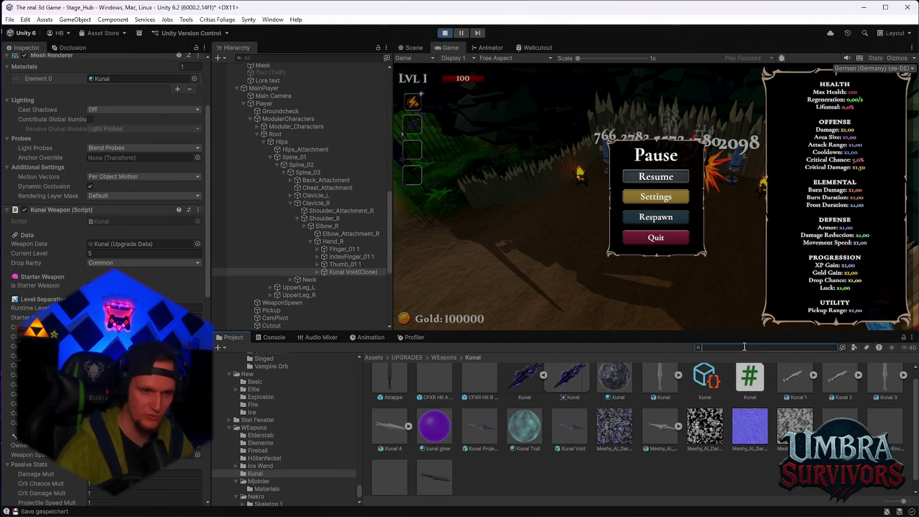
{"action": "scroll", "coordinate": [270, 420], "scroll_direction": "down", "scroll_amount": 2}
{"action": "scroll", "coordinate": [276, 429], "scroll_direction": "down", "scroll_amount": 10}
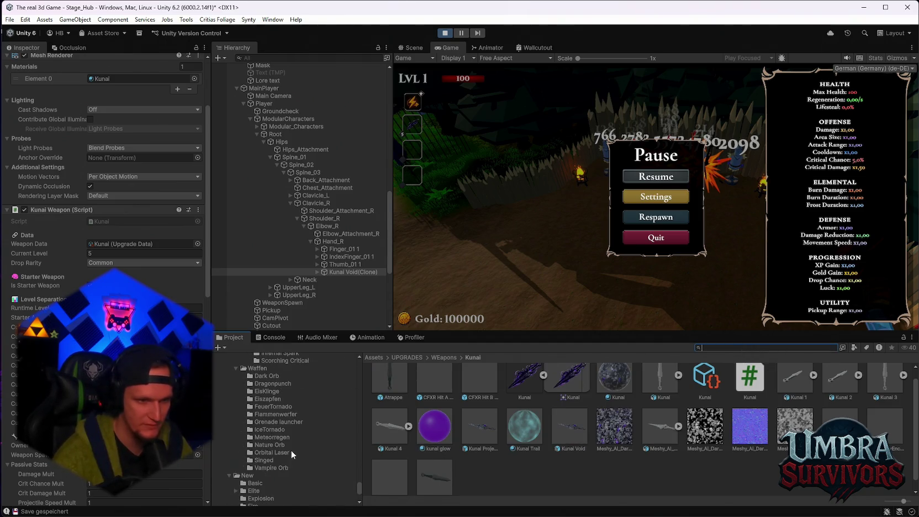
{"action": "mouse_move", "coordinate": [577, 500]}
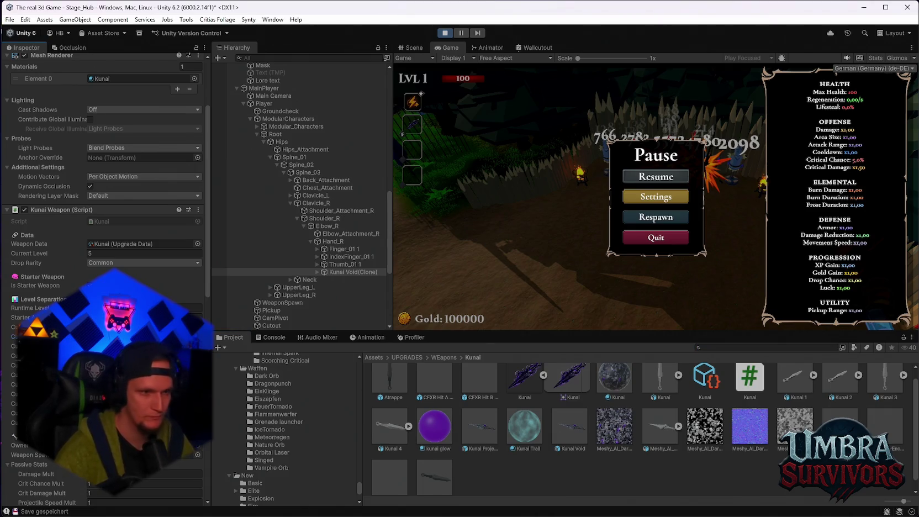
Resume the Kunai test briefly, then pause and exit Play mode.
{"action": "left_click", "coordinate": [656, 178]}
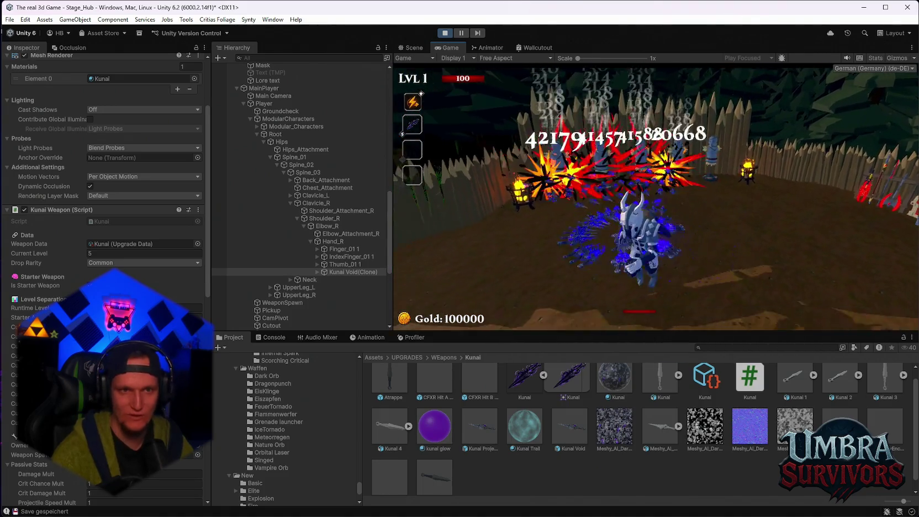
{"action": "key", "text": "Escape"}
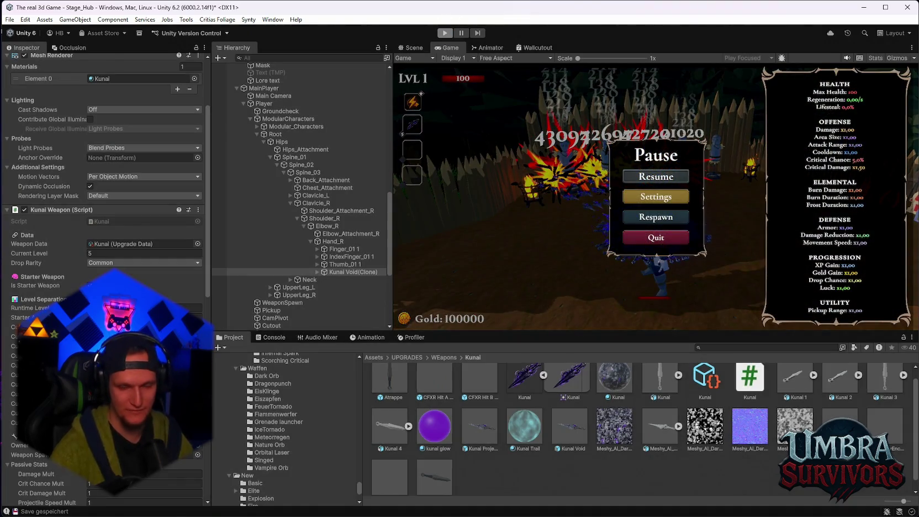
{"action": "mouse_move", "coordinate": [681, 503]}
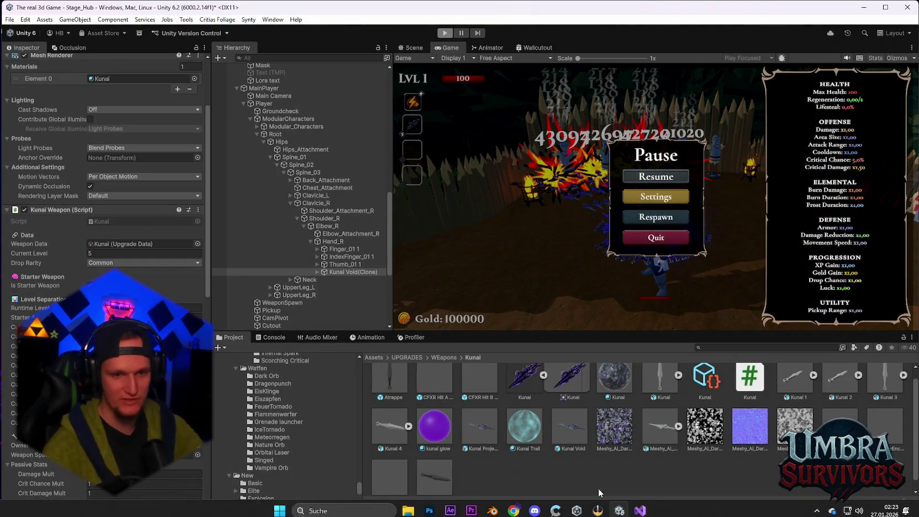
{"action": "key", "text": "ctrl+p"}
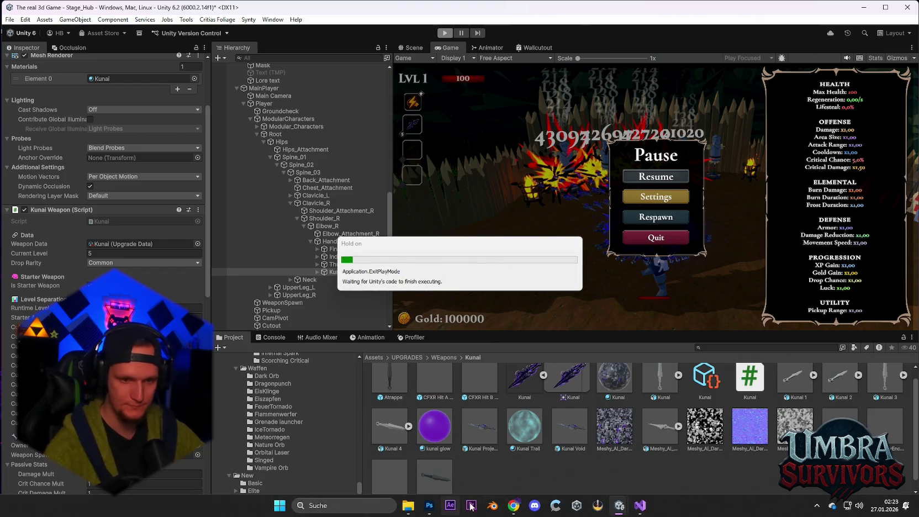
Remesh the first Darkblade Hex dagger at the Niedrig polygon target and select the new version.
{"action": "mouse_move", "coordinate": [514, 506]}
{"action": "left_click", "coordinate": [552, 447]}
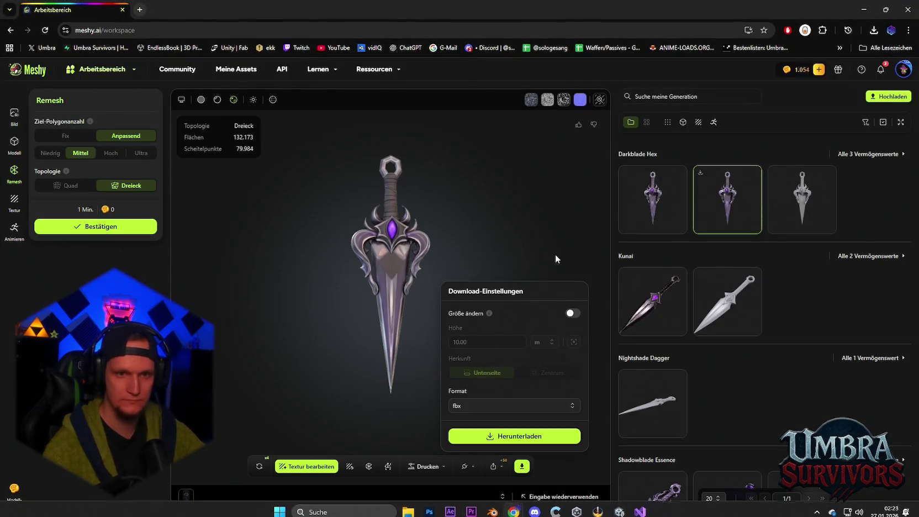
{"action": "left_click", "coordinate": [651, 195]}
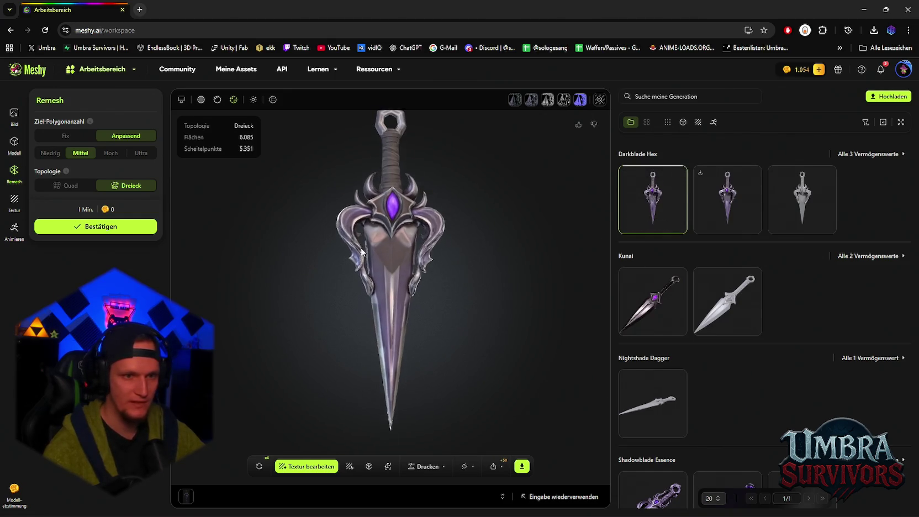
{"action": "left_click", "coordinate": [50, 153]}
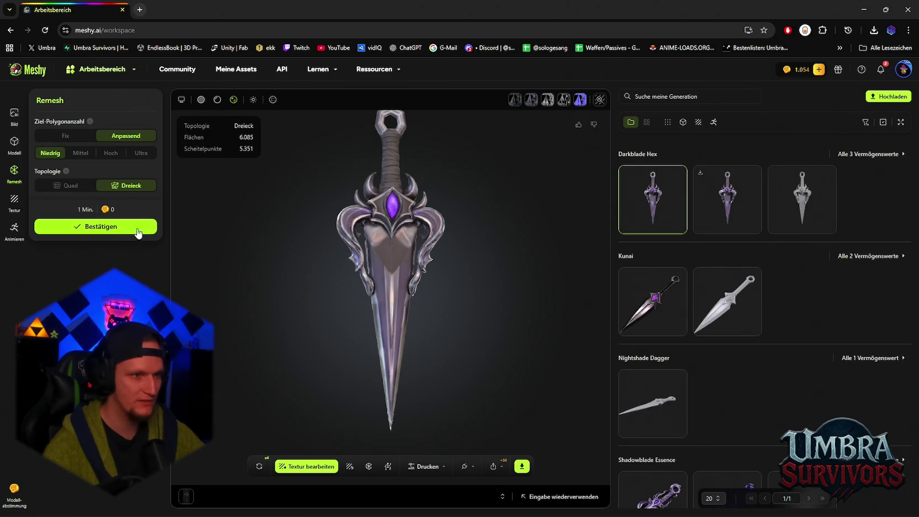
{"action": "left_click", "coordinate": [95, 229]}
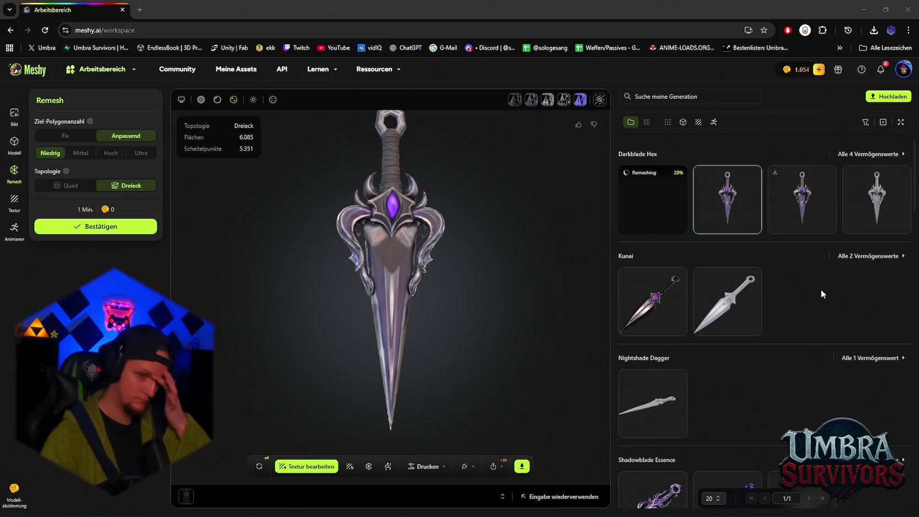
{"action": "mouse_move", "coordinate": [773, 227]}
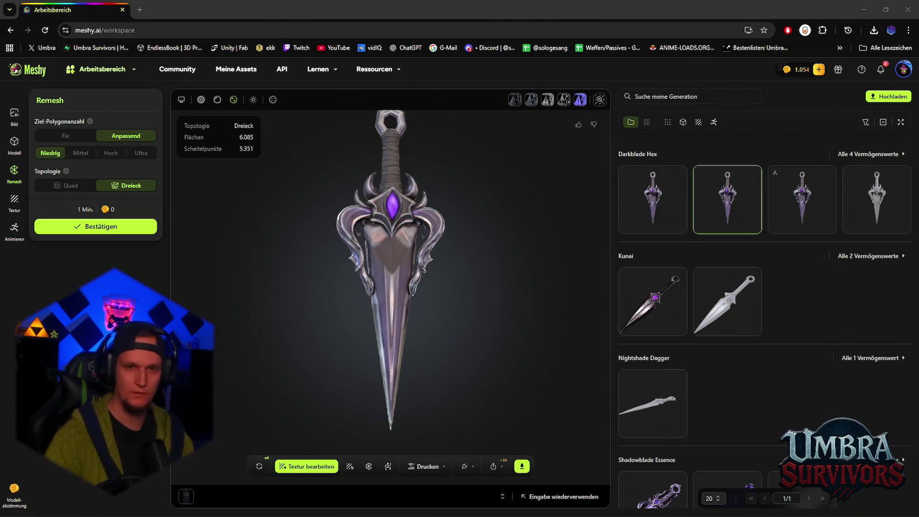
{"action": "left_click", "coordinate": [658, 191]}
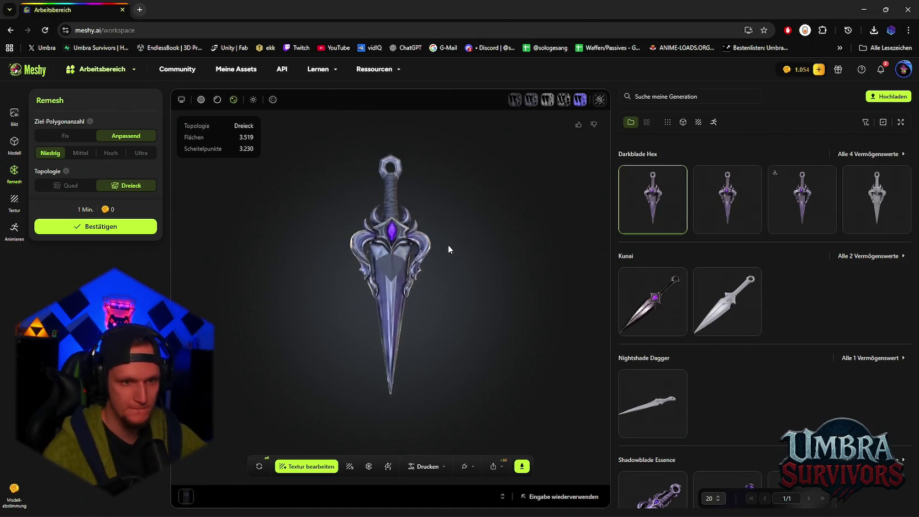
Save the low-poly dagger as an FBX zip with textures, then minimize Chrome.
{"action": "mouse_move", "coordinate": [587, 256]}
{"action": "left_mouse_down"}
{"action": "mouse_move", "coordinate": [334, 273]}
{"action": "mouse_move", "coordinate": [544, 269]}
{"action": "mouse_move", "coordinate": [347, 261]}
{"action": "left_mouse_up"}
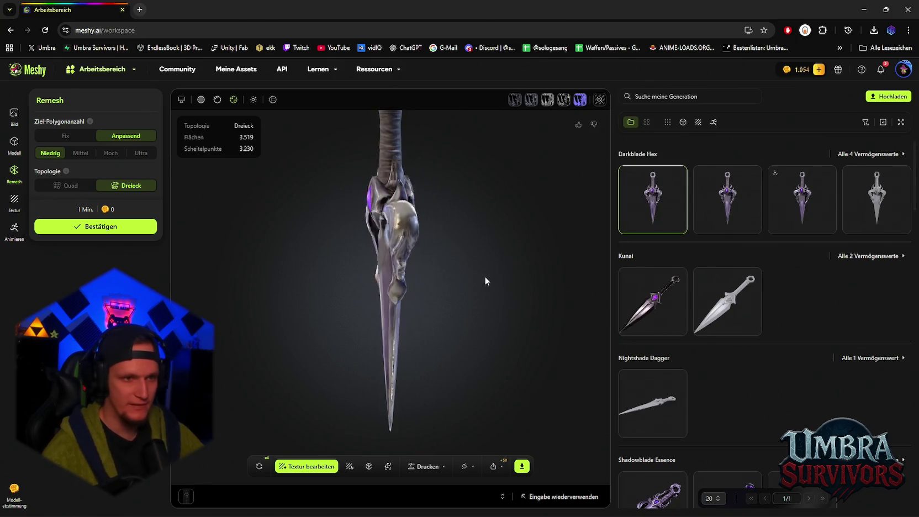
{"action": "left_click", "coordinate": [521, 467]}
{"action": "left_click", "coordinate": [561, 442]}
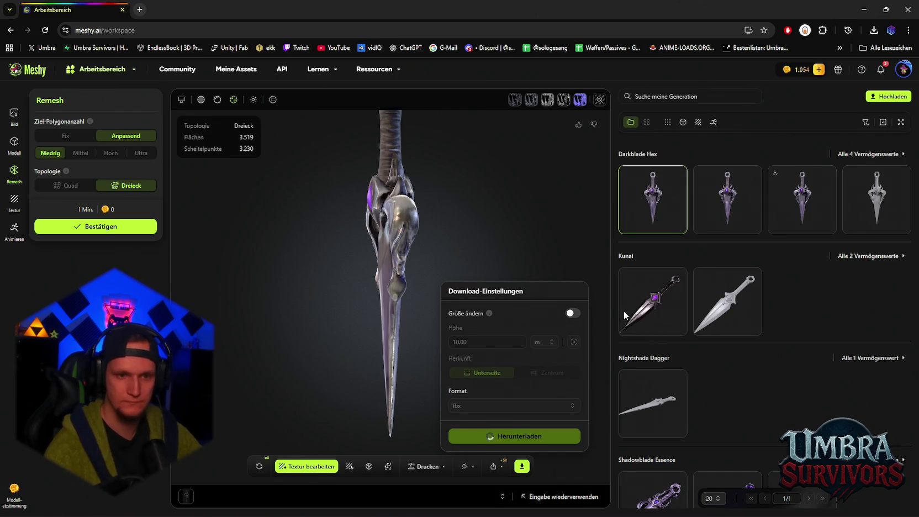
{"action": "left_click", "coordinate": [307, 253]}
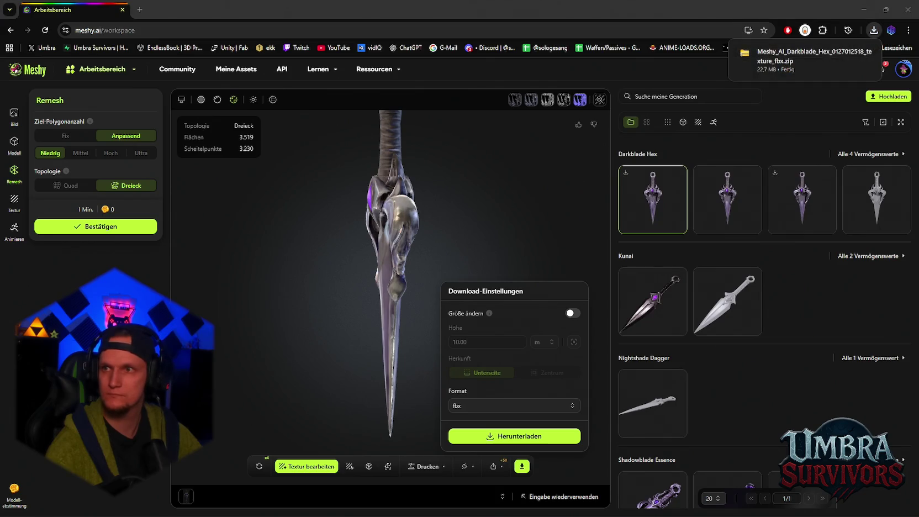
{"action": "left_click", "coordinate": [864, 9]}
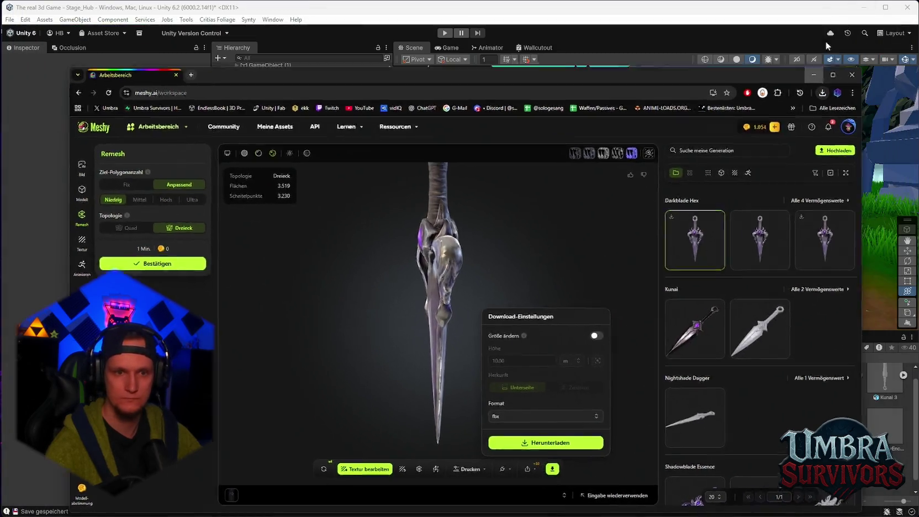
Extract the downloaded archive and create a 'Kunai Projectile' folder inside the Kunai folder.
{"action": "scroll", "coordinate": [602, 414], "scroll_direction": "down", "scroll_amount": 1}
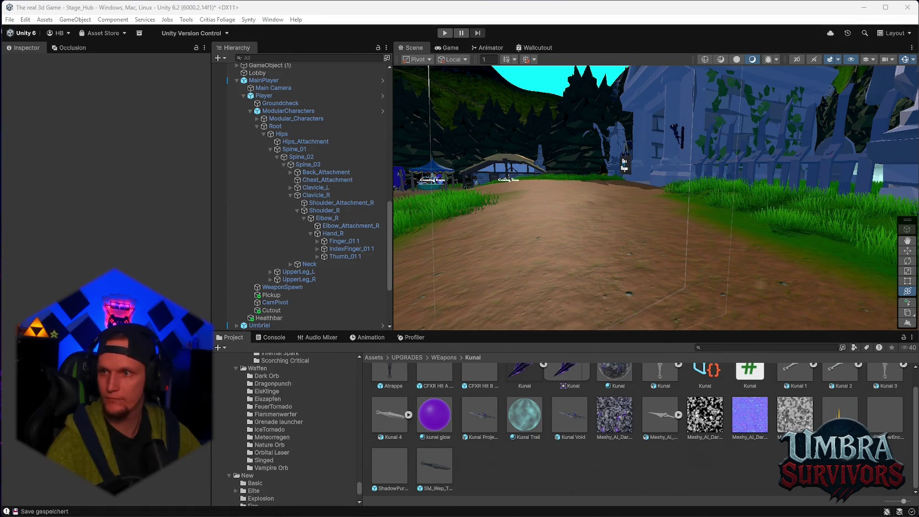
{"action": "left_click", "coordinate": [529, 355]}
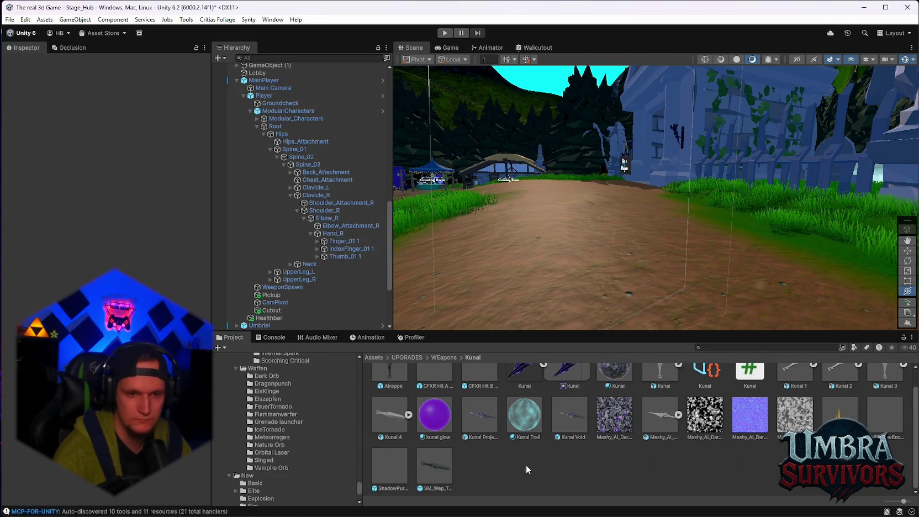
{"action": "right_click", "coordinate": [532, 465]}
{"action": "mouse_move", "coordinate": [614, 166]}
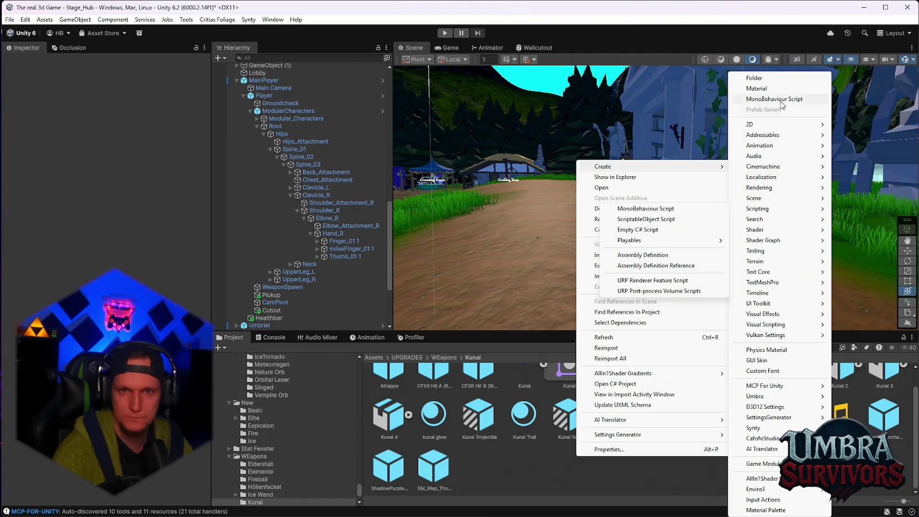
{"action": "left_click", "coordinate": [755, 78]}
{"action": "type", "text": "Ku"}
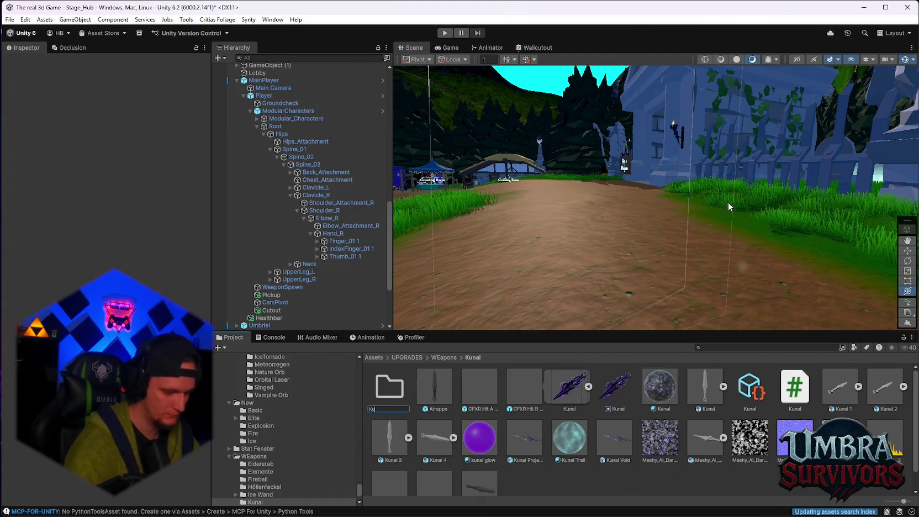
{"action": "type", "text": "nai Projectile"}
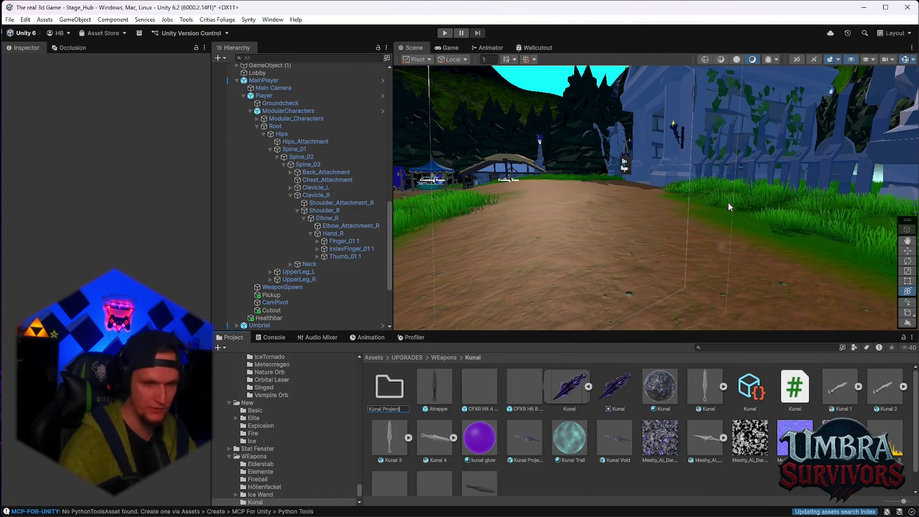
{"action": "key", "text": "Return"}
Open the empty Kunai Projectile folder and bring up its context menu.
{"action": "double_click", "coordinate": [390, 387]}
{"action": "right_click", "coordinate": [470, 440]}
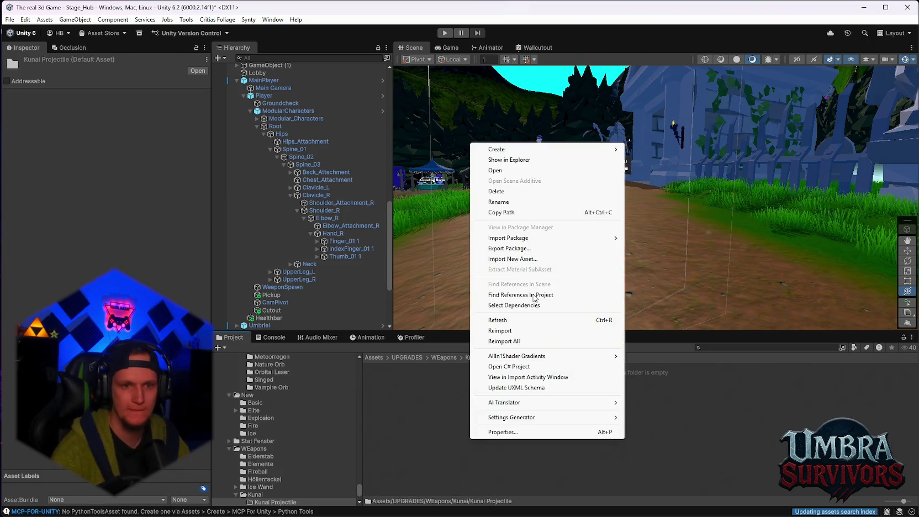
{"action": "left_click", "coordinate": [500, 330]}
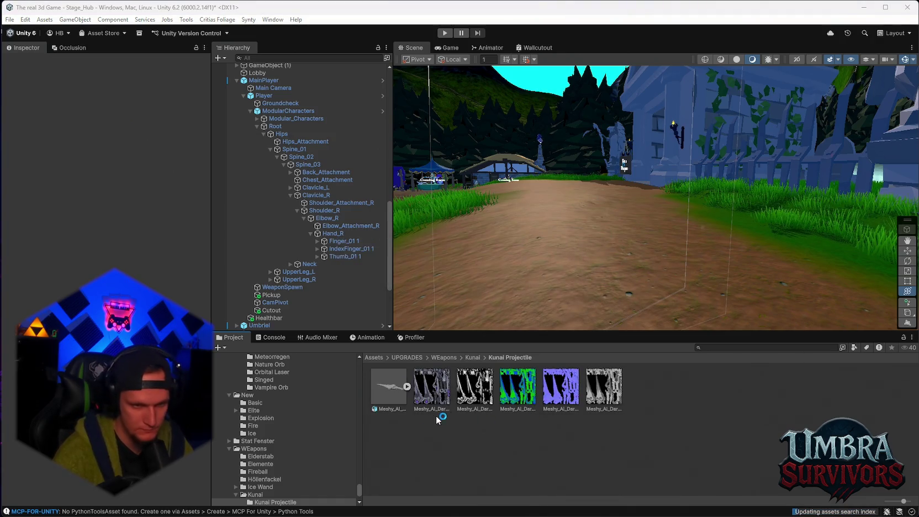
{"action": "right_click", "coordinate": [463, 445]}
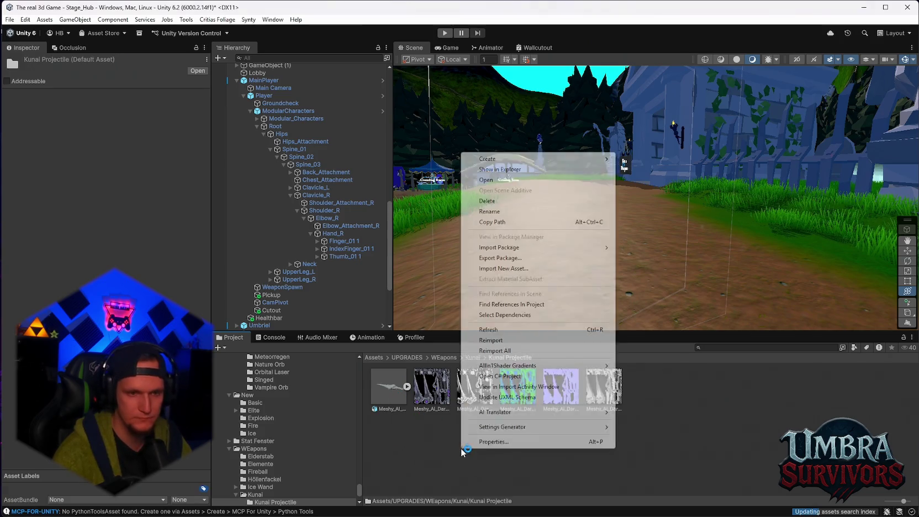
Create a material named New Material in the Kunai Projectile folder.
{"action": "mouse_move", "coordinate": [514, 159]}
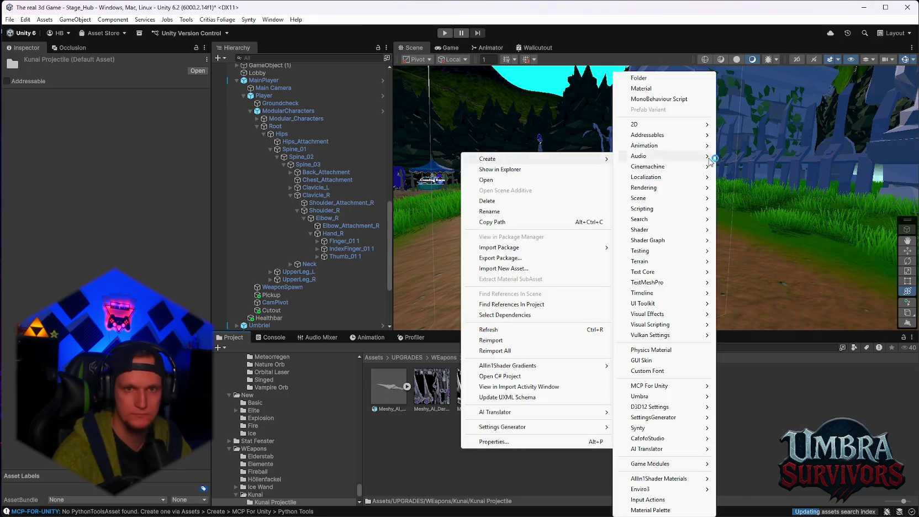
{"action": "left_click", "coordinate": [655, 90]}
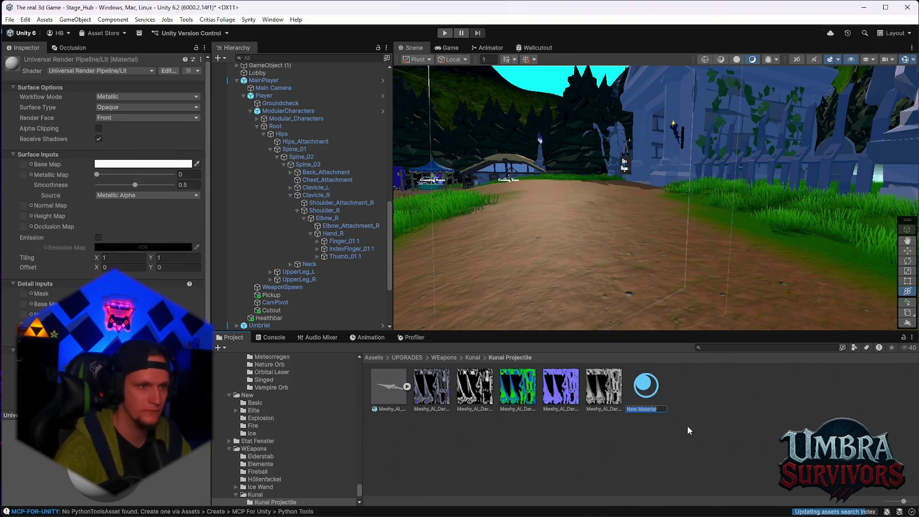
{"action": "key", "text": "Return"}
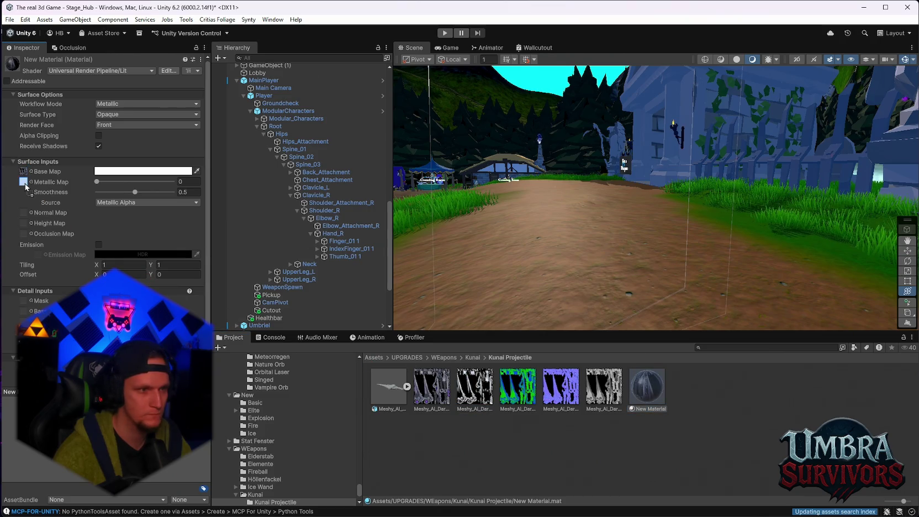
Place the dark-blade model in the scene and save the instance as a new prefab.
{"action": "left_click_drag", "start_coordinate": [395, 385], "coordinate": [529, 279]}
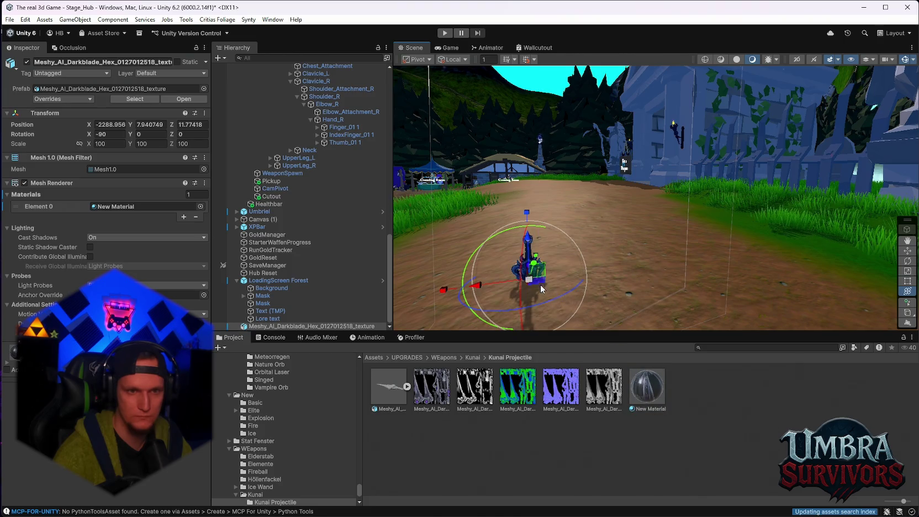
{"action": "left_click_drag", "start_coordinate": [290, 326], "coordinate": [454, 439]}
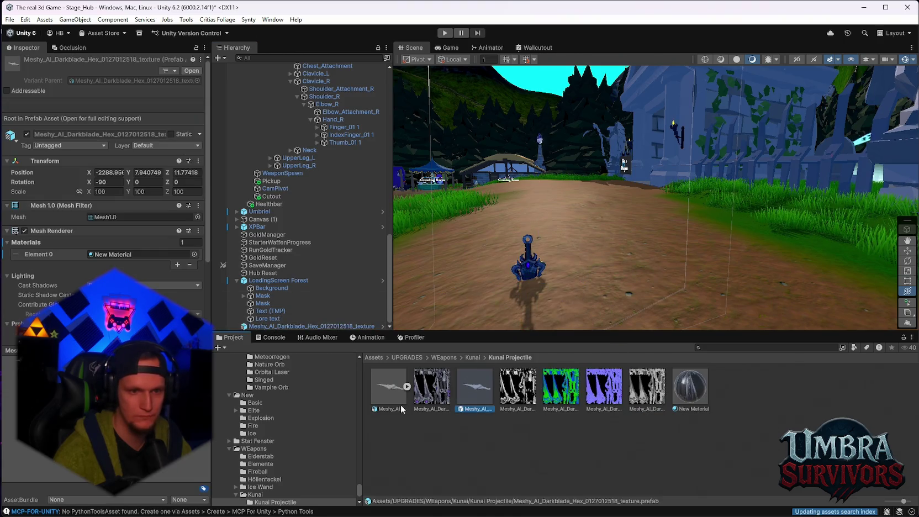
{"action": "left_click", "coordinate": [402, 408]}
{"action": "left_click", "coordinate": [478, 394]}
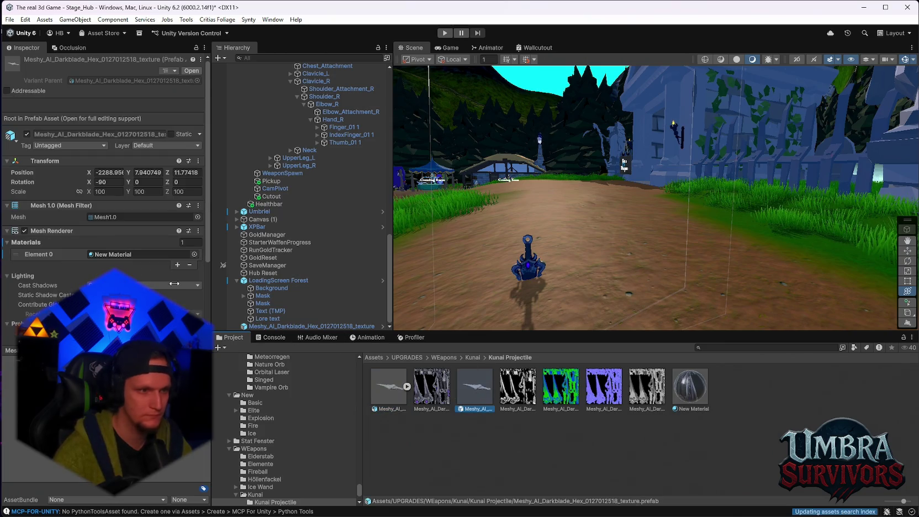
{"action": "scroll", "coordinate": [174, 284], "scroll_direction": "down", "scroll_amount": 3}
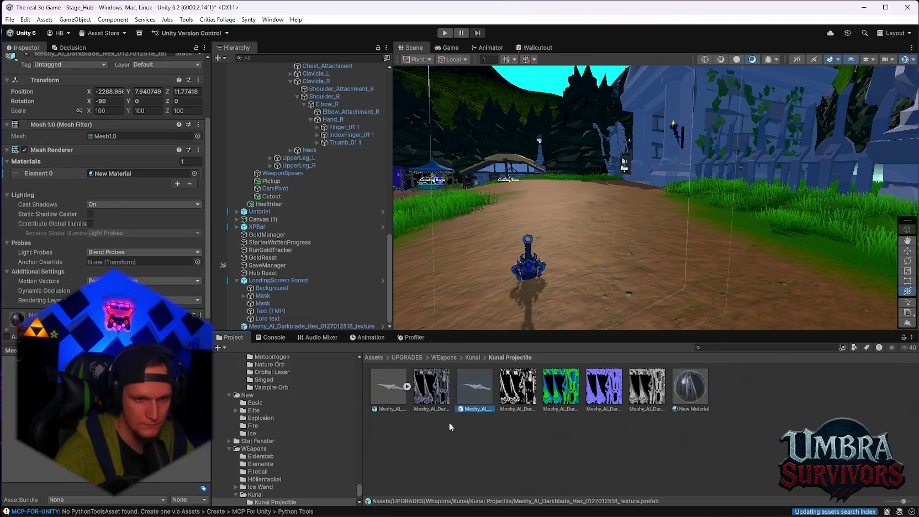
Go to Kunai > Kunai Projectile and select the Kunai Projectile prefab.
{"action": "left_click", "coordinate": [256, 495]}
{"action": "scroll", "coordinate": [398, 409], "scroll_direction": "up", "scroll_amount": 1}
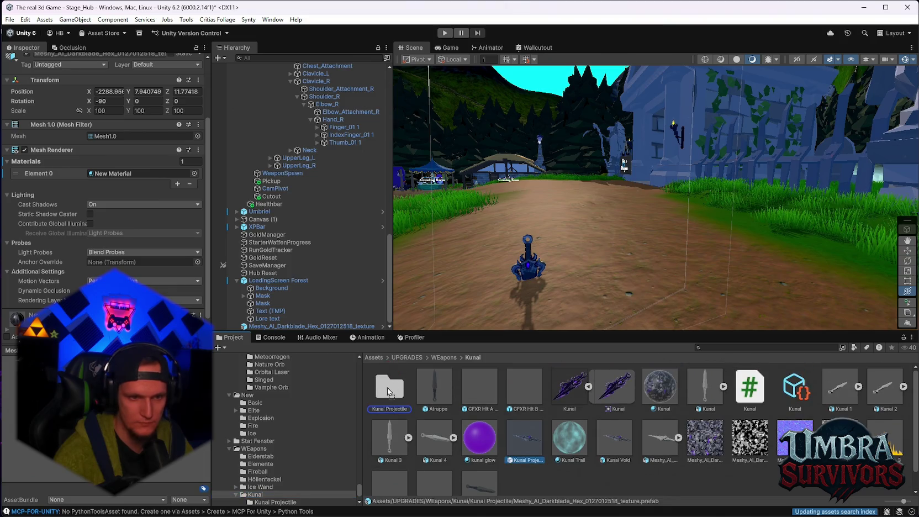
{"action": "double_click", "coordinate": [397, 394]}
{"action": "left_click", "coordinate": [403, 395]}
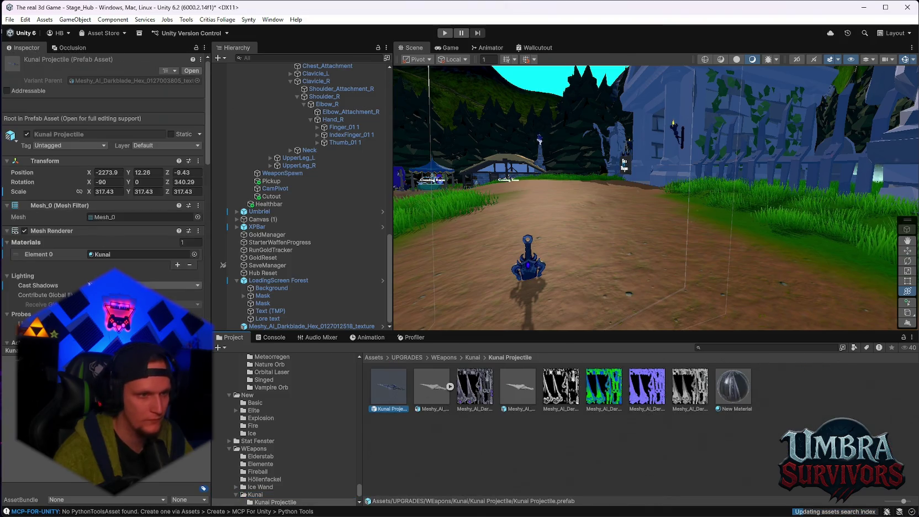
Assign the model's Mesh1.0 sub-asset to the Kunai Projectile prefab's Mesh Filter.
{"action": "left_click_drag", "start_coordinate": [439, 396], "coordinate": [105, 192]}
{"action": "left_click", "coordinate": [450, 386]}
{"action": "left_click", "coordinate": [514, 397]}
{"action": "mouse_move", "coordinate": [514, 397]}
{"action": "left_mouse_down"}
{"action": "mouse_move", "coordinate": [147, 235]}
{"action": "mouse_move", "coordinate": [114, 192]}
{"action": "left_mouse_up"}
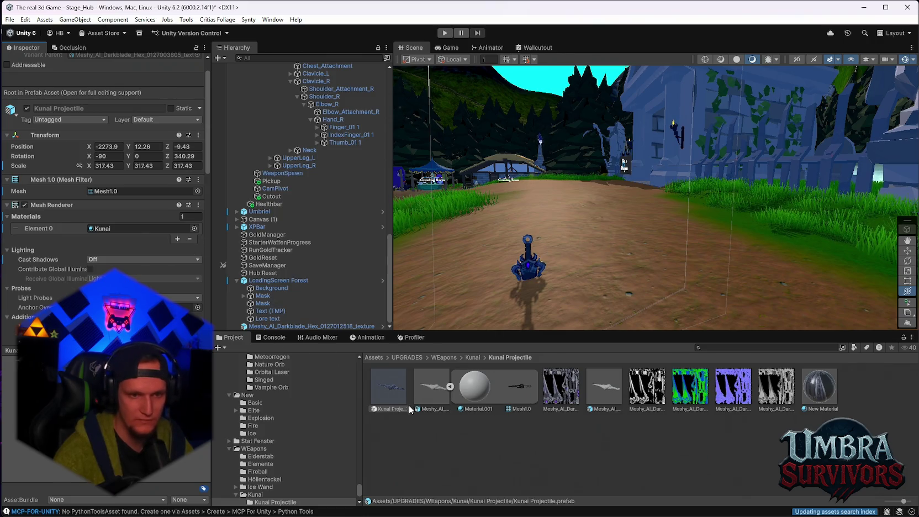
Place a Kunai Projectile copy in the scene and apply New Material to it.
{"action": "left_click_drag", "start_coordinate": [492, 345], "coordinate": [582, 171]}
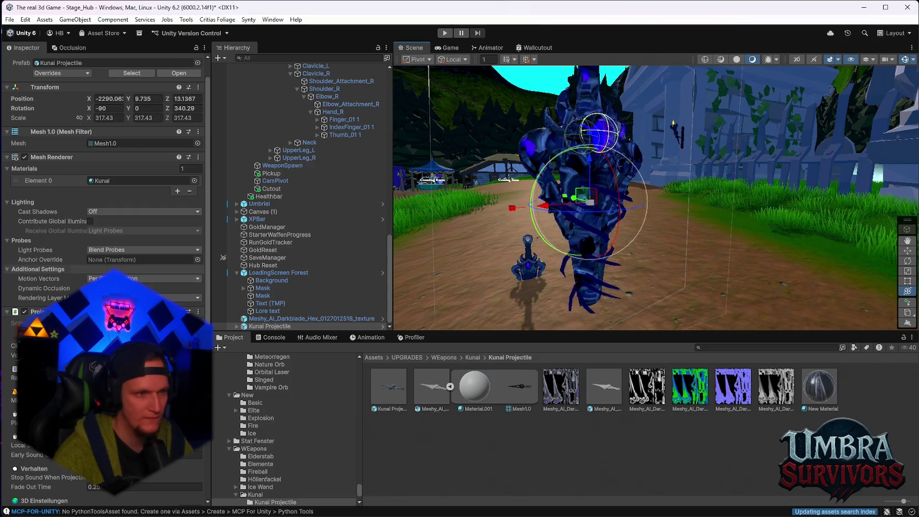
{"action": "left_click", "coordinate": [101, 180]}
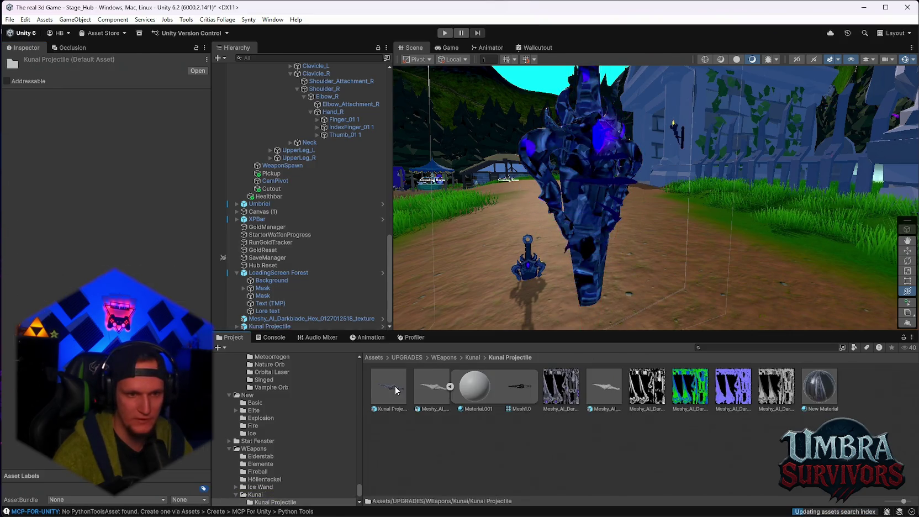
{"action": "mouse_move", "coordinate": [478, 392]}
{"action": "left_mouse_down"}
{"action": "mouse_move", "coordinate": [592, 193]}
{"action": "mouse_move", "coordinate": [600, 203]}
{"action": "left_mouse_up"}
{"action": "mouse_move", "coordinate": [612, 245]}
{"action": "left_mouse_down"}
{"action": "mouse_move", "coordinate": [629, 208]}
{"action": "mouse_move", "coordinate": [625, 233]}
{"action": "left_mouse_up"}
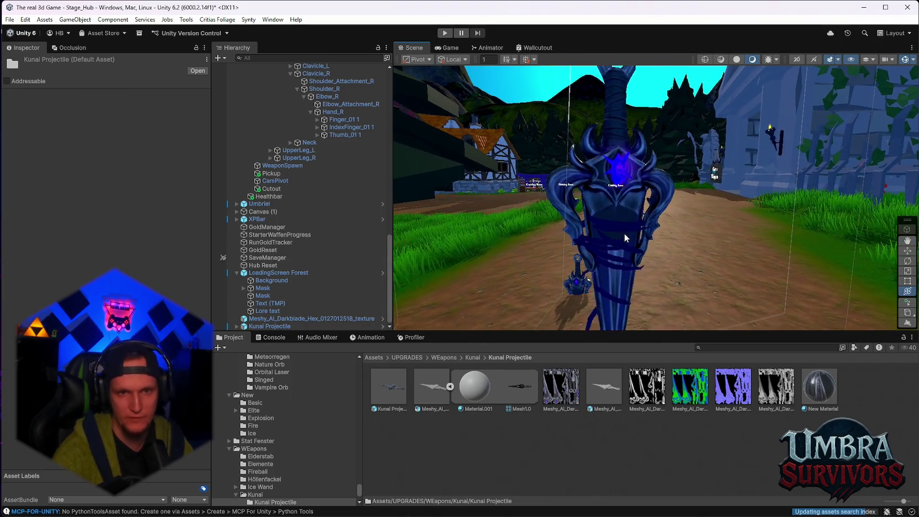
{"action": "scroll", "coordinate": [614, 233], "scroll_direction": "up", "scroll_amount": 5}
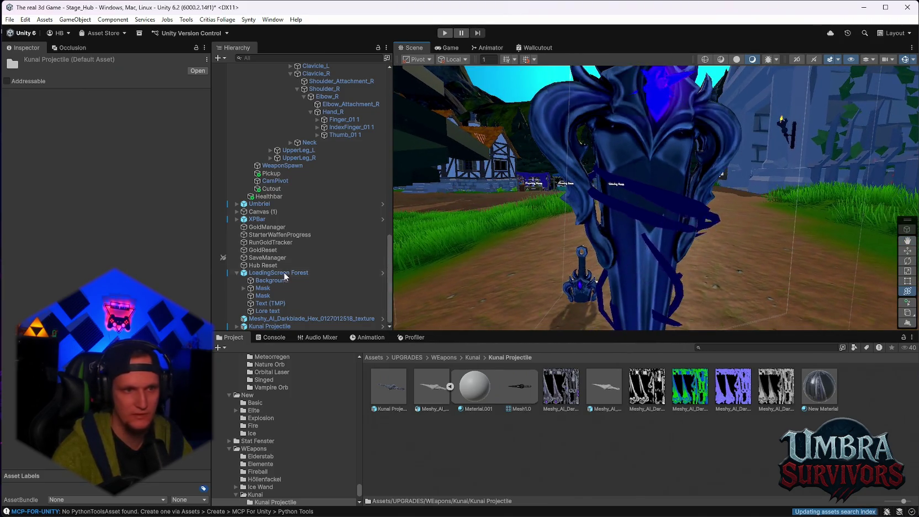
{"action": "left_click", "coordinate": [274, 326]}
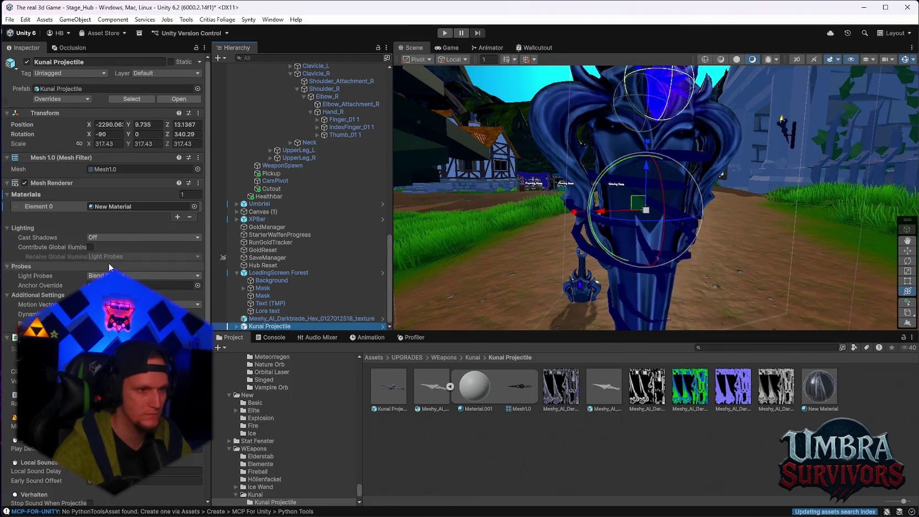
Open the Kunai Projectile prefab asset in prefab editing mode.
{"action": "scroll", "coordinate": [187, 269], "scroll_direction": "down", "scroll_amount": 2}
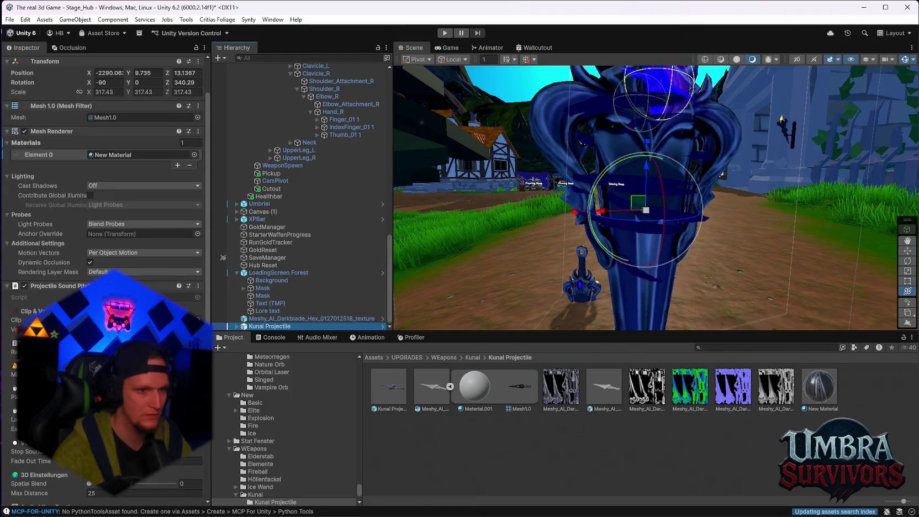
{"action": "left_click", "coordinate": [391, 396]}
{"action": "double_click", "coordinate": [391, 396]}
Inspect the ShadowPurpleMissile (1) particle effect and the Cylinder (1) part.
{"action": "left_click", "coordinate": [264, 93]}
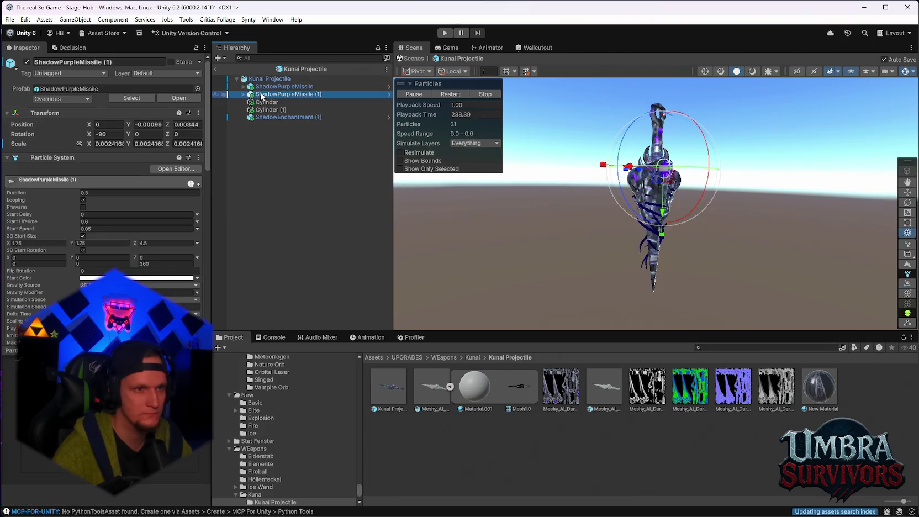
{"action": "scroll", "coordinate": [97, 243], "scroll_direction": "down", "scroll_amount": 15}
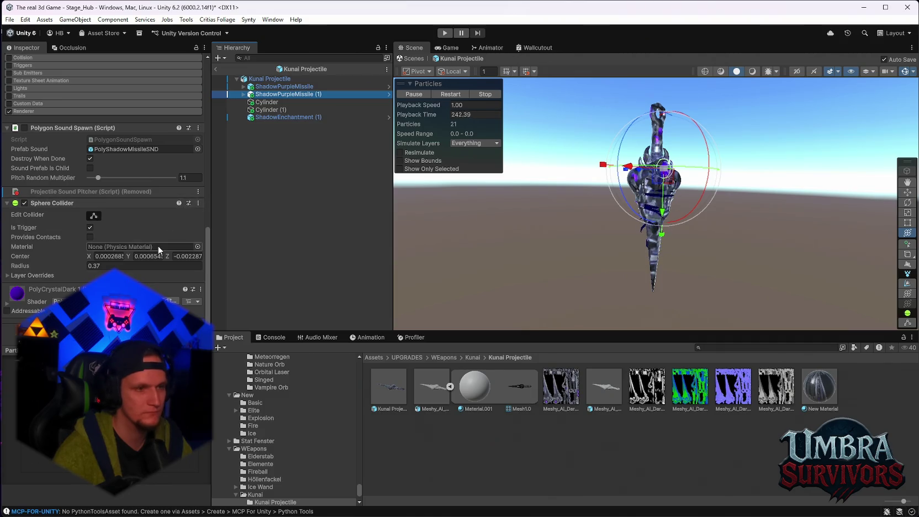
{"action": "scroll", "coordinate": [174, 238], "scroll_direction": "up", "scroll_amount": 2}
{"action": "scroll", "coordinate": [641, 227], "scroll_direction": "up", "scroll_amount": 3}
{"action": "scroll", "coordinate": [641, 226], "scroll_direction": "down", "scroll_amount": 1}
{"action": "left_click", "coordinate": [266, 110]}
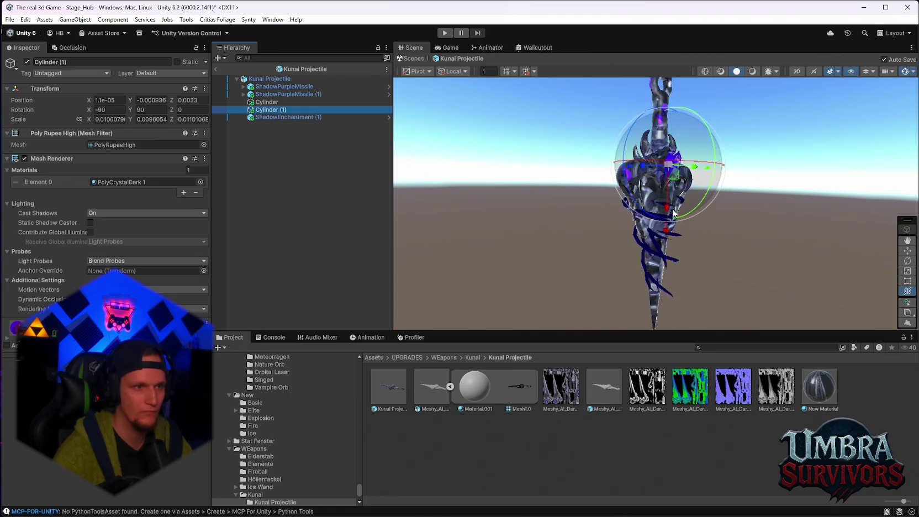
{"action": "left_click", "coordinate": [277, 94]}
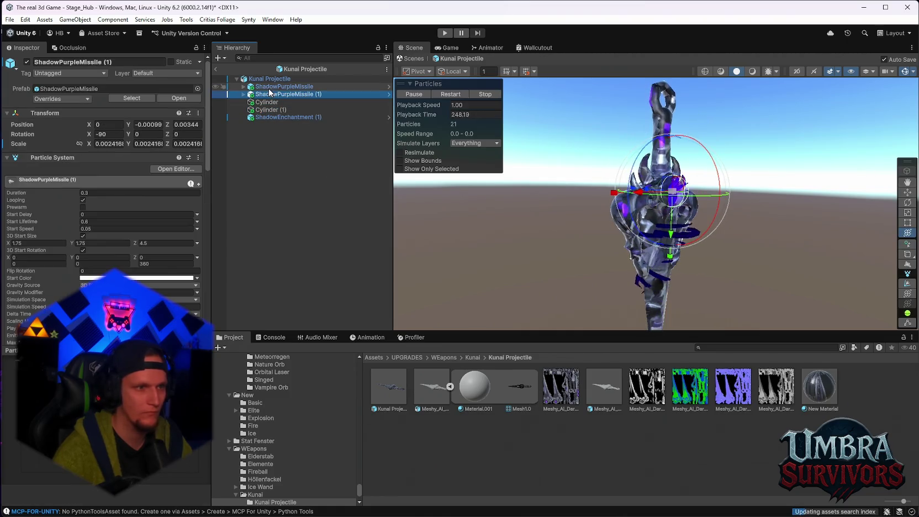
{"action": "scroll", "coordinate": [118, 226], "scroll_direction": "down", "scroll_amount": 5}
Review the Glow, ParticleTrail and SolidTrail children and the ShadowEnchantment (1) effect.
{"action": "left_click", "coordinate": [244, 94]}
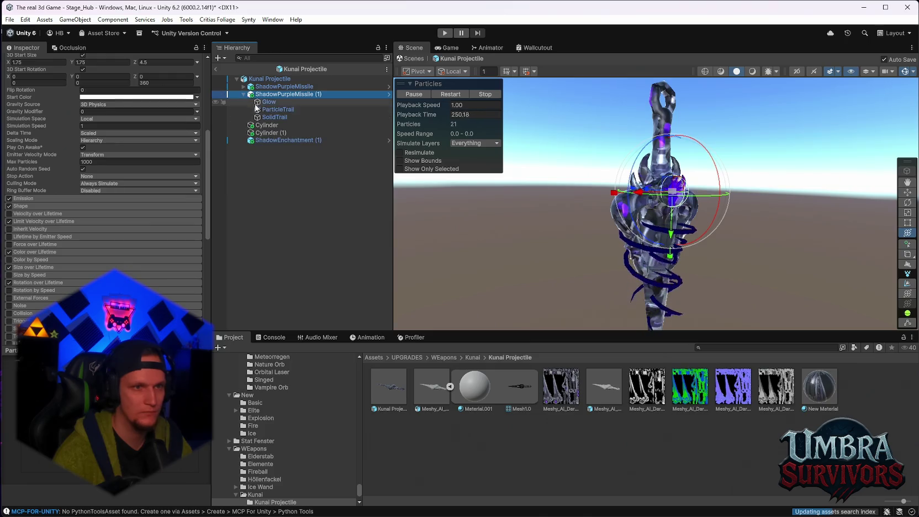
{"action": "left_click", "coordinate": [266, 102]}
{"action": "scroll", "coordinate": [168, 193], "scroll_direction": "down", "scroll_amount": 3}
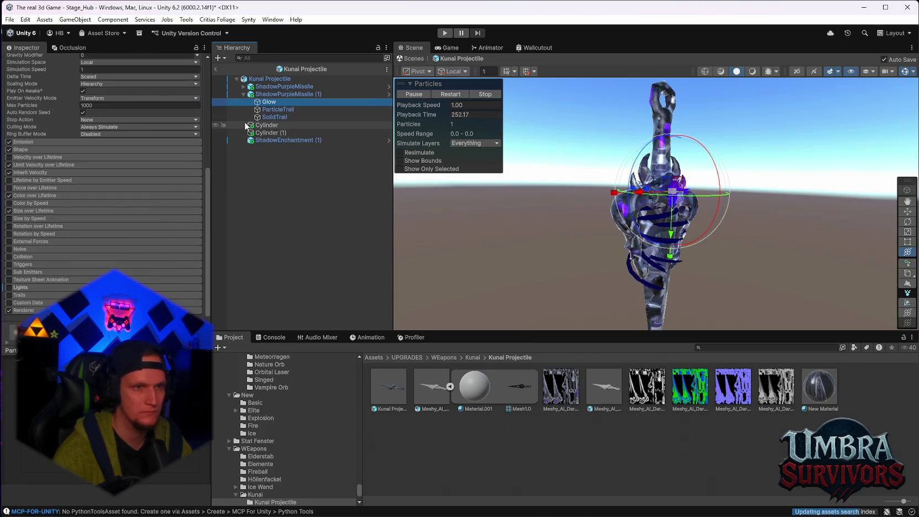
{"action": "scroll", "coordinate": [66, 91], "scroll_direction": "up", "scroll_amount": 8}
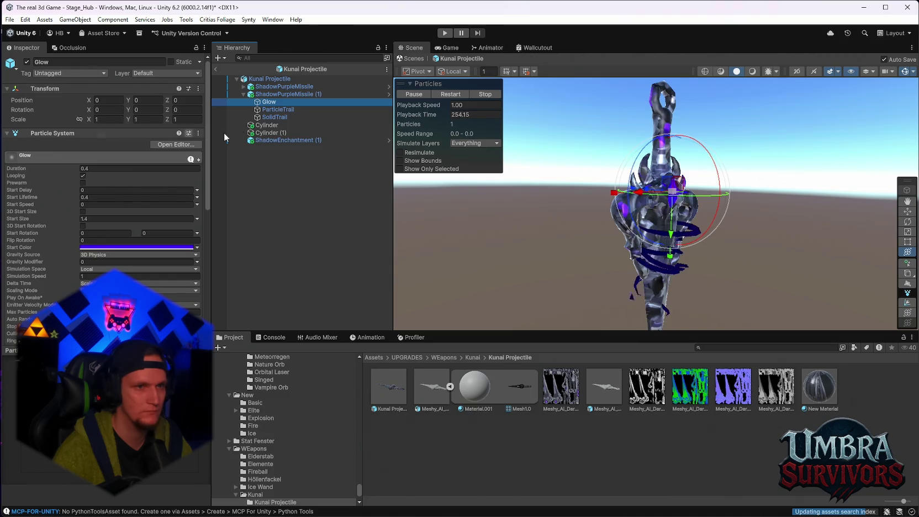
{"action": "left_click", "coordinate": [244, 86]}
{"action": "left_click", "coordinate": [267, 95]}
{"action": "left_click", "coordinate": [276, 102]}
{"action": "left_click", "coordinate": [275, 109]}
{"action": "scroll", "coordinate": [147, 197], "scroll_direction": "down", "scroll_amount": 10}
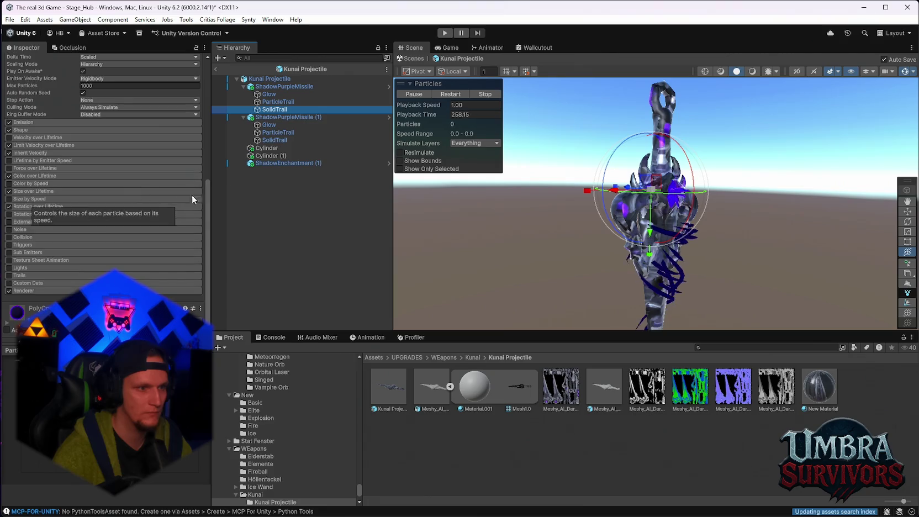
{"action": "left_click", "coordinate": [282, 163]}
{"action": "scroll", "coordinate": [125, 248], "scroll_direction": "down", "scroll_amount": 1}
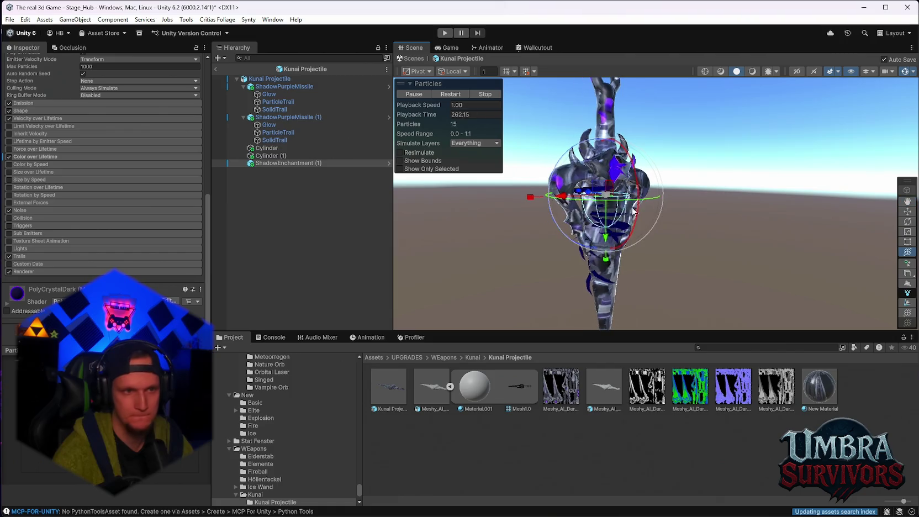
Apply New Material to the kunai blade and review the prefab's overrides.
{"action": "left_click", "coordinate": [270, 78]}
{"action": "scroll", "coordinate": [152, 223], "scroll_direction": "down", "scroll_amount": 2}
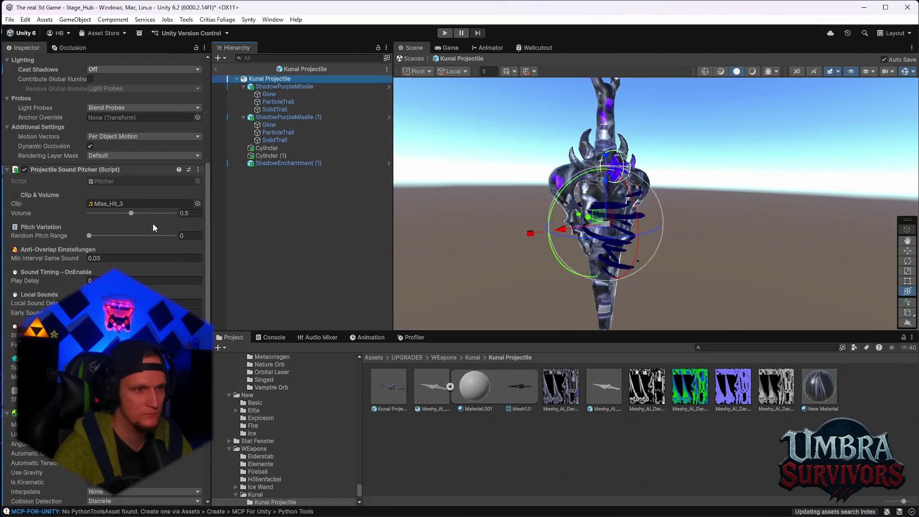
{"action": "scroll", "coordinate": [105, 221], "scroll_direction": "down", "scroll_amount": 6}
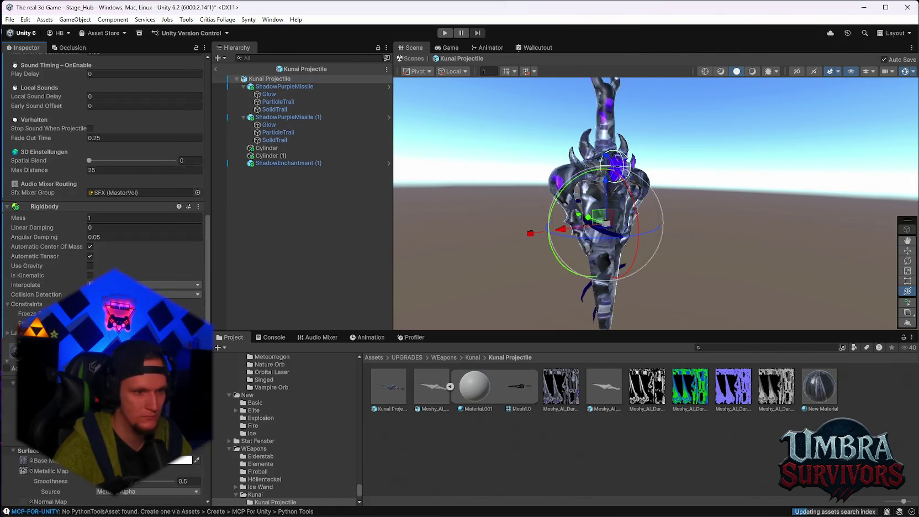
{"action": "mouse_move", "coordinate": [819, 387]}
{"action": "left_mouse_down"}
{"action": "mouse_move", "coordinate": [605, 166]}
{"action": "mouse_move", "coordinate": [619, 111]}
{"action": "mouse_move", "coordinate": [604, 127]}
{"action": "left_mouse_up"}
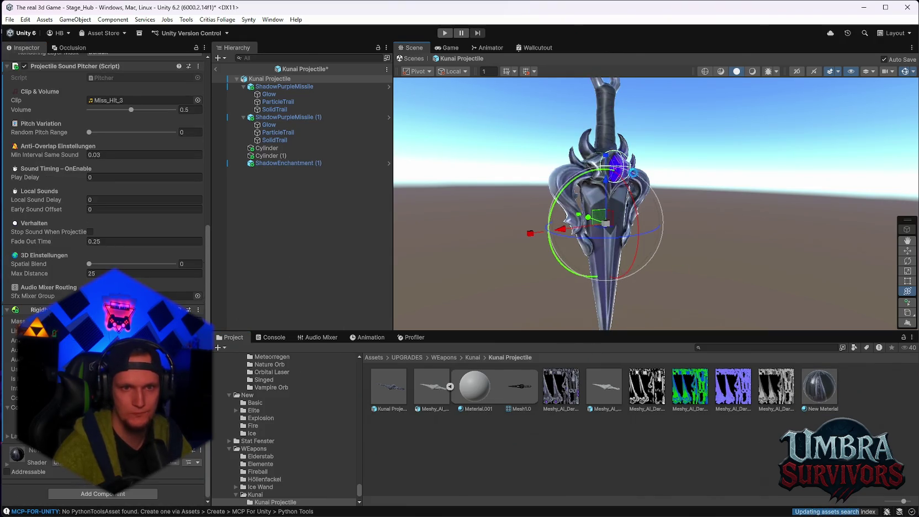
{"action": "scroll", "coordinate": [117, 152], "scroll_direction": "up", "scroll_amount": 10}
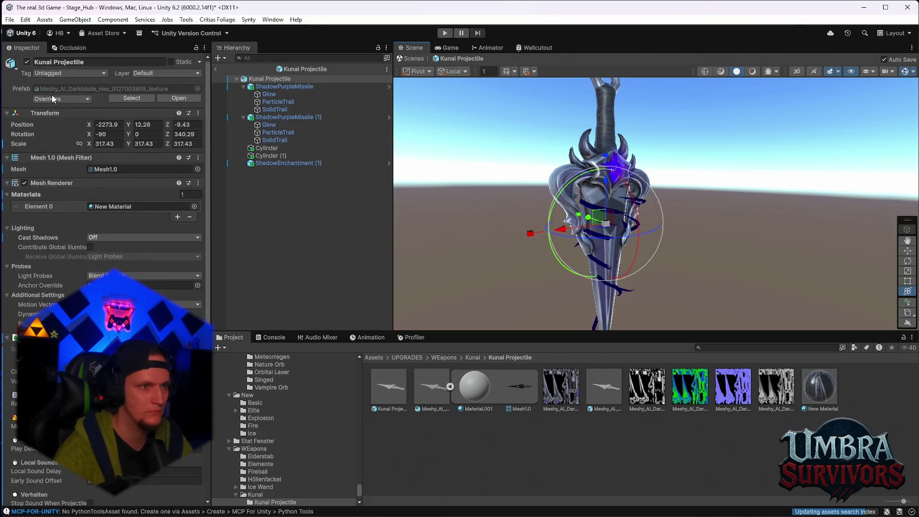
{"action": "left_click", "coordinate": [55, 98]}
Exit prefab editing and delete the two leftover test objects from the scene.
{"action": "left_click", "coordinate": [161, 249]}
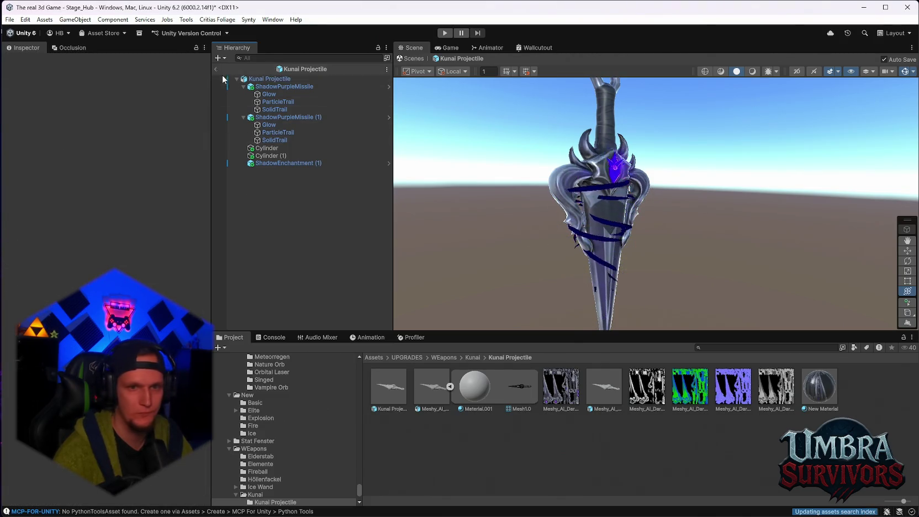
{"action": "left_click", "coordinate": [216, 69]}
{"action": "left_click", "coordinate": [271, 319]}
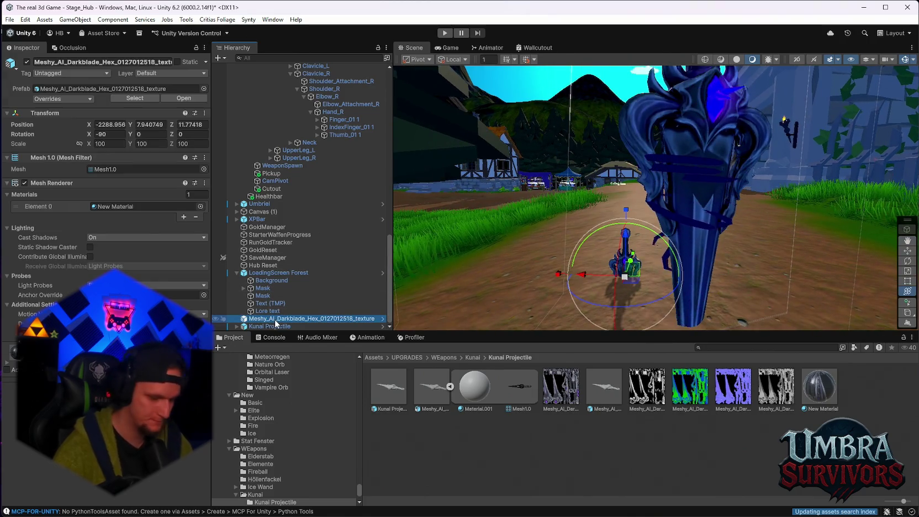
{"action": "left_click", "coordinate": [264, 324], "text": "shift"}
{"action": "key", "text": "Delete"}
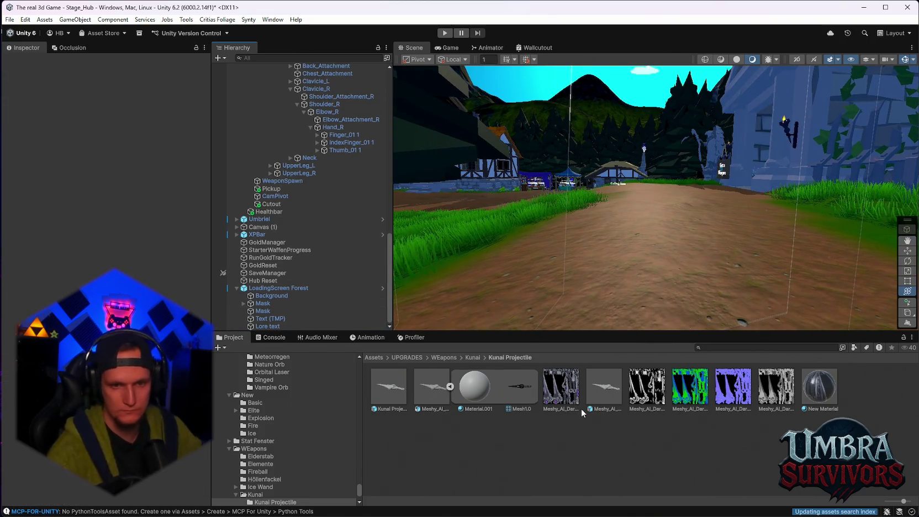
Drag the Meshy_AI_Darkblade prefab from the Kunai Projectile folder into the Scene view.
{"action": "left_click", "coordinate": [451, 387]}
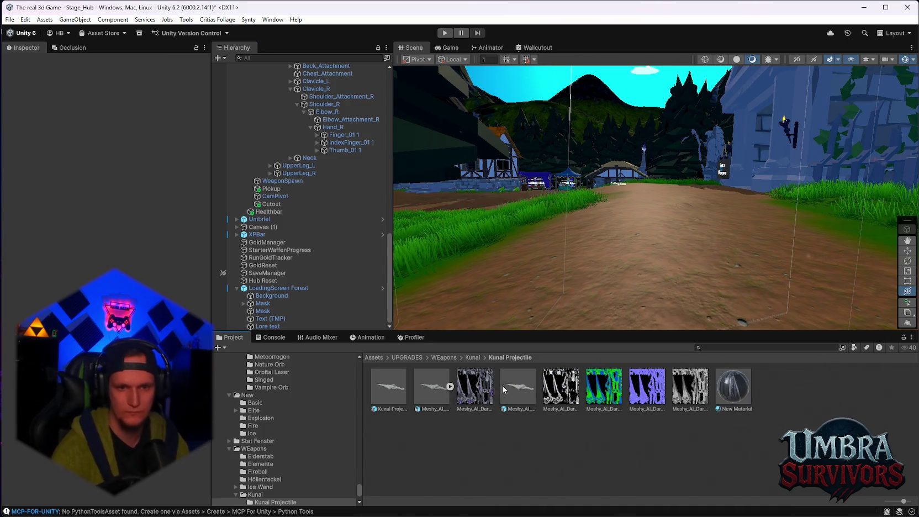
{"action": "left_click", "coordinate": [472, 358]}
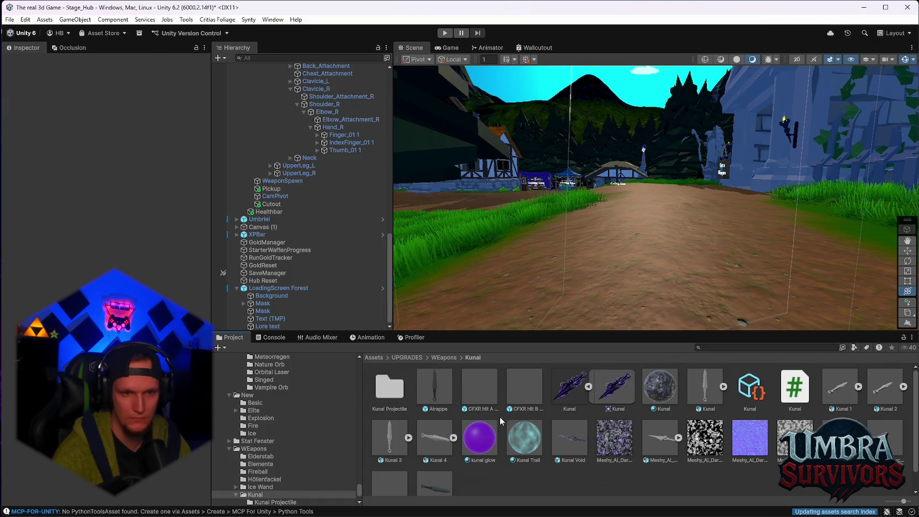
{"action": "scroll", "coordinate": [583, 425], "scroll_direction": "down", "scroll_amount": 1}
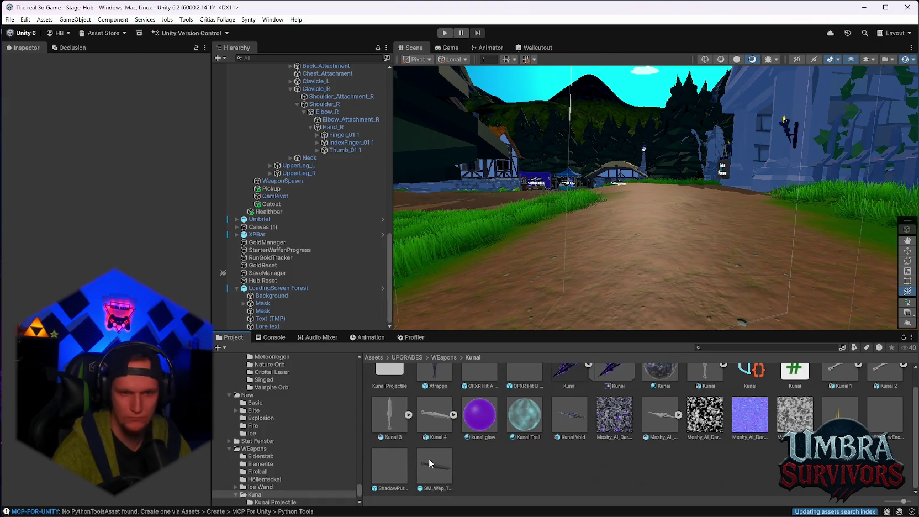
{"action": "scroll", "coordinate": [546, 438], "scroll_direction": "up", "scroll_amount": 1}
{"action": "double_click", "coordinate": [402, 390]}
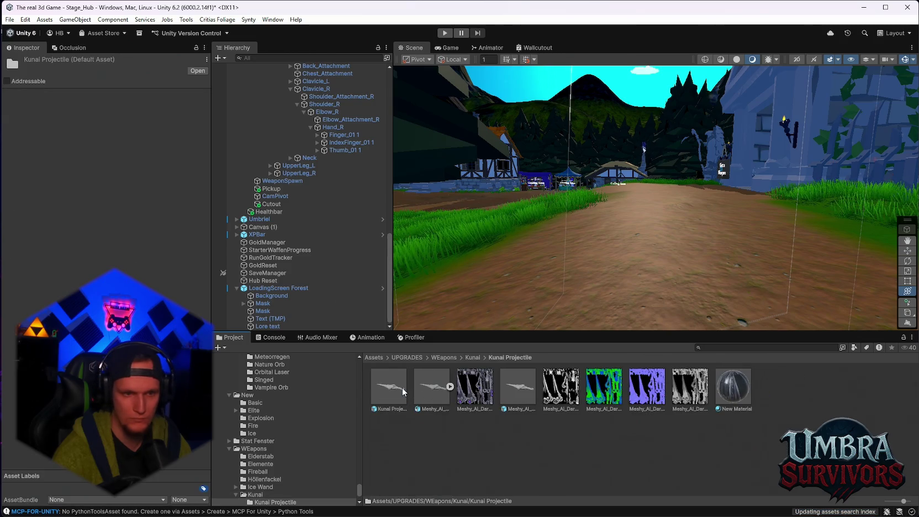
{"action": "mouse_move", "coordinate": [518, 387]}
{"action": "left_mouse_down"}
{"action": "mouse_move", "coordinate": [528, 395]}
{"action": "mouse_move", "coordinate": [614, 260]}
{"action": "mouse_move", "coordinate": [615, 212]}
{"action": "left_mouse_up"}
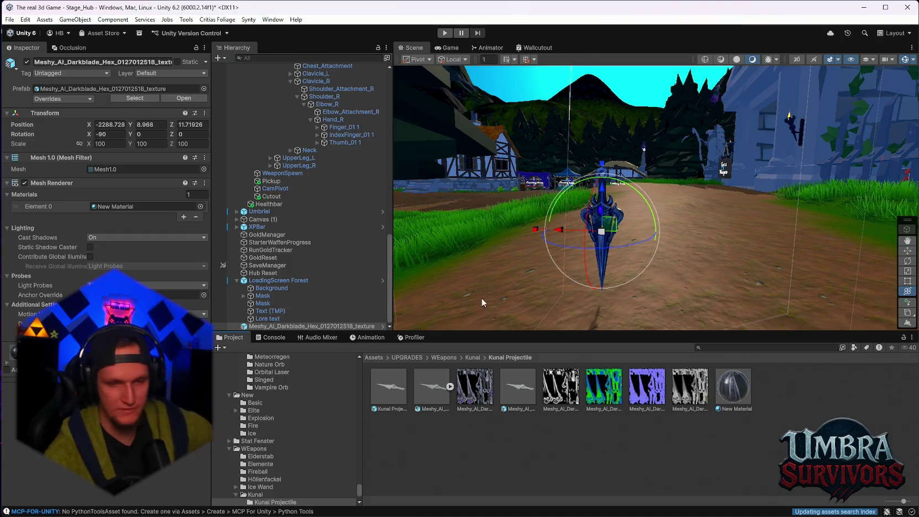
Place the Kunai asset in the scene and save it as prefab variant 'Kunai Projectile 1'.
{"action": "left_click", "coordinate": [474, 358]}
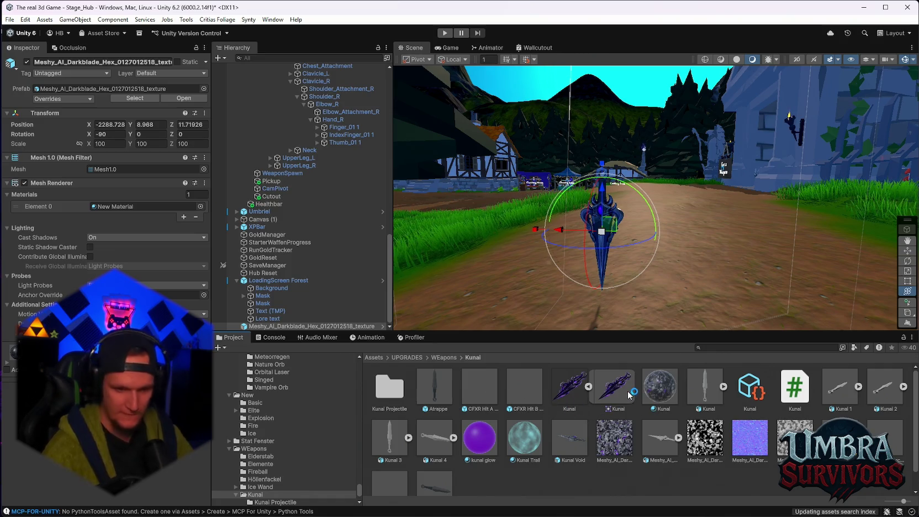
{"action": "left_click_drag", "start_coordinate": [622, 392], "coordinate": [644, 294]}
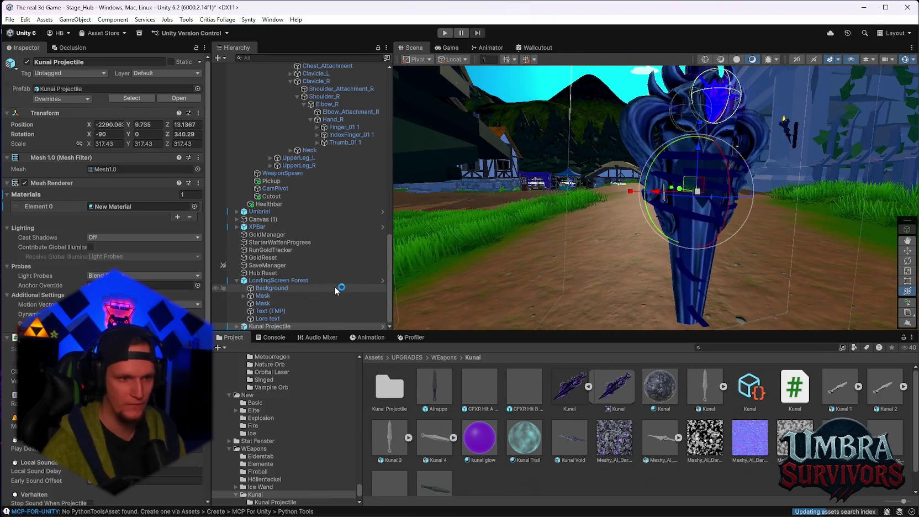
{"action": "double_click", "coordinate": [418, 389]}
{"action": "left_click_drag", "start_coordinate": [264, 327], "coordinate": [430, 436]}
{"action": "left_click", "coordinate": [470, 283]}
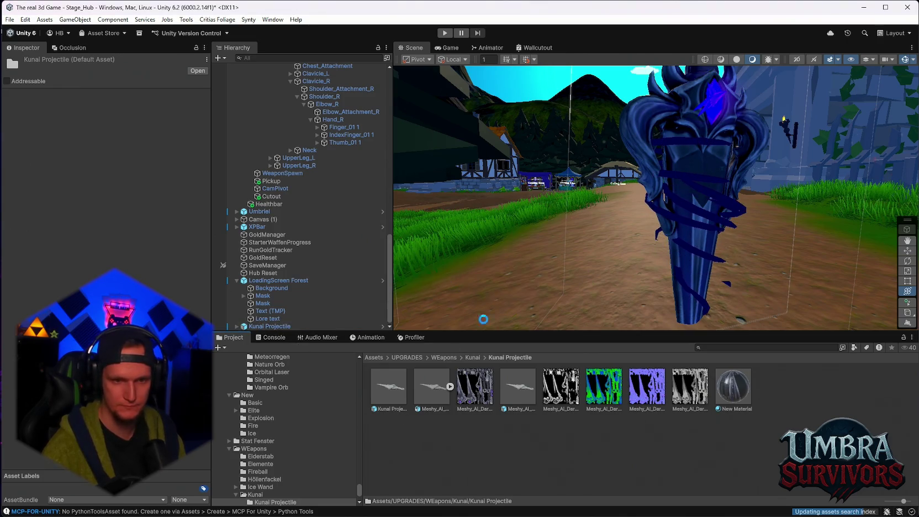
{"action": "left_click", "coordinate": [383, 390]}
{"action": "left_click", "coordinate": [423, 387]}
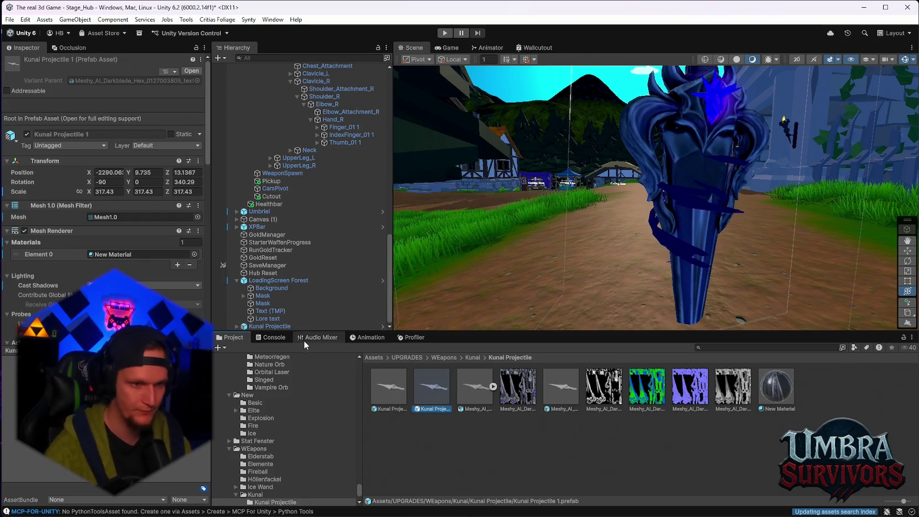
Reselect the placed Kunai Projectile object and enter Play mode to test it.
{"action": "left_click", "coordinate": [473, 357]}
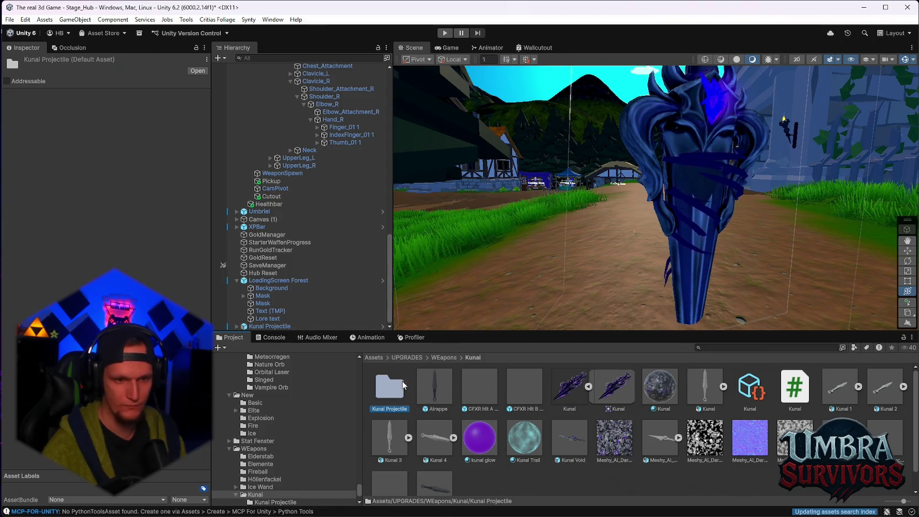
{"action": "double_click", "coordinate": [391, 394]}
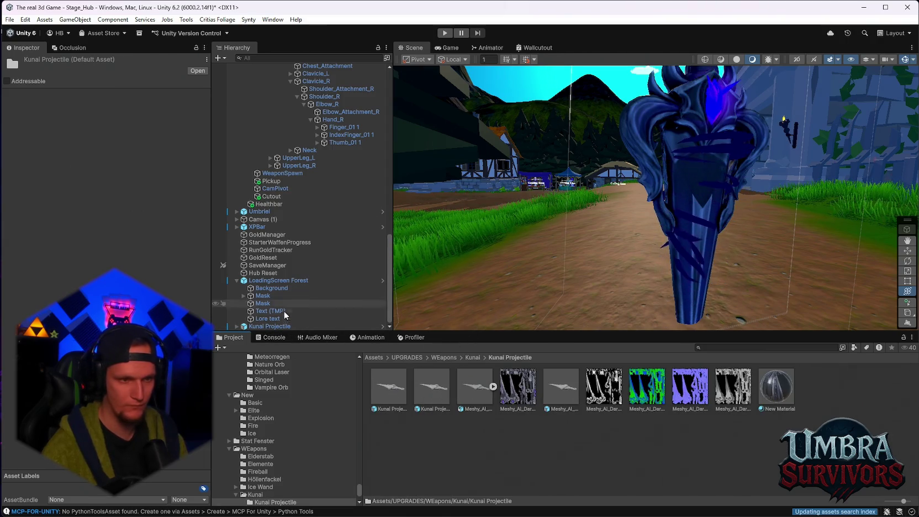
{"action": "left_click", "coordinate": [268, 325]}
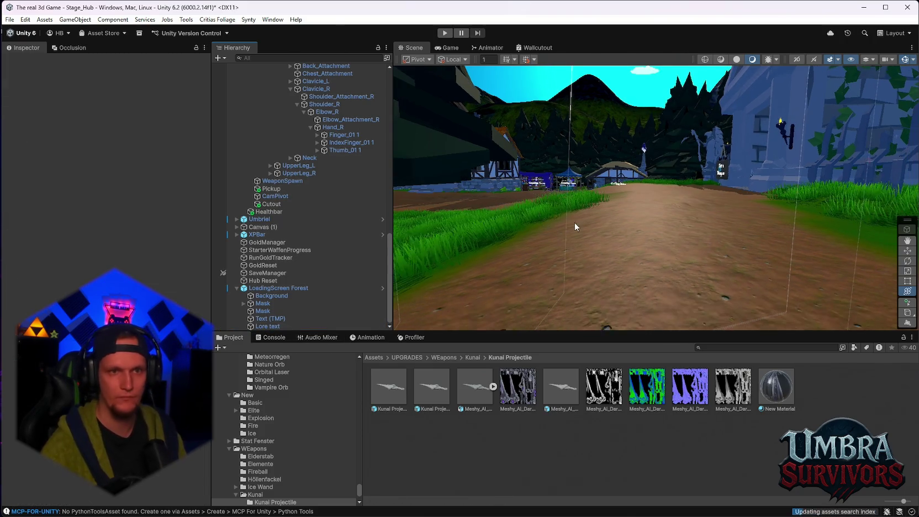
{"action": "left_click", "coordinate": [443, 34]}
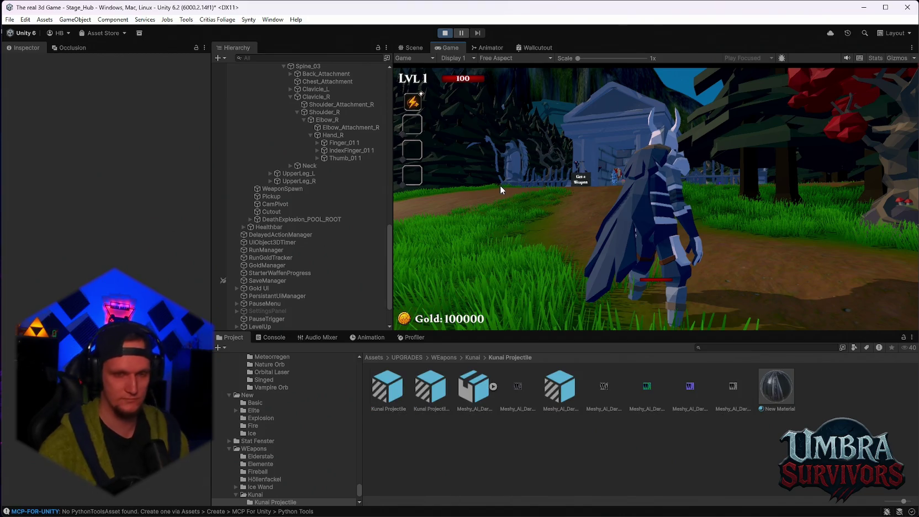
Walk into the throne room and pick Kunai from the upgrade book.
{"action": "key", "text": "w"}
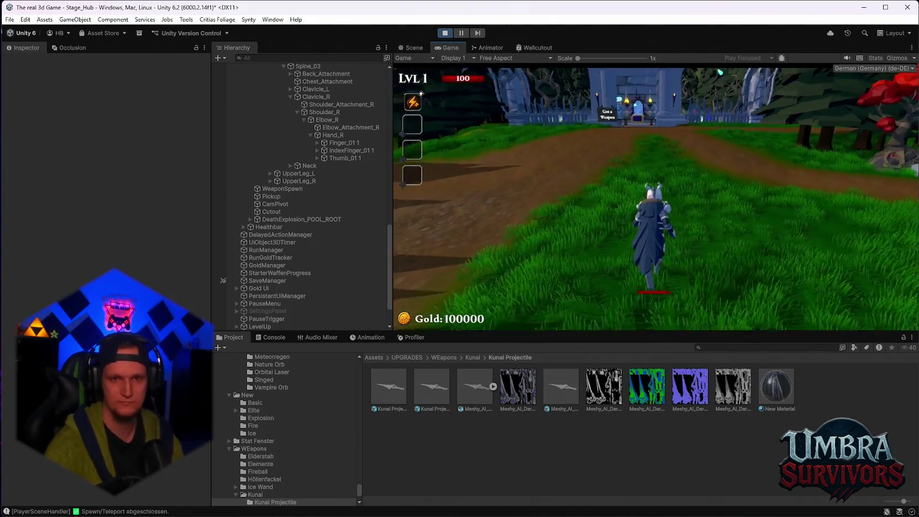
{"action": "key", "text": "w"}
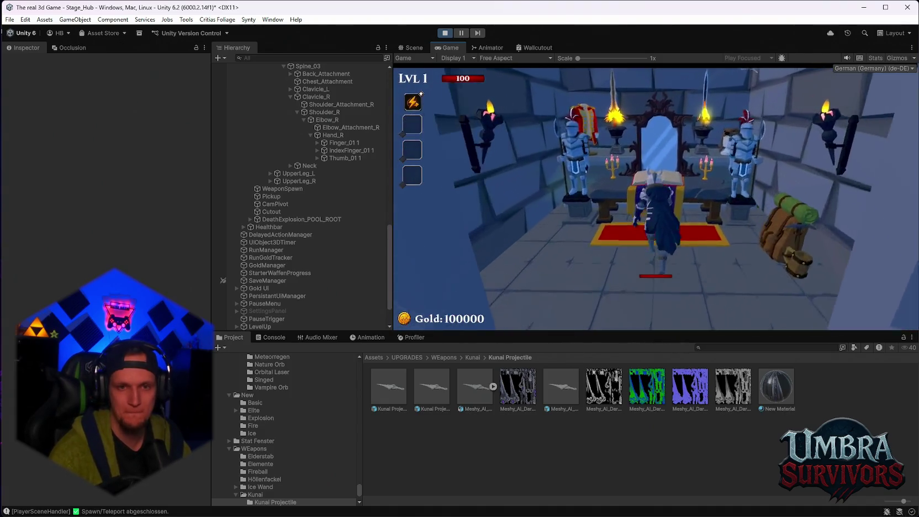
{"action": "left_click", "coordinate": [588, 166]}
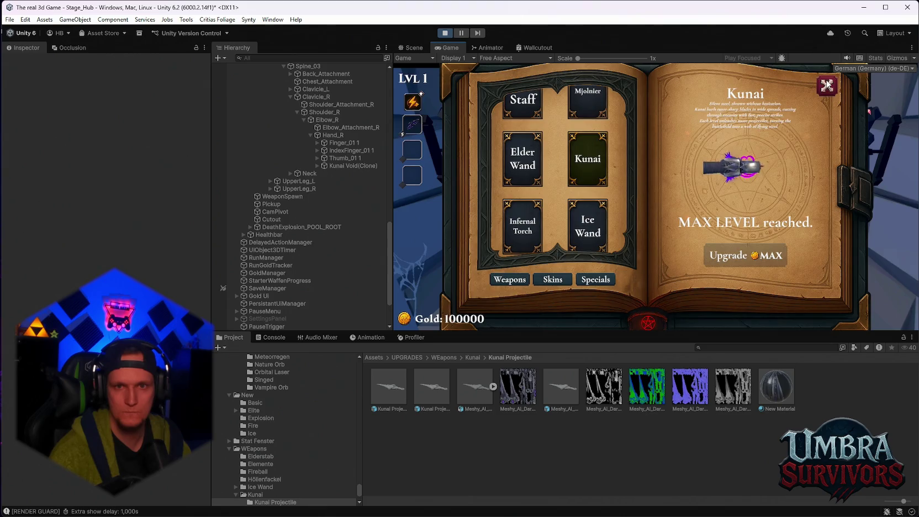
{"action": "key", "text": "Escape"}
{"action": "key", "text": "s"}
Run up the forest path into the training camp and hit the dummies with the Kunai.
{"action": "key", "text": "w"}
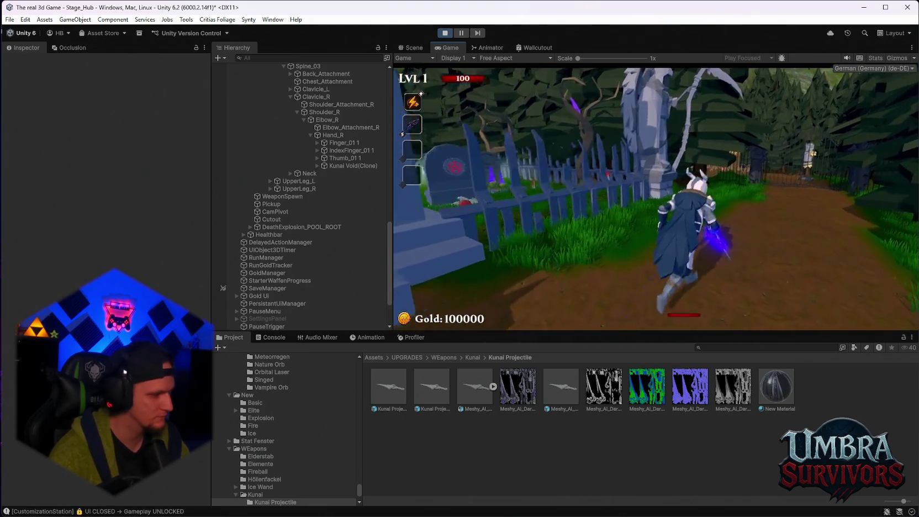
{"action": "key", "text": "w"}
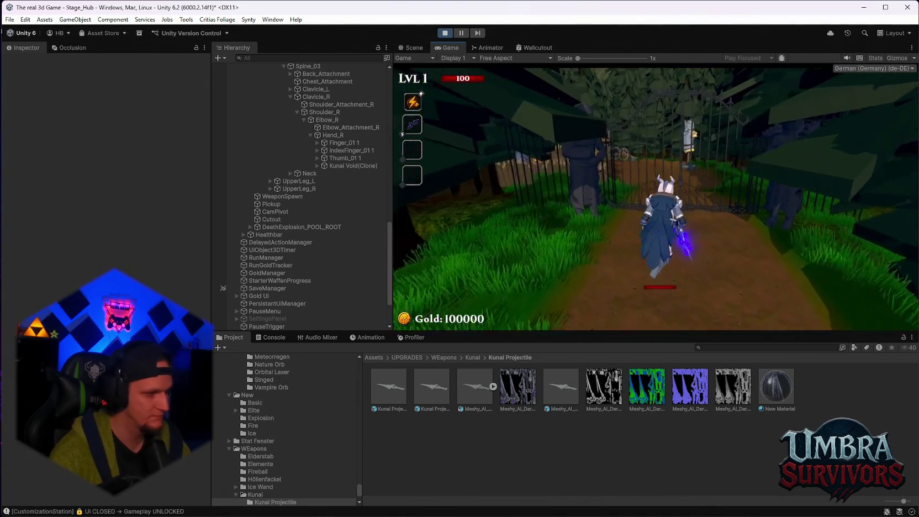
{"action": "key", "text": "w"}
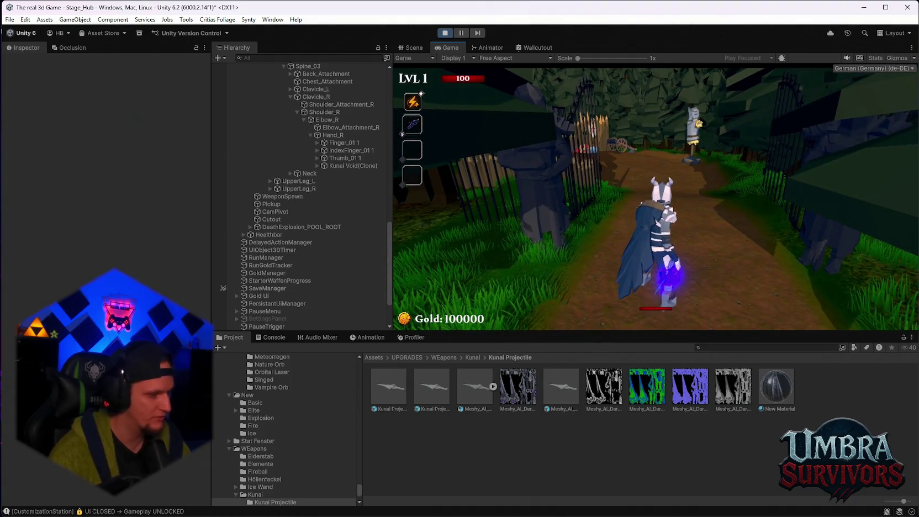
{"action": "key", "text": "w"}
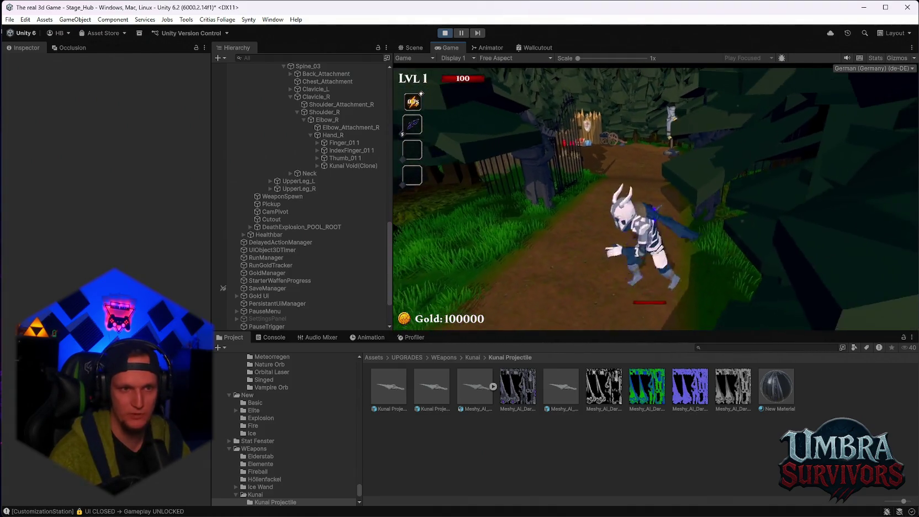
{"action": "key", "text": "w"}
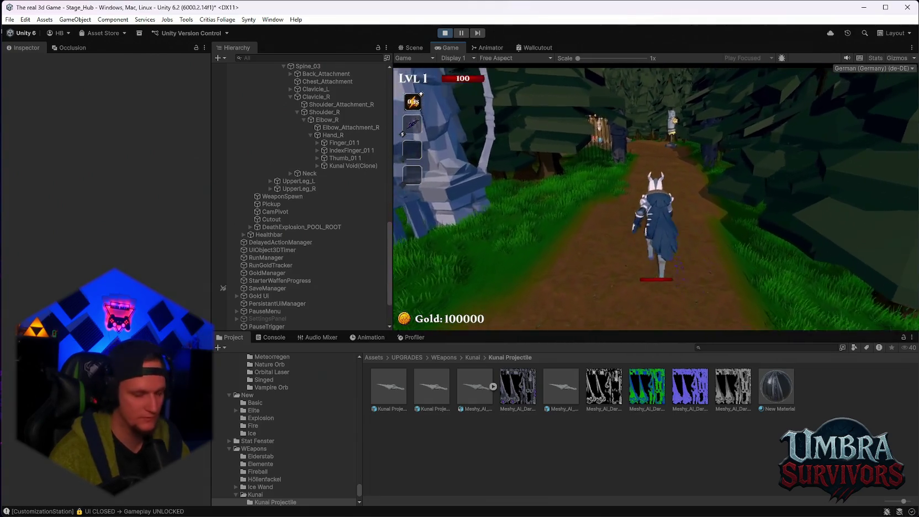
{"action": "key", "text": "w"}
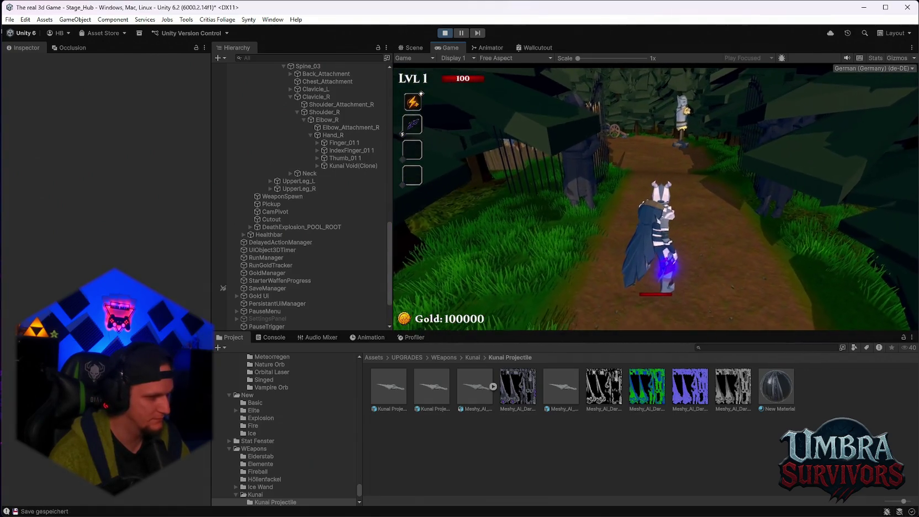
{"action": "key", "text": "w"}
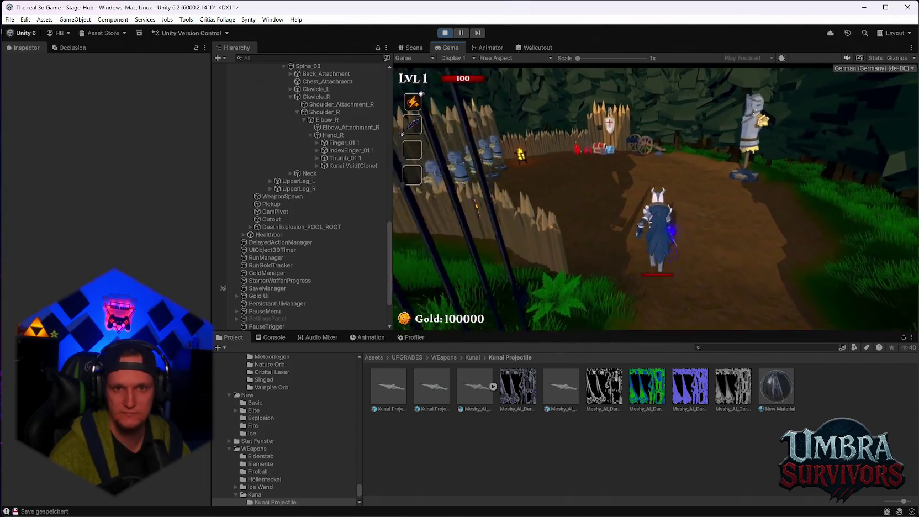
{"action": "key", "text": "w"}
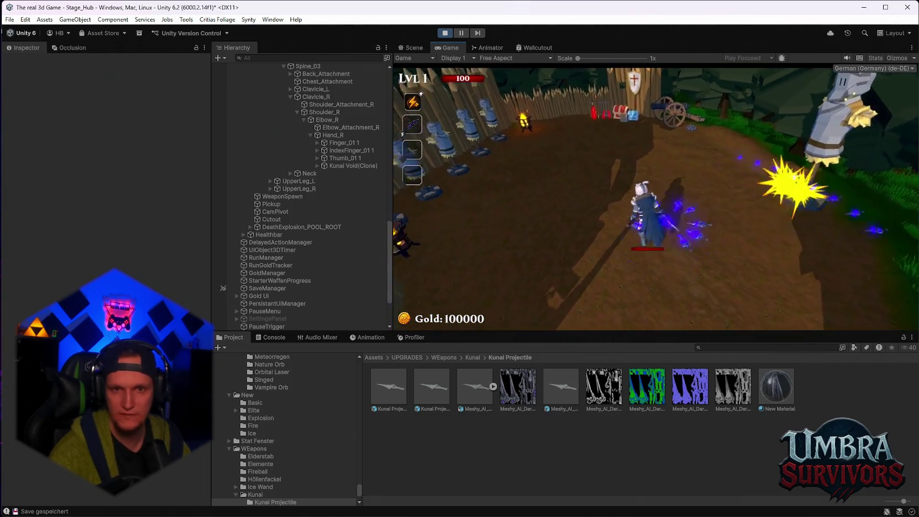
{"action": "key", "text": "w"}
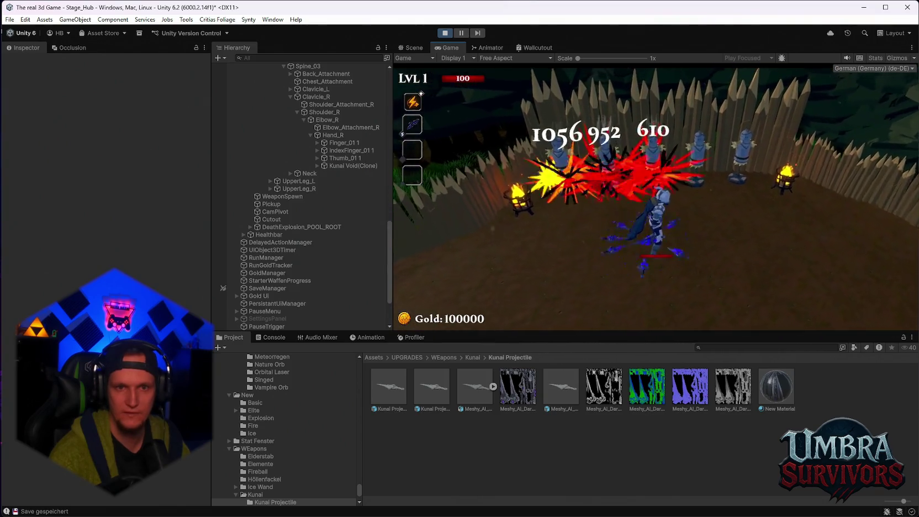
{"action": "key", "text": "w"}
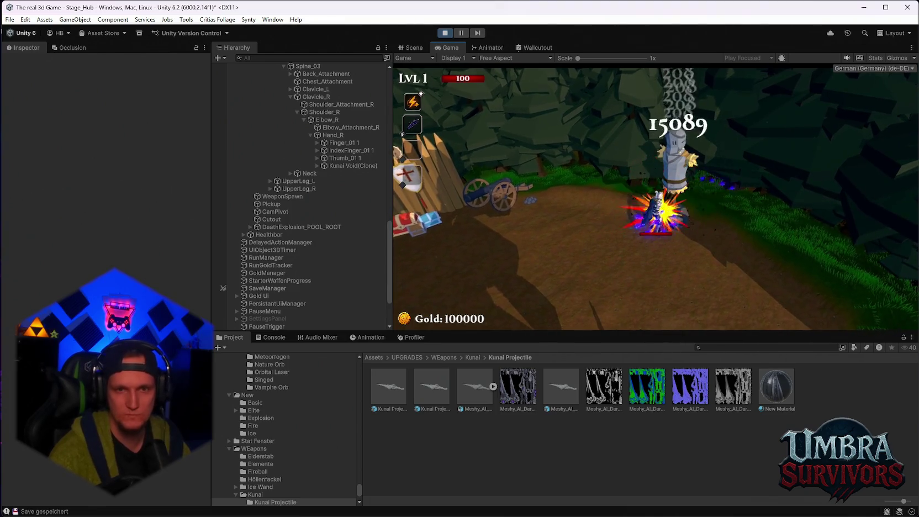
Test damage on the big dummy and the dummy row, then pause and exit Play mode.
{"action": "key", "text": "s"}
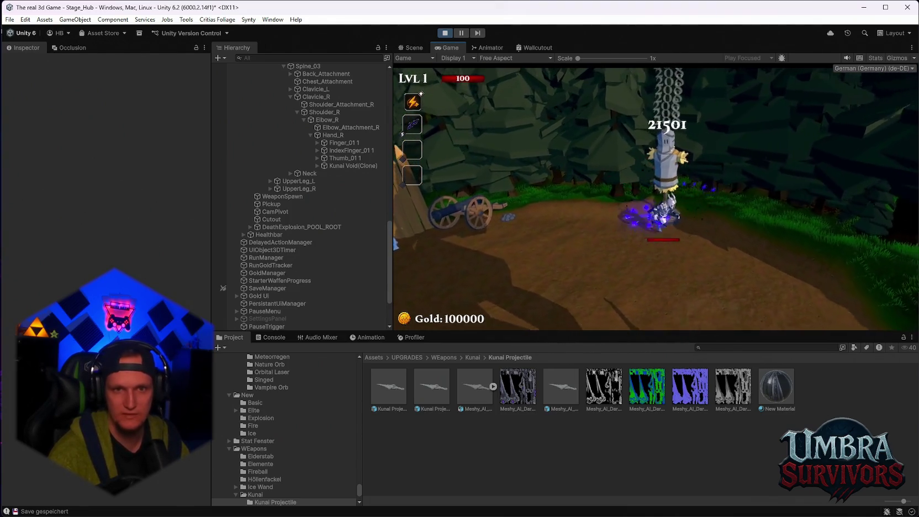
{"action": "key", "text": "w"}
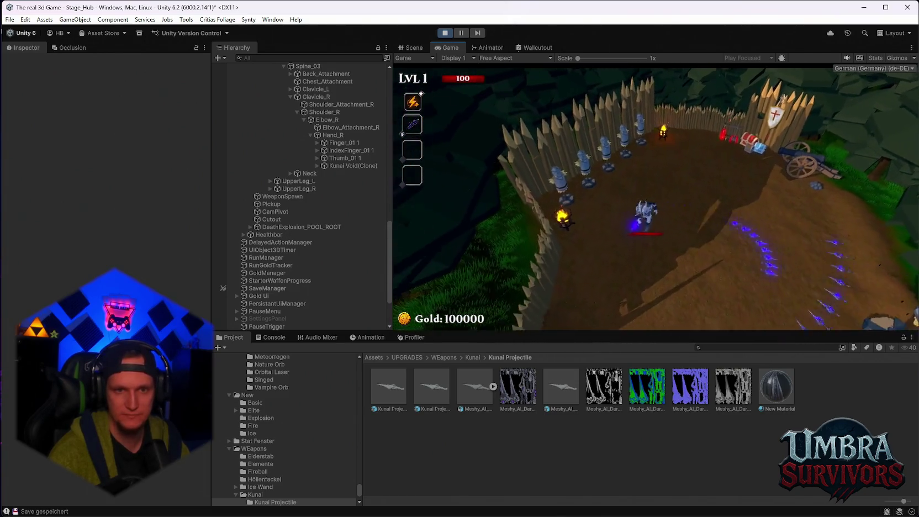
{"action": "key", "text": "w"}
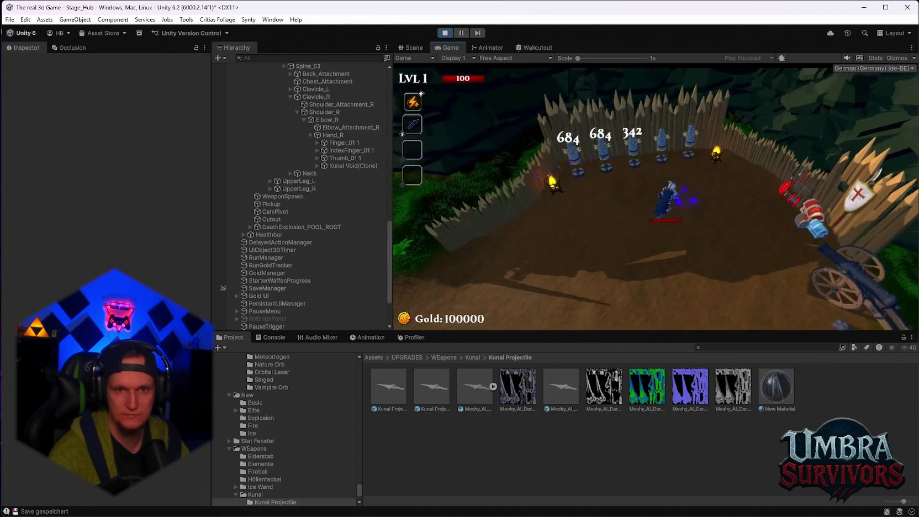
{"action": "key", "text": "a"}
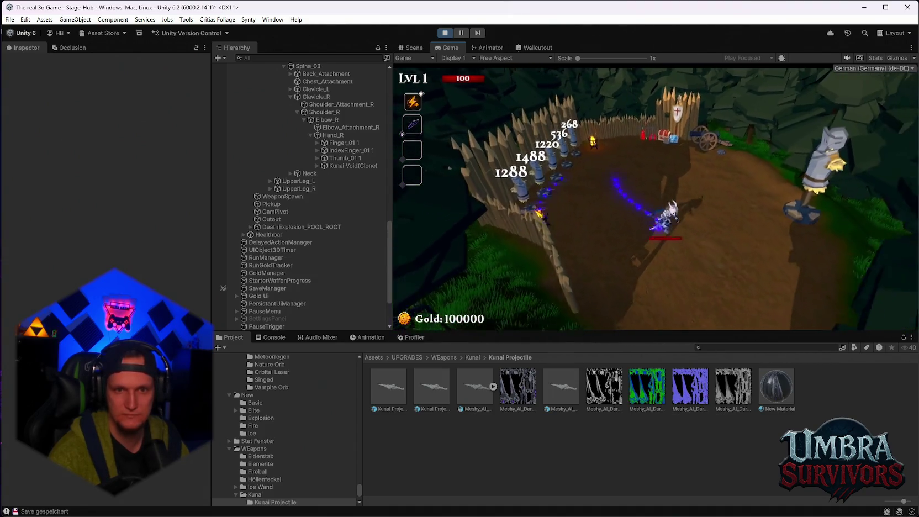
{"action": "key", "text": "d"}
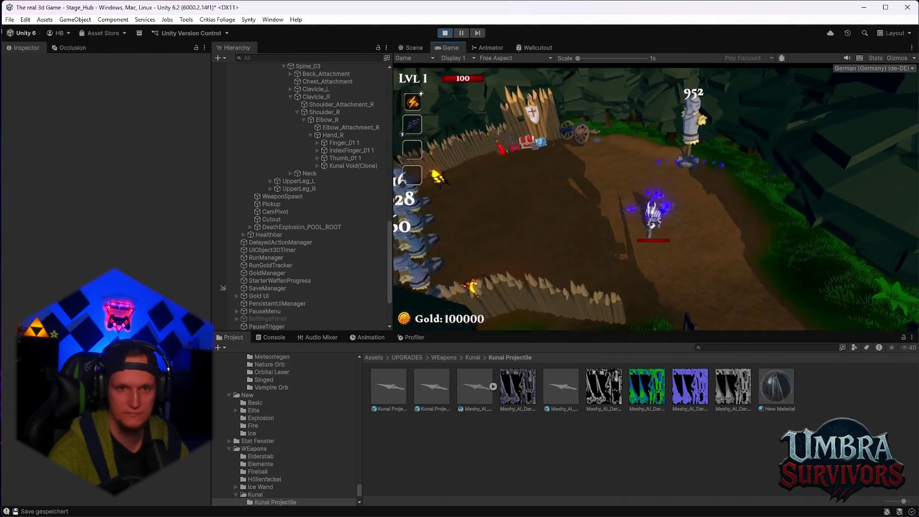
{"action": "key", "text": "Escape"}
{"action": "left_click", "coordinate": [445, 33]}
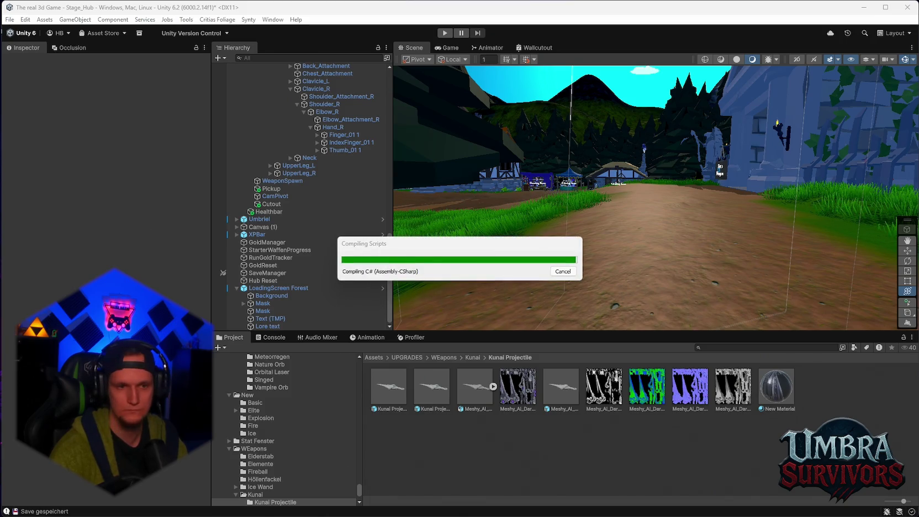
Show the Console with warnings hidden, leaving six CS0103 'orbitCenter' errors in Kunai.cs.
{"action": "left_click", "coordinate": [268, 338]}
{"action": "left_click", "coordinate": [227, 349]}
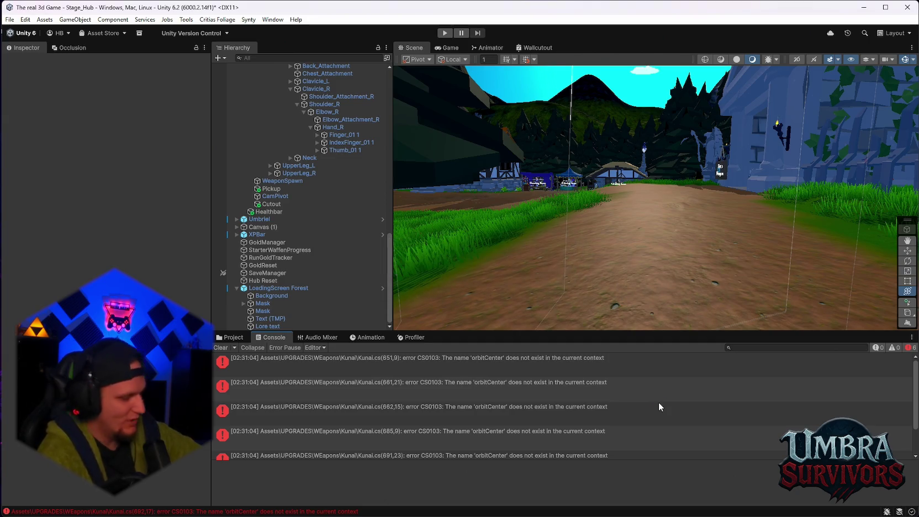
Check a Console warning, then enter Play mode so the character spawns at the hub.
{"action": "left_click", "coordinate": [659, 405]}
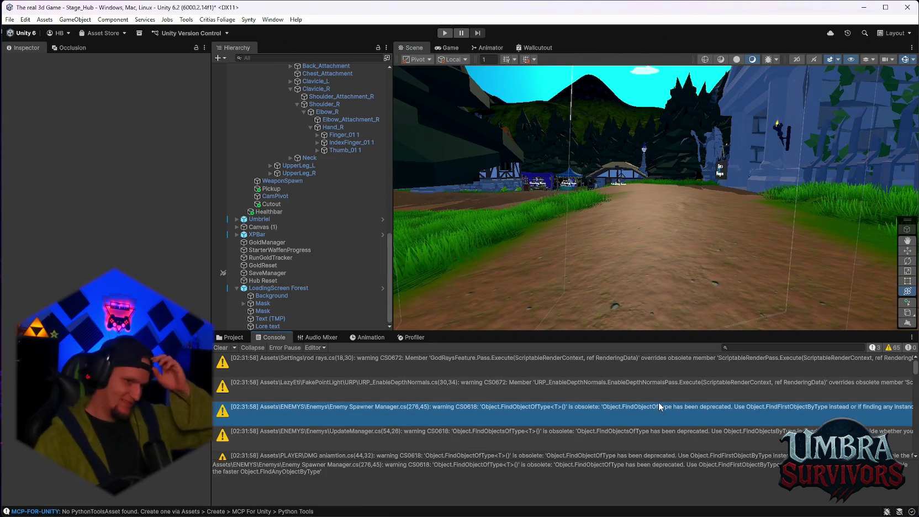
{"action": "left_click", "coordinate": [221, 347]}
{"action": "left_click", "coordinate": [445, 32]}
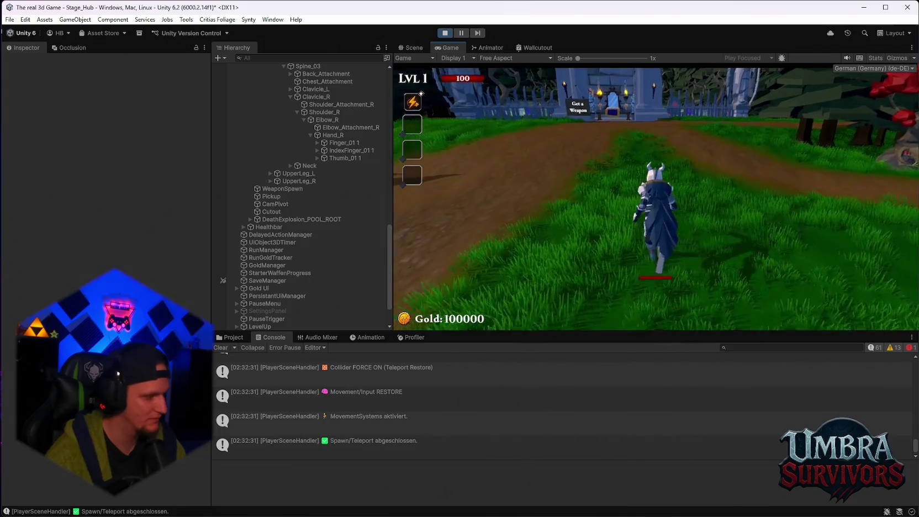
Walk into the Get a Weapon shrine and equip the Kunai from the weapon book.
{"action": "key", "text": "w"}
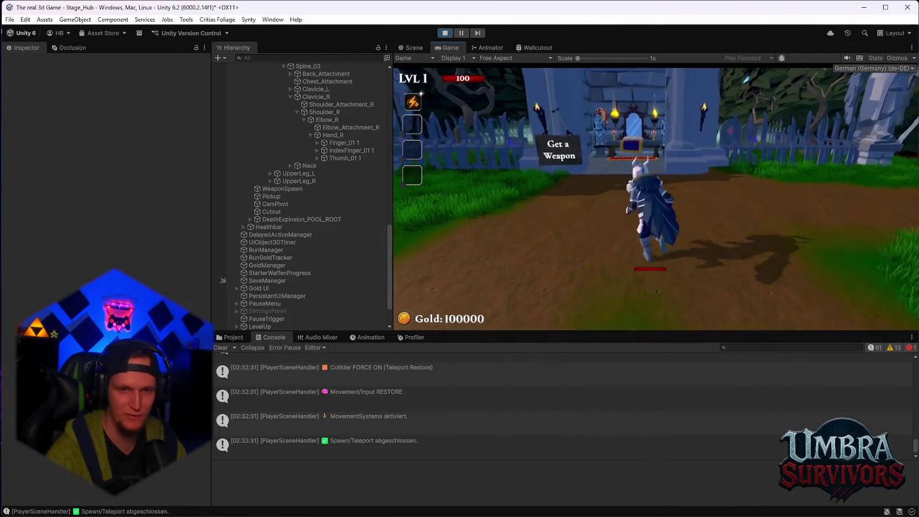
{"action": "key", "text": "w"}
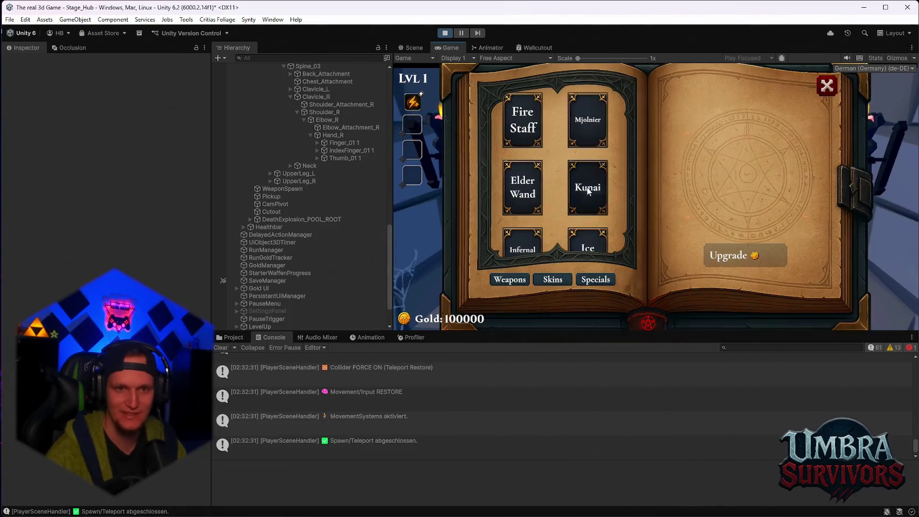
{"action": "left_click", "coordinate": [588, 191]}
{"action": "left_click", "coordinate": [589, 191]}
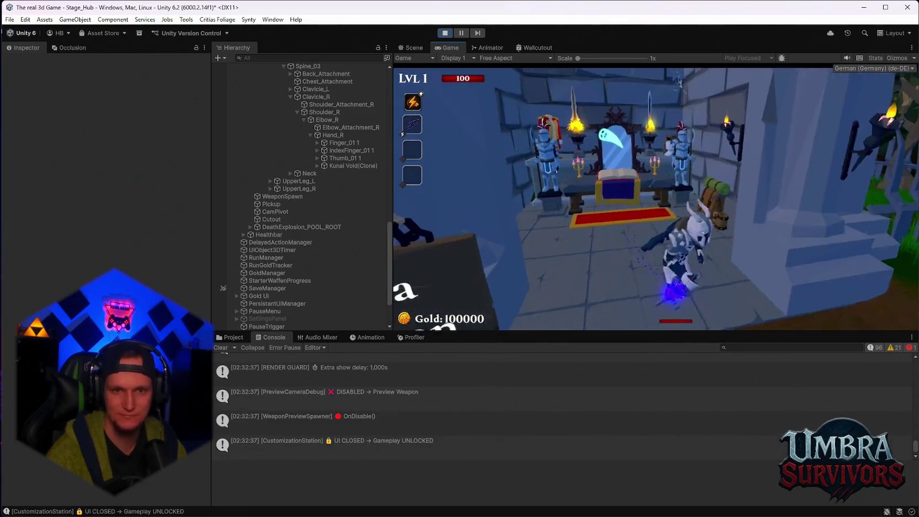
Run up the forest path into the arena, hit the training dummies with Kunai volleys, and pause.
{"action": "key", "text": "s"}
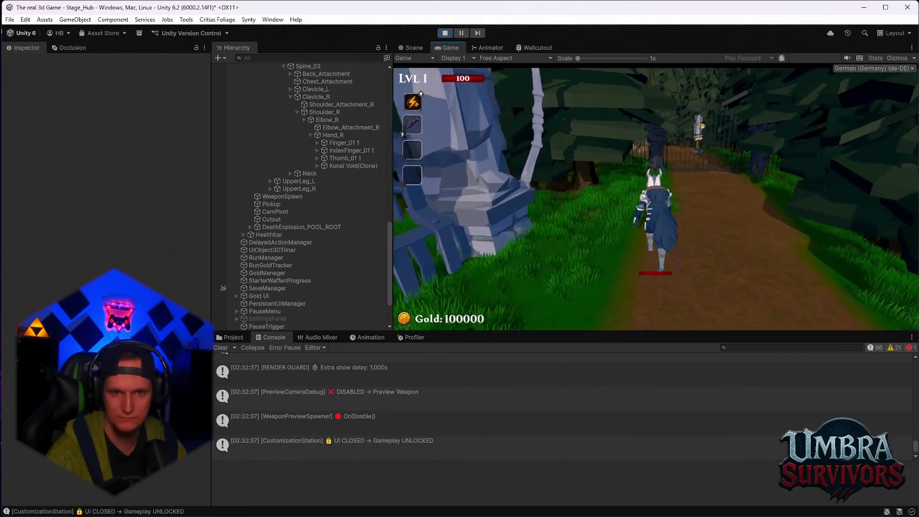
{"action": "key", "text": "w"}
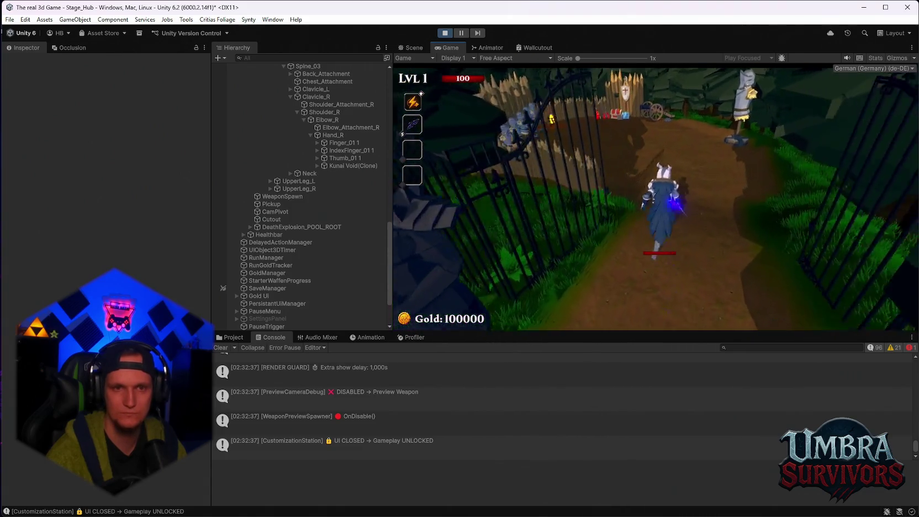
{"action": "key", "text": "w"}
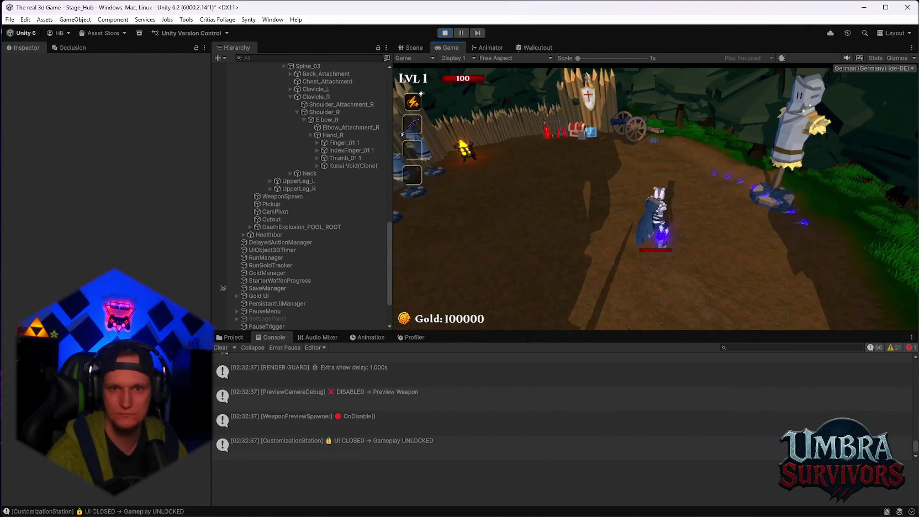
{"action": "key", "text": "w"}
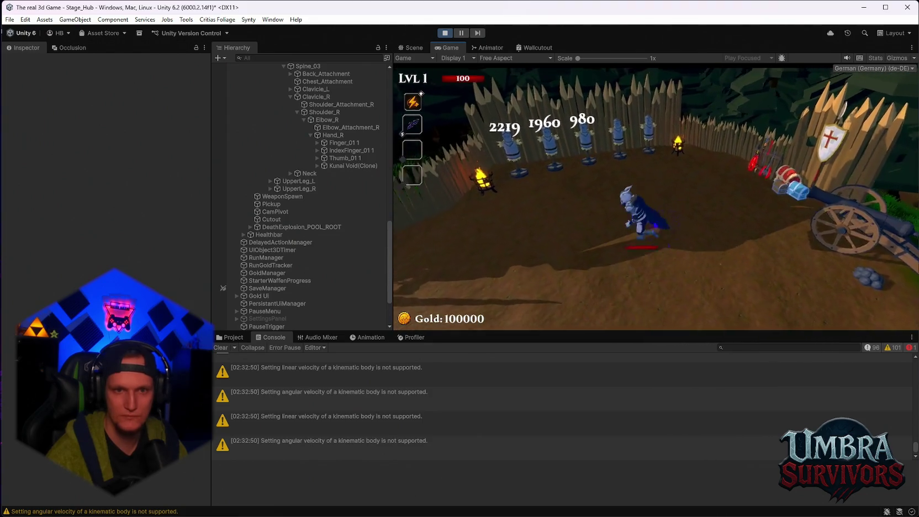
{"action": "key", "text": "w"}
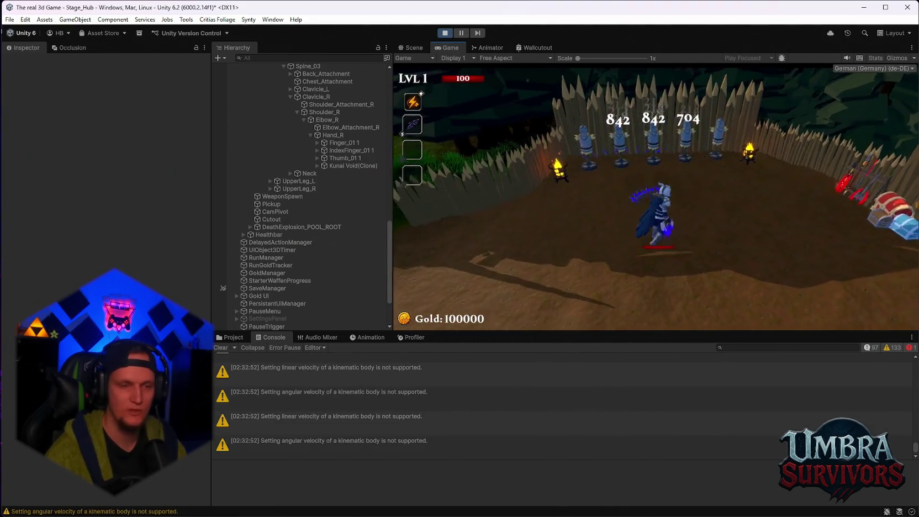
{"action": "key", "text": "Escape"}
{"action": "scroll", "coordinate": [105, 277], "scroll_direction": "down", "scroll_amount": 5}
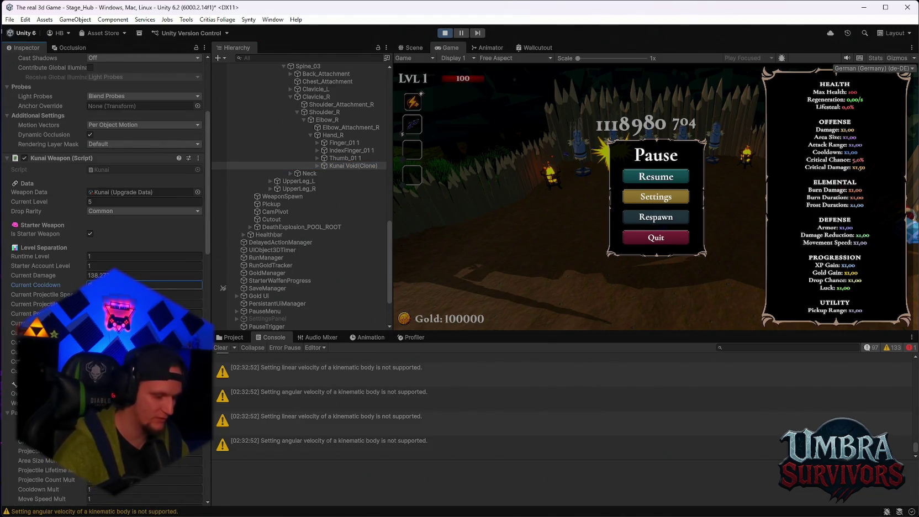
Resume and sweep the Kunai across the arena dummies and out onto the dirt path, then pause.
{"action": "left_click", "coordinate": [651, 181]}
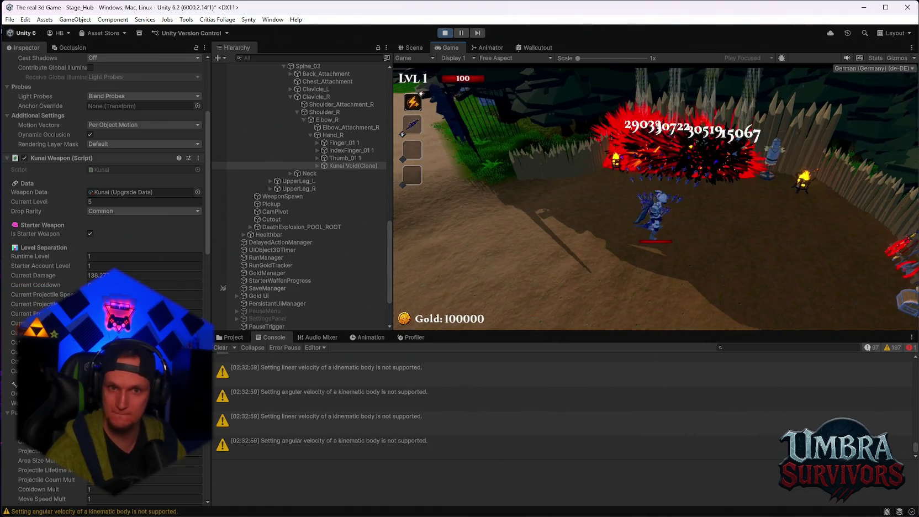
{"action": "key", "text": "a"}
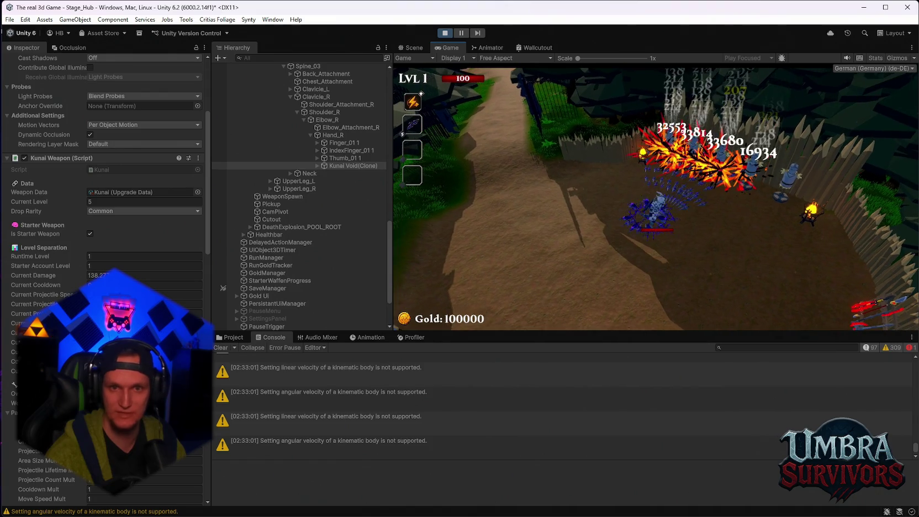
{"action": "key", "text": "d"}
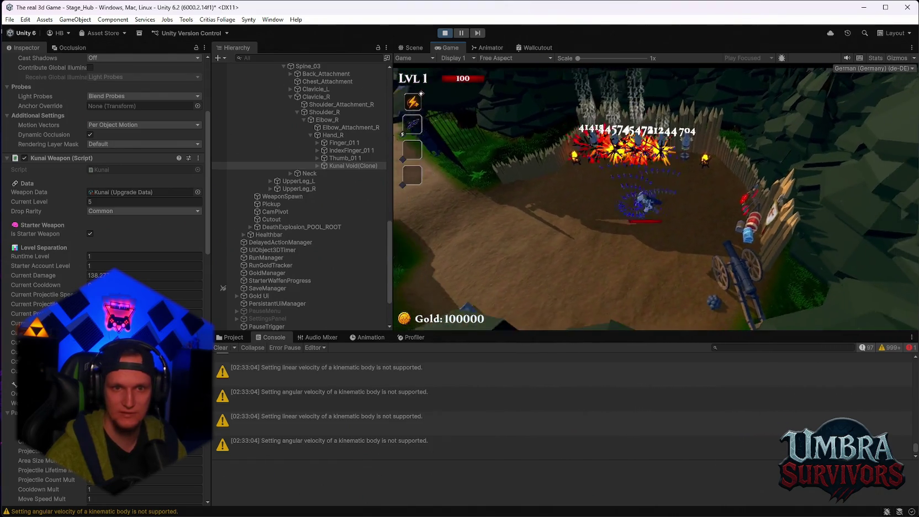
{"action": "key", "text": "w"}
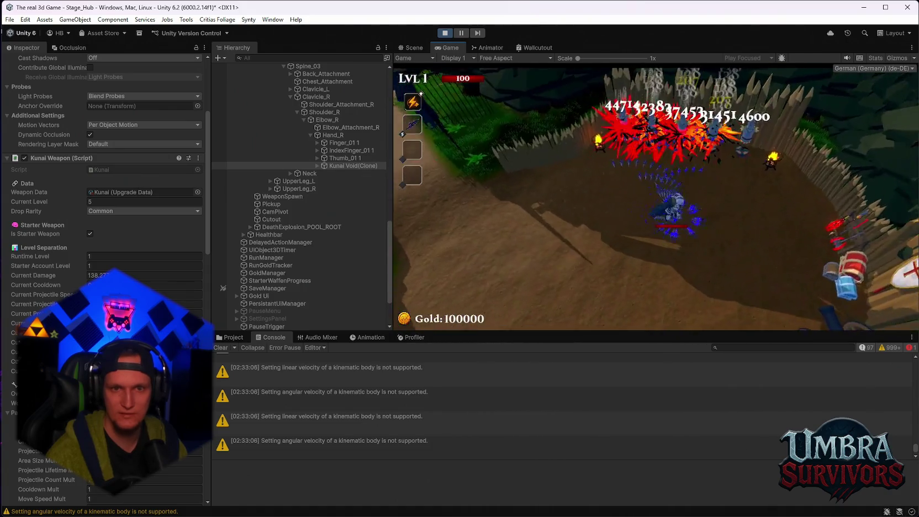
{"action": "key", "text": "d"}
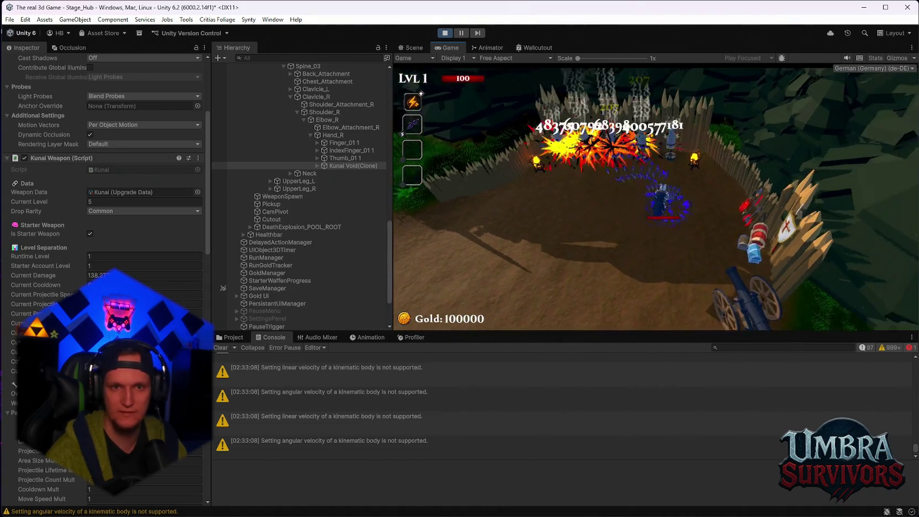
{"action": "key", "text": "d"}
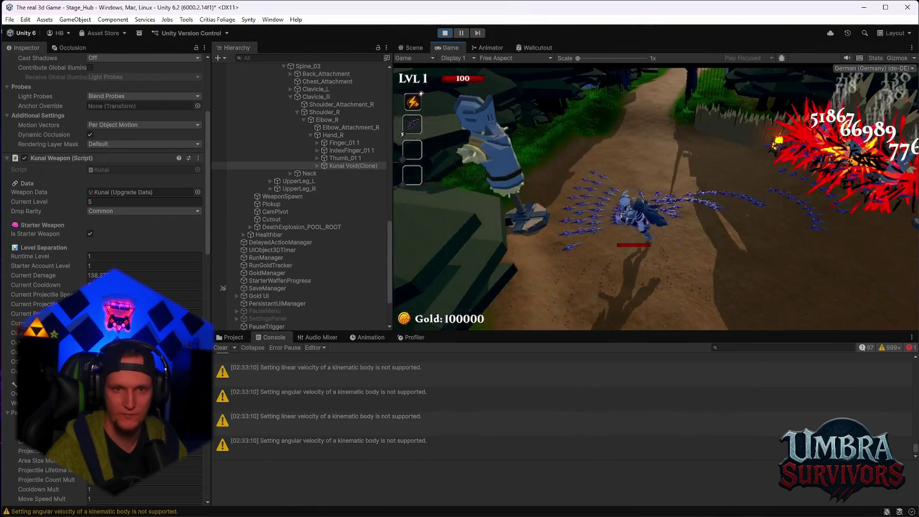
{"action": "key", "text": "d"}
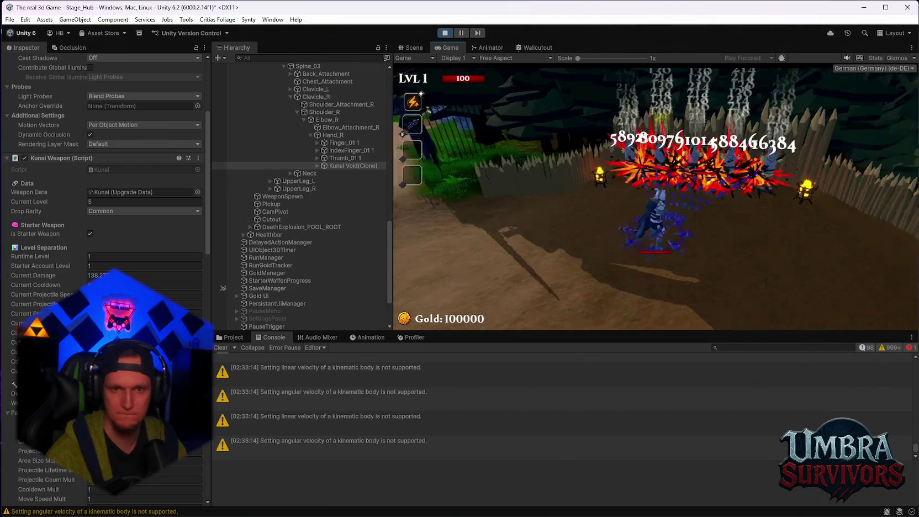
{"action": "key", "text": "Escape"}
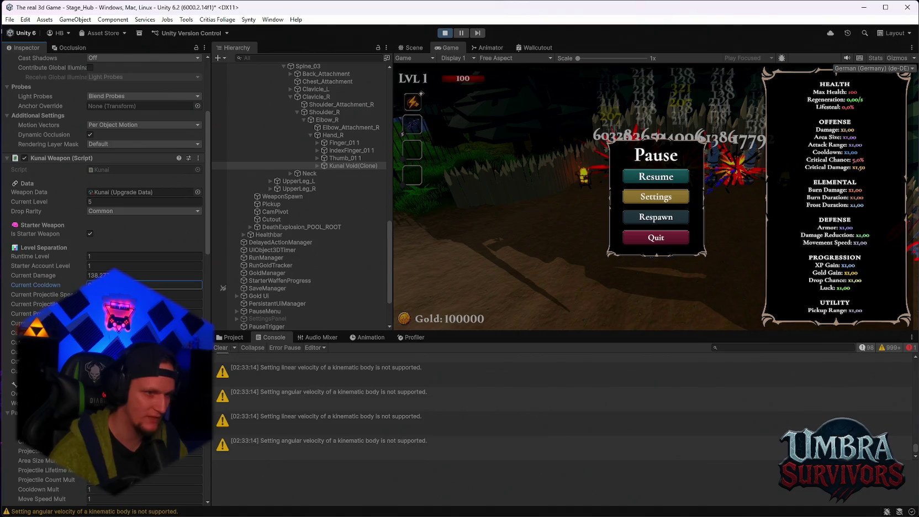
Resume testing against the path enemies, then pause again and scroll the Inspector.
{"action": "left_click", "coordinate": [666, 180]}
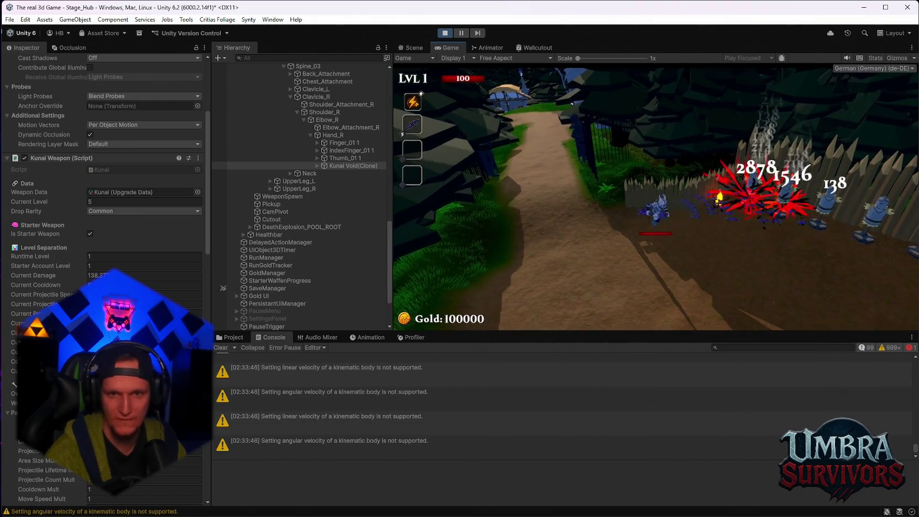
{"action": "key", "text": "Escape"}
{"action": "scroll", "coordinate": [105, 248], "scroll_direction": "down", "scroll_amount": 15}
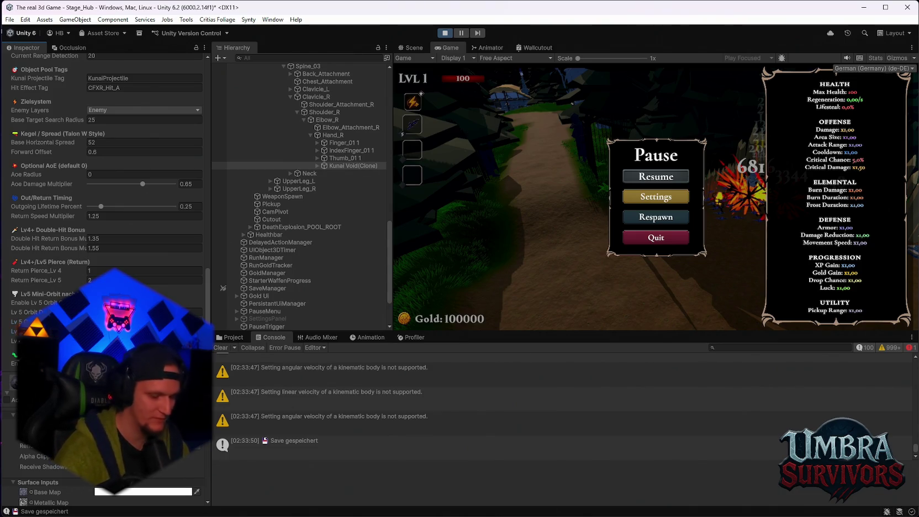
Resume and pause a few times to check the new cooldown, collapsing the Player's children in the Hierarchy.
{"action": "left_click", "coordinate": [630, 181]}
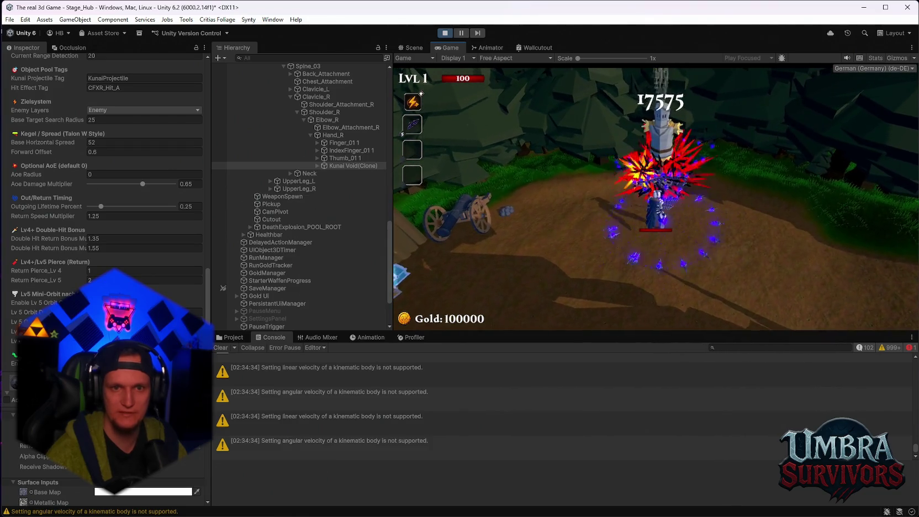
{"action": "key", "text": "Escape"}
{"action": "scroll", "coordinate": [107, 185], "scroll_direction": "up", "scroll_amount": 15}
{"action": "type", "text": "0.8"}
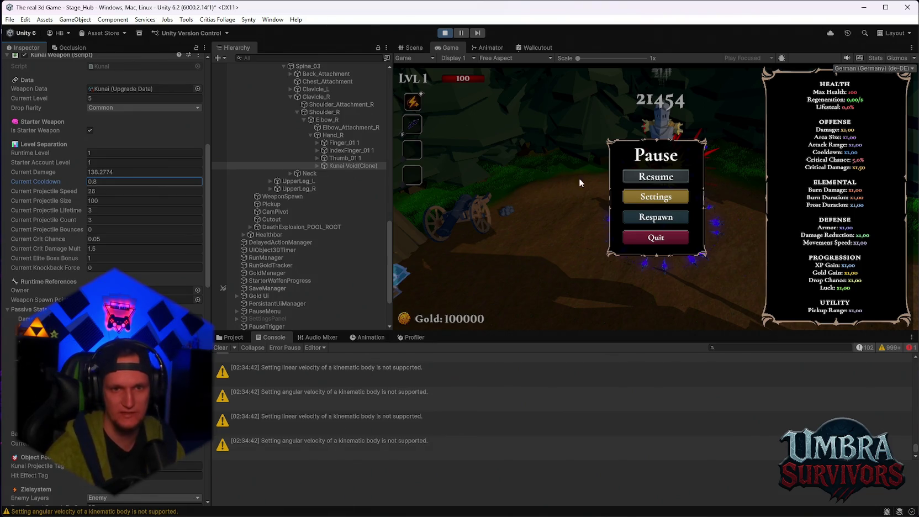
{"action": "left_click", "coordinate": [656, 176]}
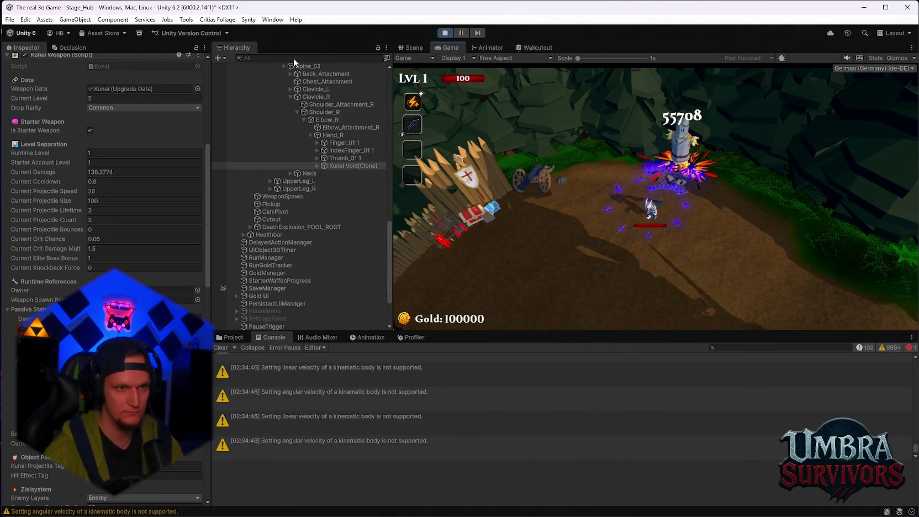
{"action": "key", "text": "Escape"}
{"action": "scroll", "coordinate": [336, 194], "scroll_direction": "up", "scroll_amount": 10}
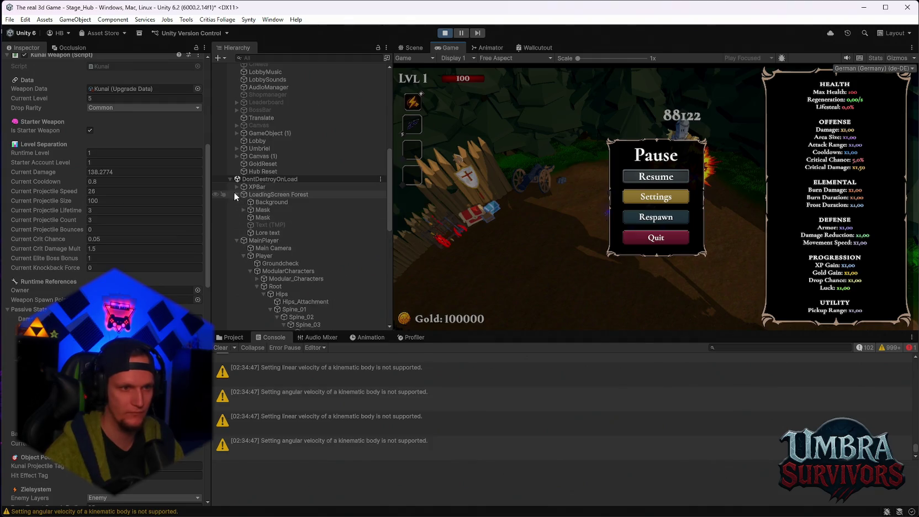
{"action": "left_click", "coordinate": [243, 255]}
{"action": "left_click", "coordinate": [664, 176]}
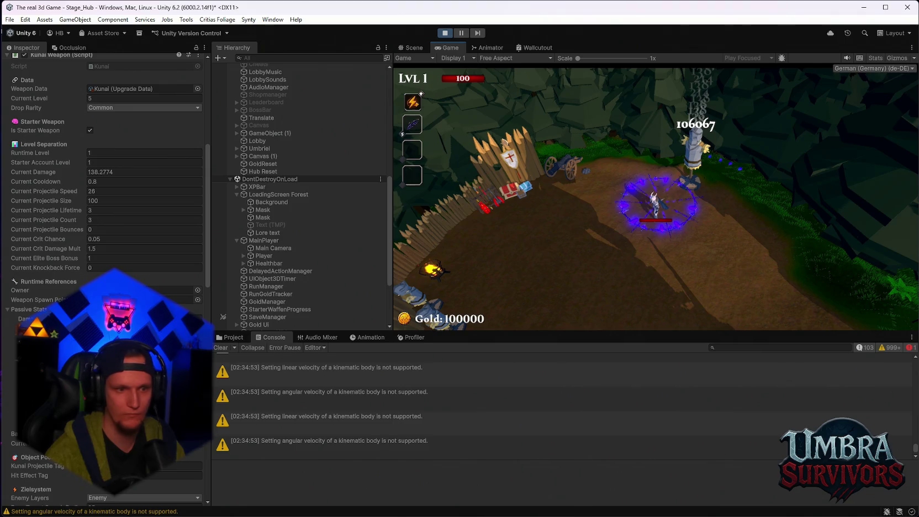
Run up to the training dummy and circle it with Kunai volleys, then walk down the path.
{"action": "key", "text": "w"}
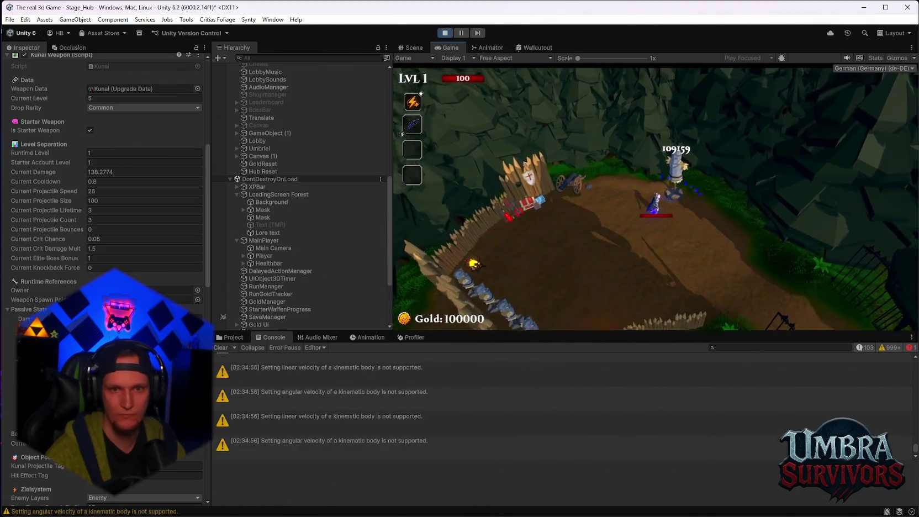
{"action": "key", "text": "w"}
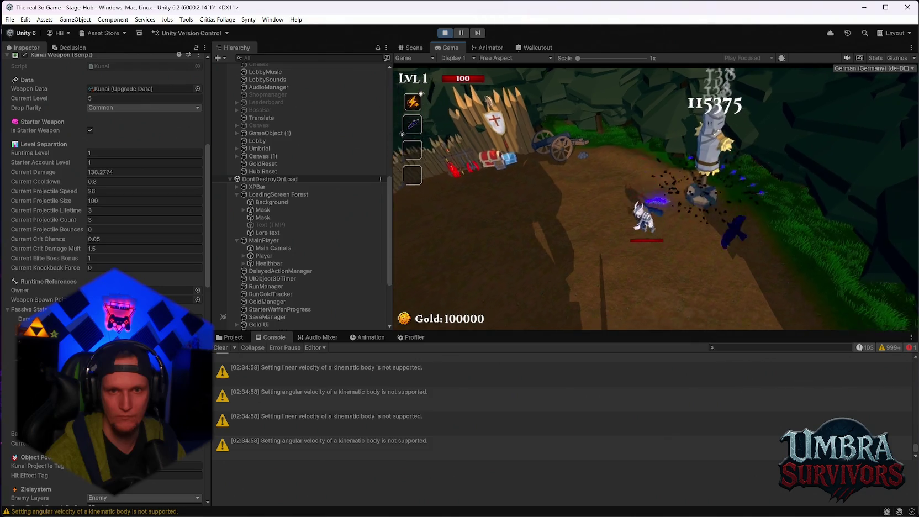
{"action": "key", "text": "d"}
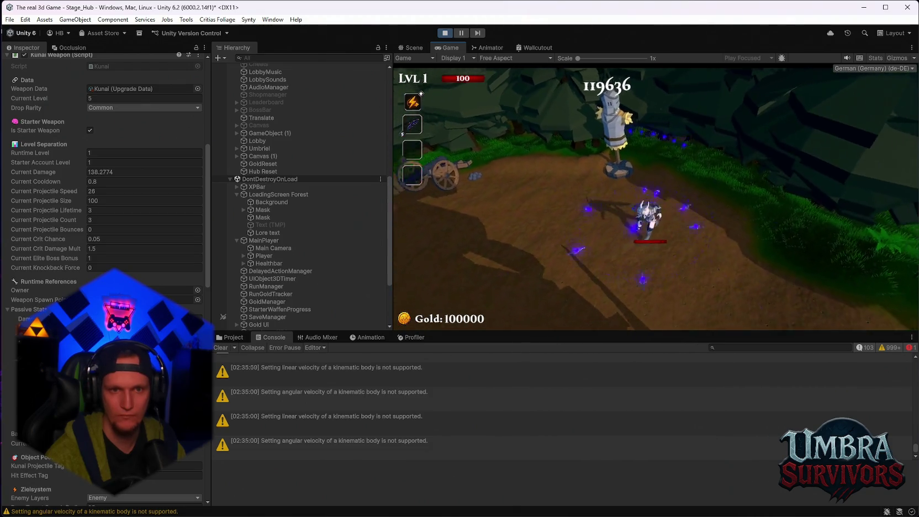
{"action": "key", "text": "a"}
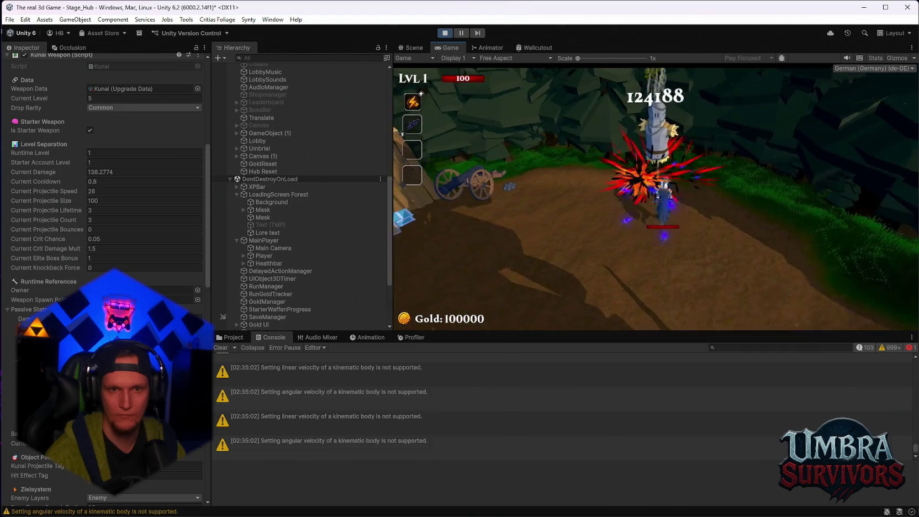
{"action": "key", "text": "a"}
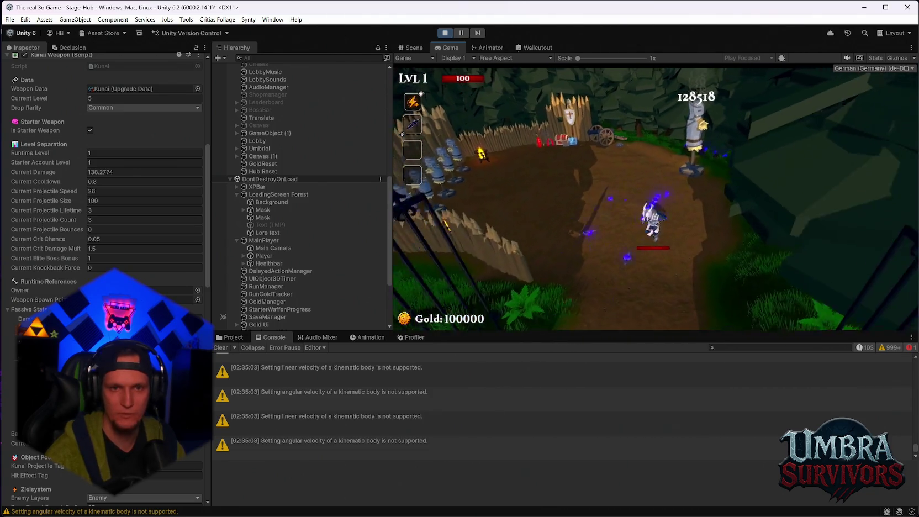
{"action": "key", "text": "s"}
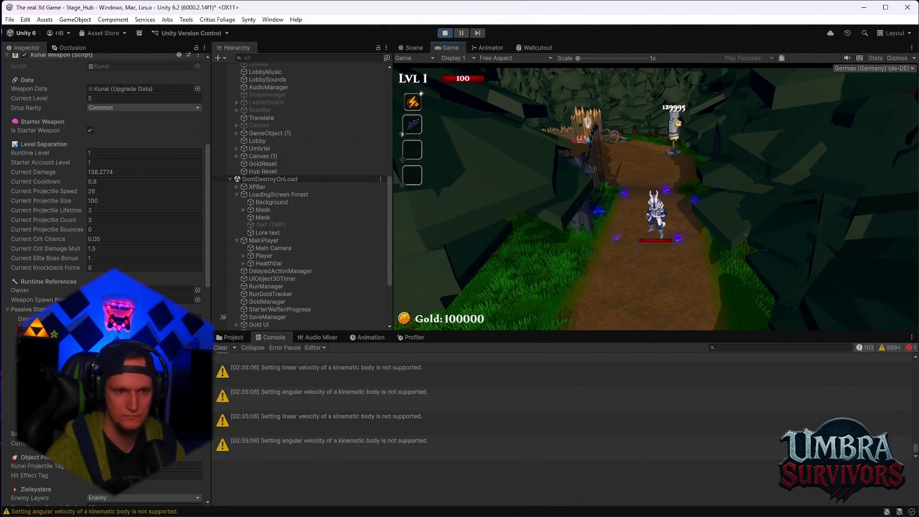
{"action": "key", "text": "Escape"}
{"action": "key", "text": "Escape"}
Return to the dummy and keep circling it, pushing damage to 14744, then pause to review stats.
{"action": "key", "text": "w"}
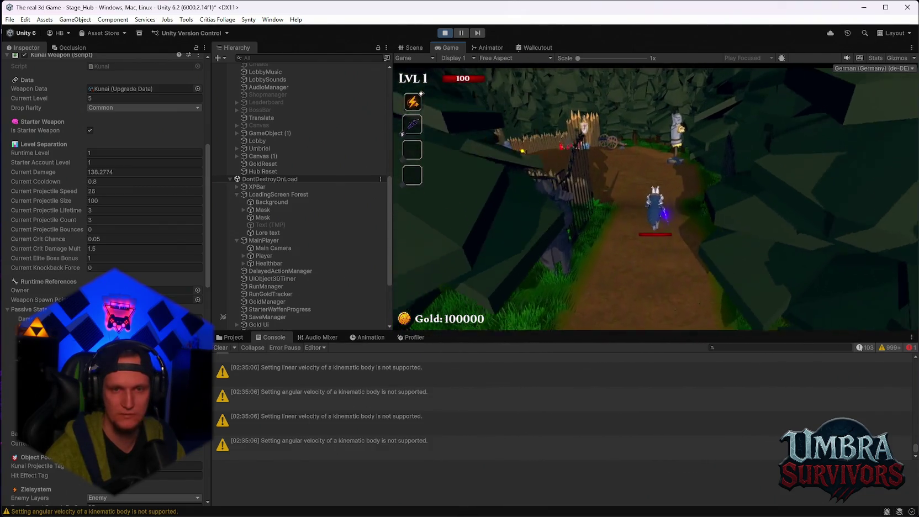
{"action": "key", "text": "w"}
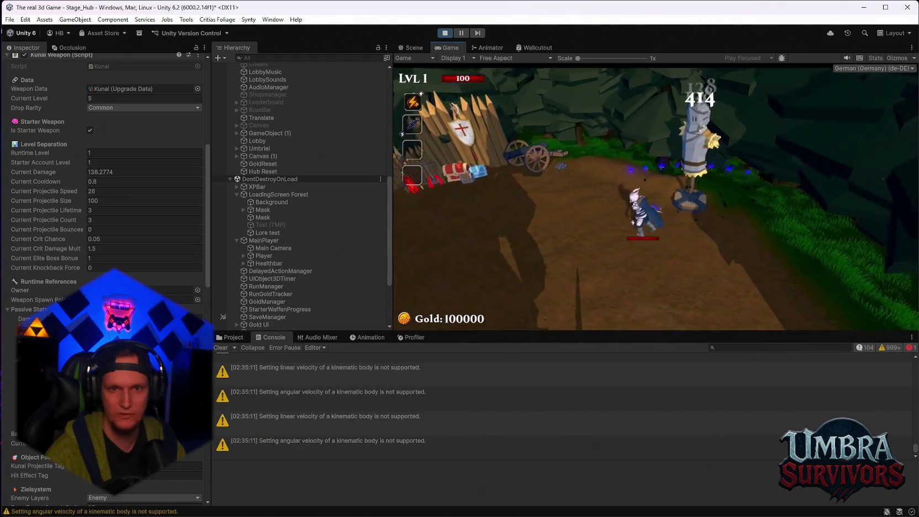
{"action": "key", "text": "w"}
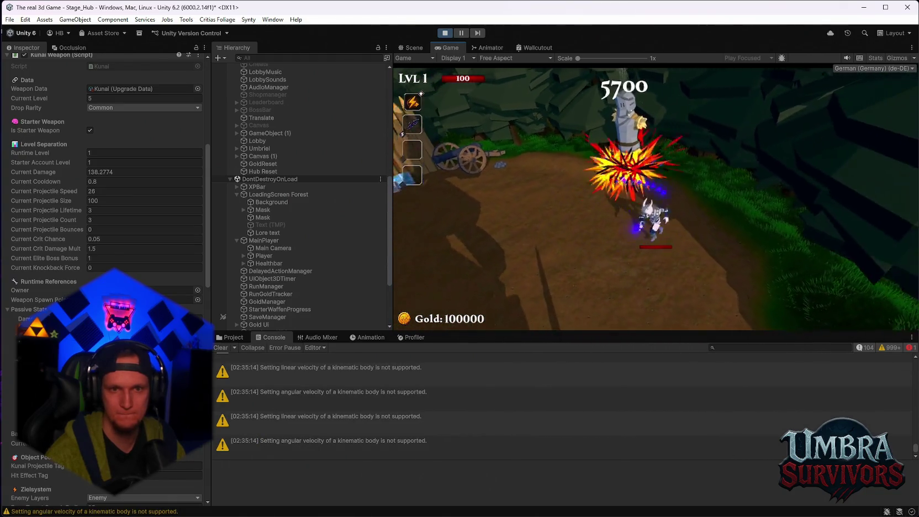
{"action": "key", "text": "w"}
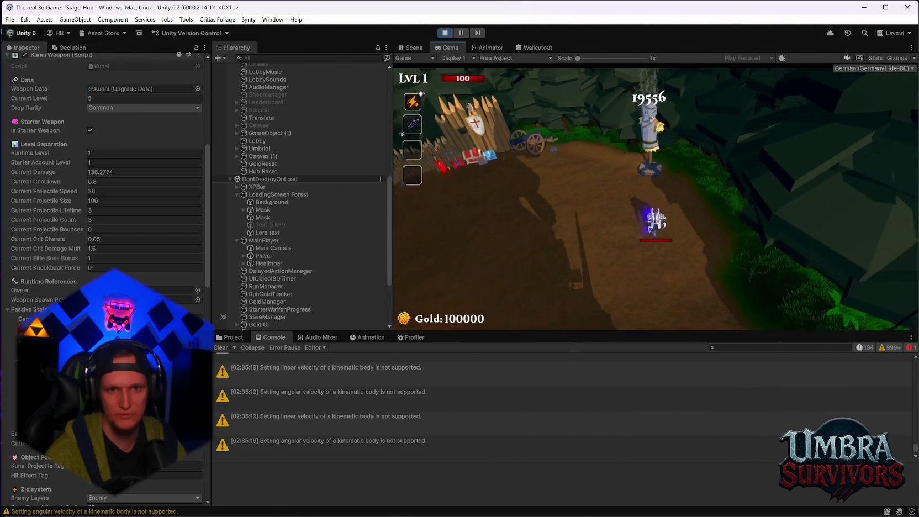
{"action": "key", "text": "w"}
{"action": "key", "text": "w"}
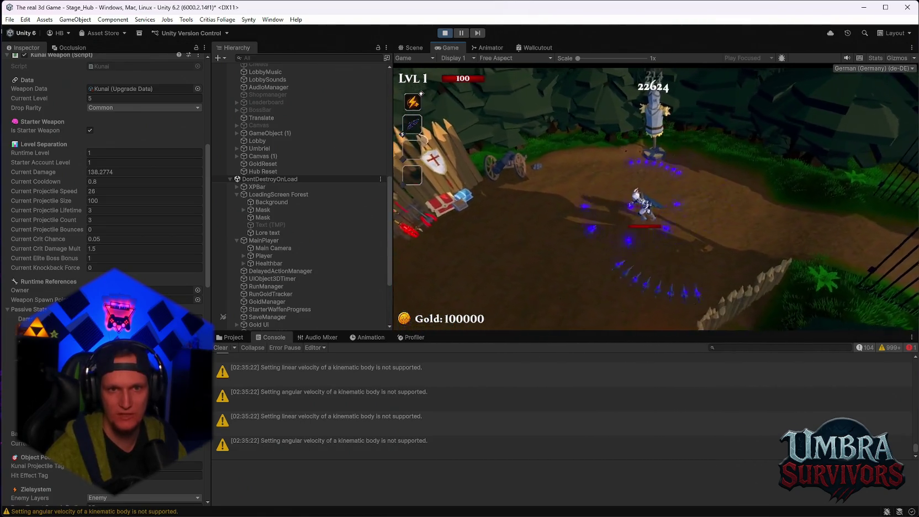
{"action": "key", "text": "w"}
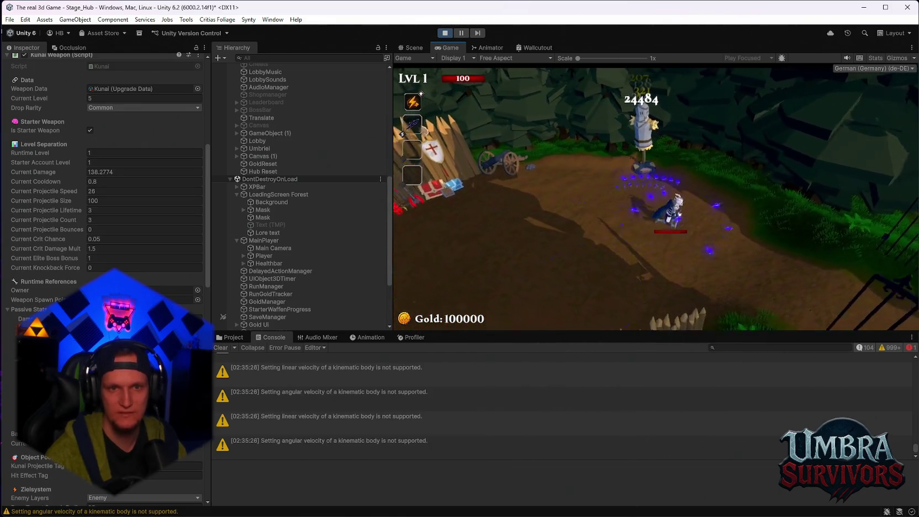
{"action": "key", "text": "s"}
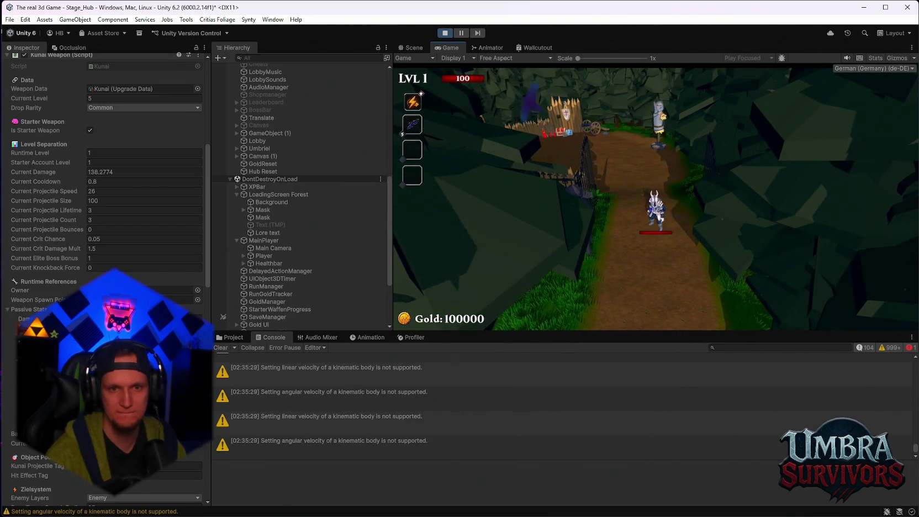
{"action": "key", "text": "w"}
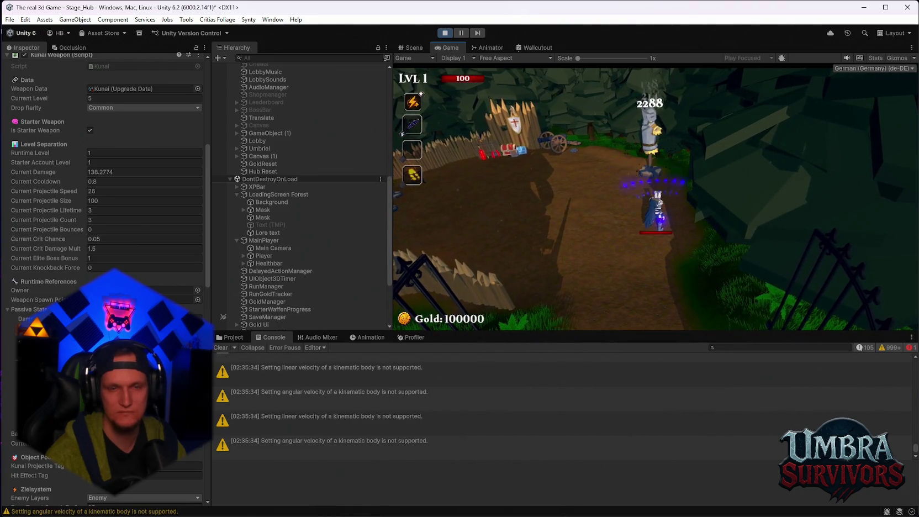
{"action": "key", "text": "d"}
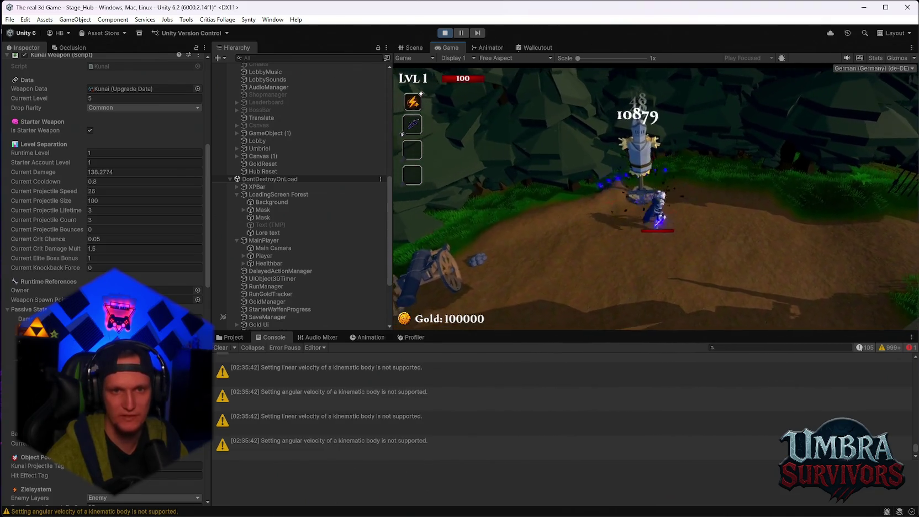
{"action": "key", "text": "s"}
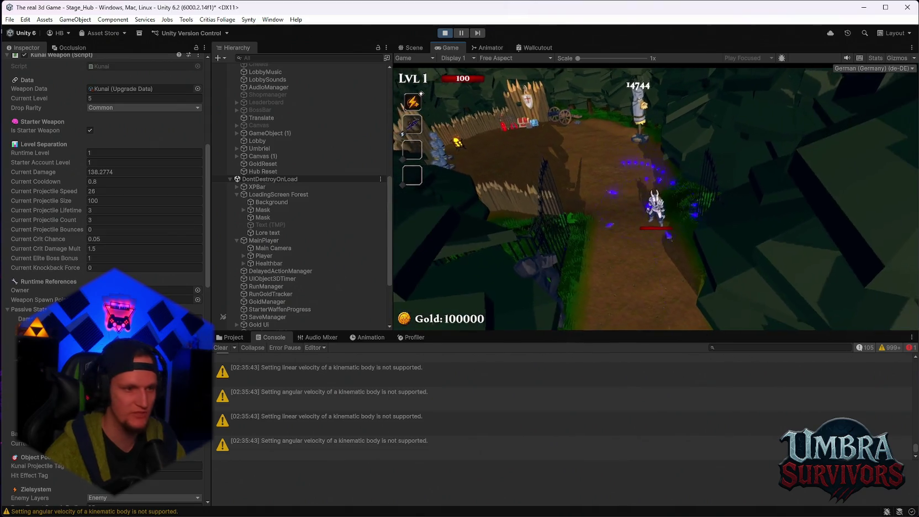
{"action": "key", "text": "Escape"}
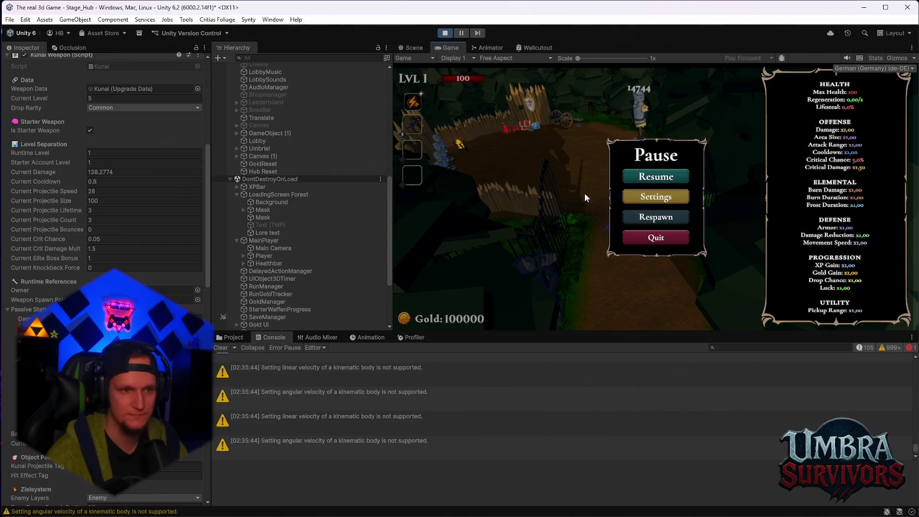
Expand Player to Kunai Void(Clone), scroll through its runtime settings, then choose Respawn in the Pause menu.
{"action": "scroll", "coordinate": [271, 298], "scroll_direction": "down", "scroll_amount": 1}
{"action": "scroll", "coordinate": [289, 236], "scroll_direction": "up", "scroll_amount": 3}
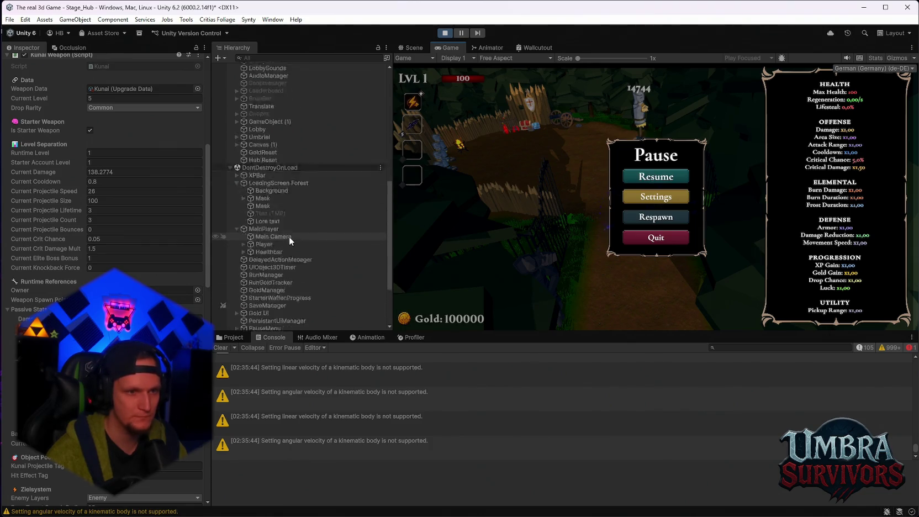
{"action": "left_click", "coordinate": [244, 272]}
{"action": "scroll", "coordinate": [305, 280], "scroll_direction": "down", "scroll_amount": 5}
{"action": "scroll", "coordinate": [162, 285], "scroll_direction": "down", "scroll_amount": 3}
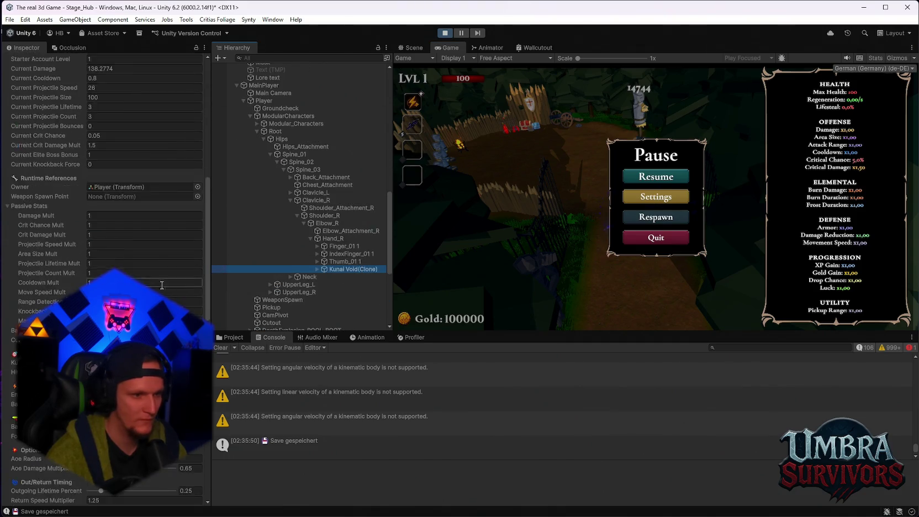
{"action": "scroll", "coordinate": [162, 284], "scroll_direction": "down", "scroll_amount": 6}
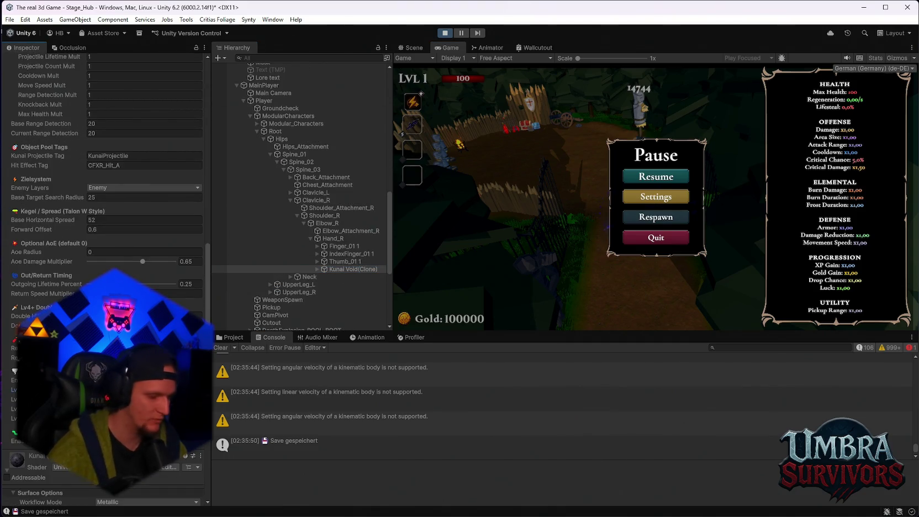
{"action": "left_click", "coordinate": [648, 220]}
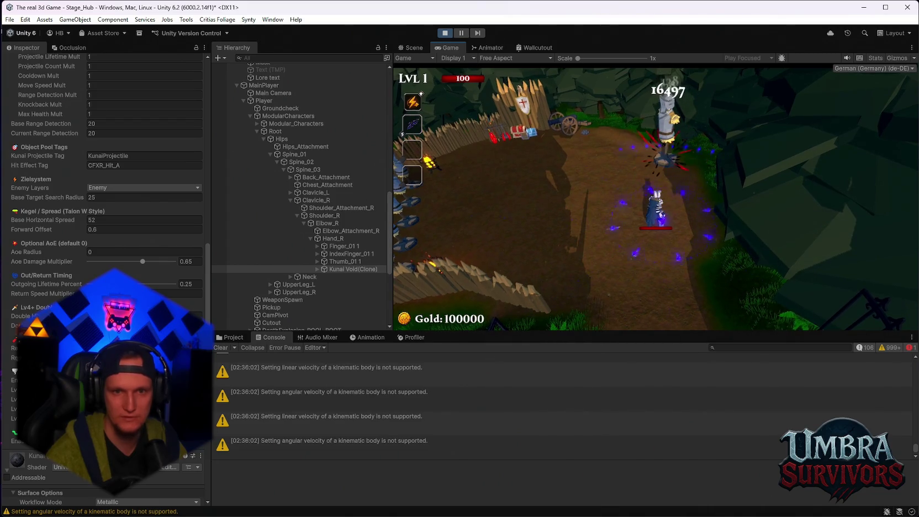
Move up, right past, and back around the training dummy to keep hitting it with the Void Kunai.
{"action": "key", "text": "w"}
{"action": "key", "text": "d"}
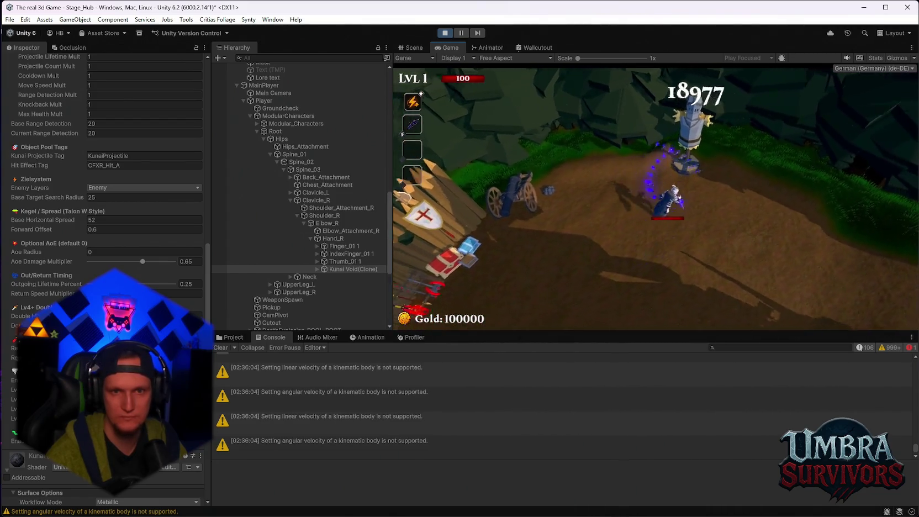
{"action": "key", "text": "d"}
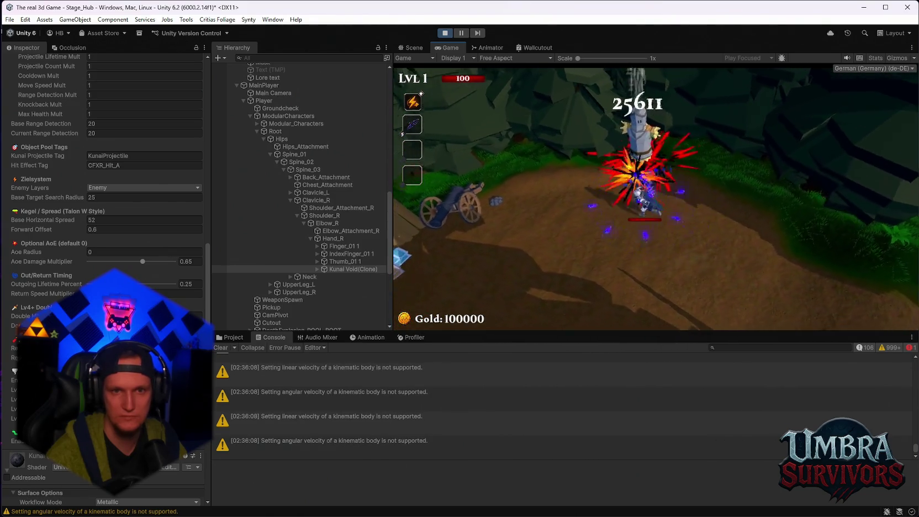
{"action": "key", "text": "a"}
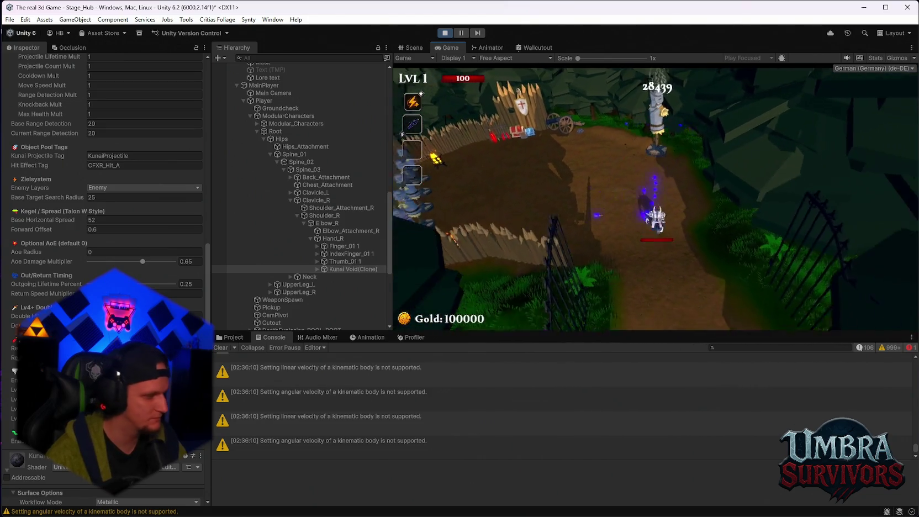
{"action": "key", "text": "w"}
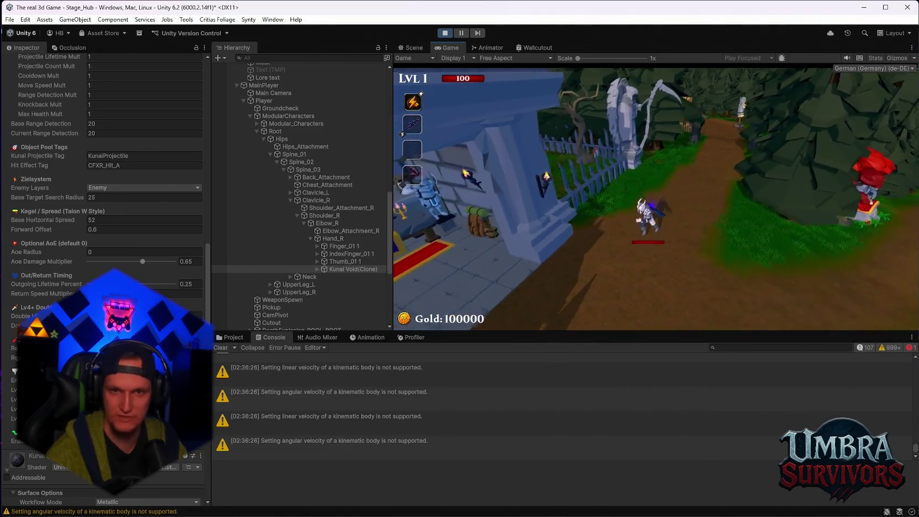
At the weapon altar, open the weapon book and equip Mjolnier.
{"action": "key", "text": "w"}
{"action": "key", "text": "e"}
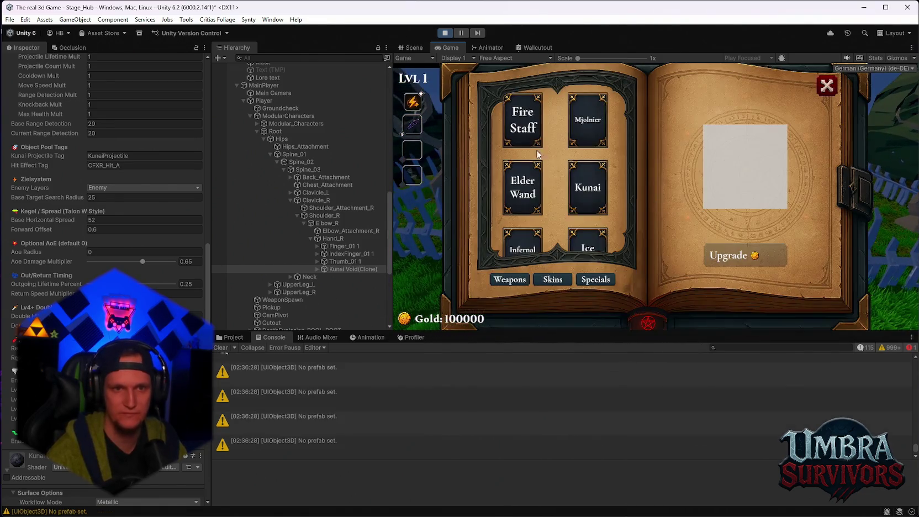
{"action": "left_click", "coordinate": [596, 138]}
{"action": "key", "text": "Escape"}
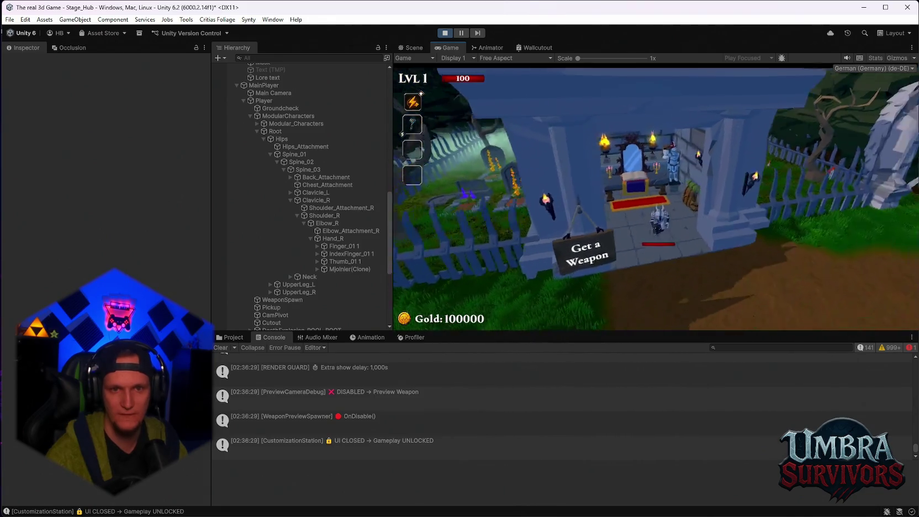
Walk up the forest path to the training dummy and damage it with Mjolnier.
{"action": "key", "text": "w"}
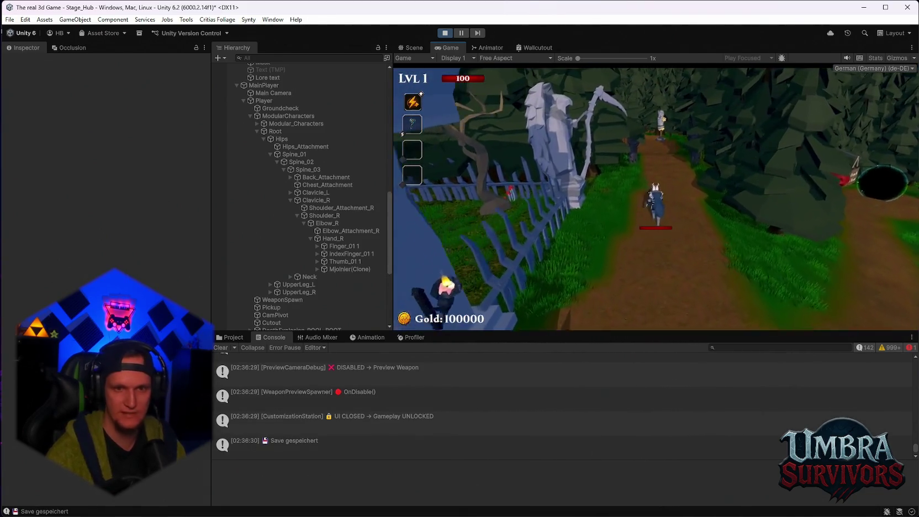
{"action": "key", "text": "w"}
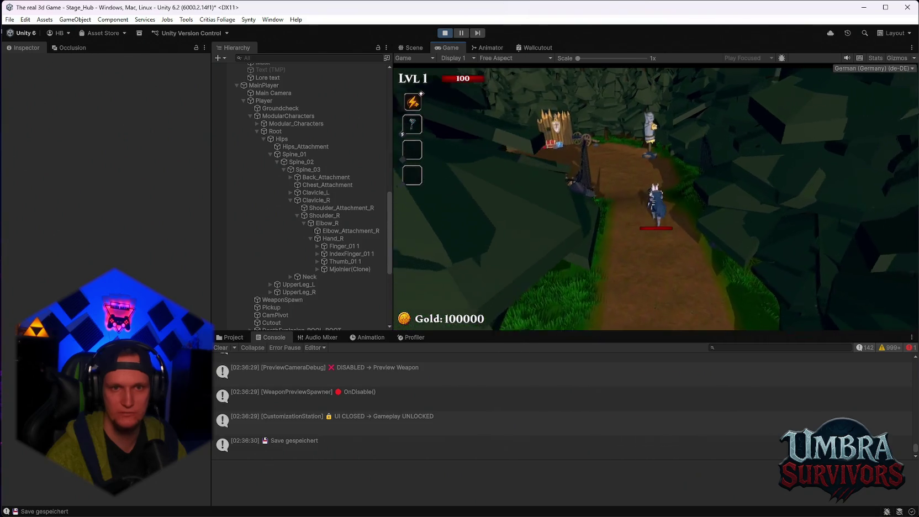
{"action": "key", "text": "w"}
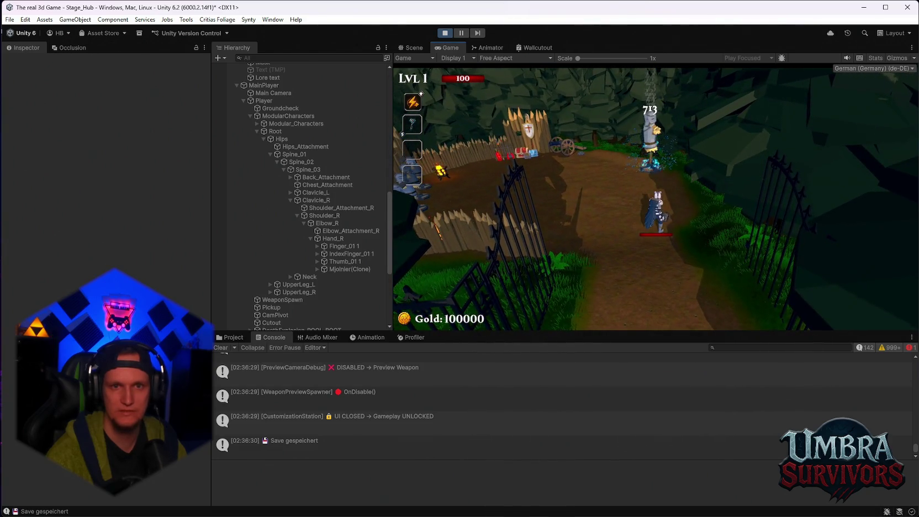
{"action": "key", "text": "w"}
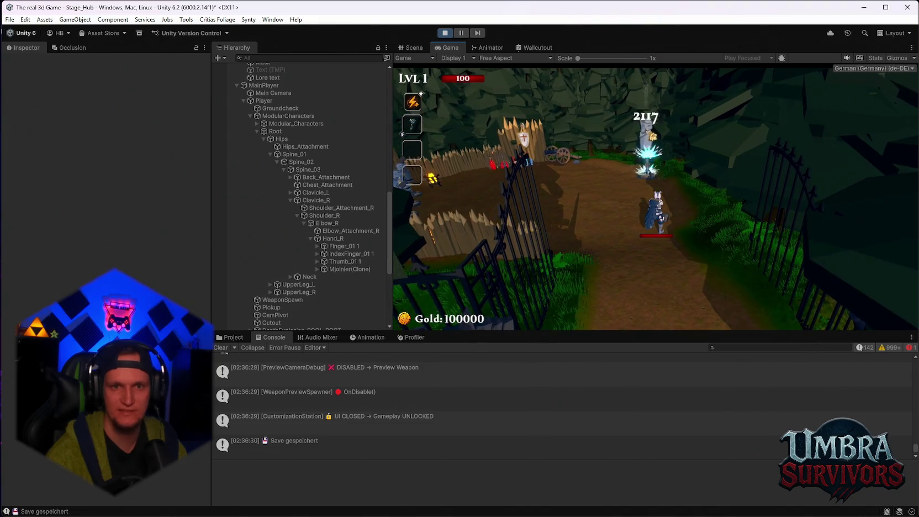
{"action": "key", "text": "w"}
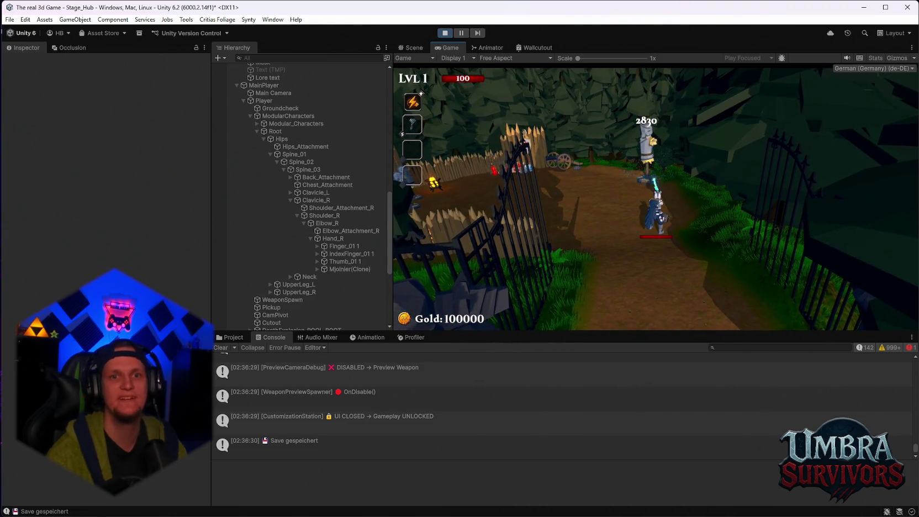
{"action": "key", "text": "w"}
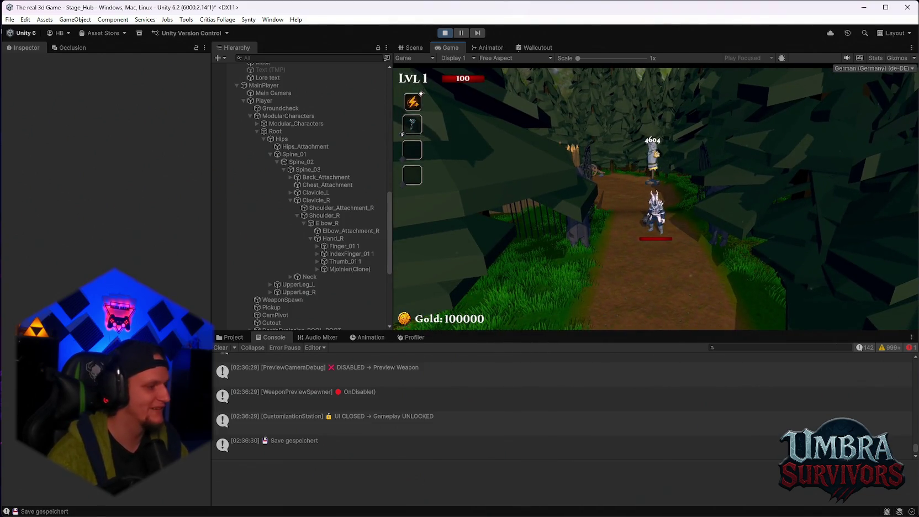
Walk back to the Get a Weapon mausoleum and equip the Fire Staff.
{"action": "key", "text": "s"}
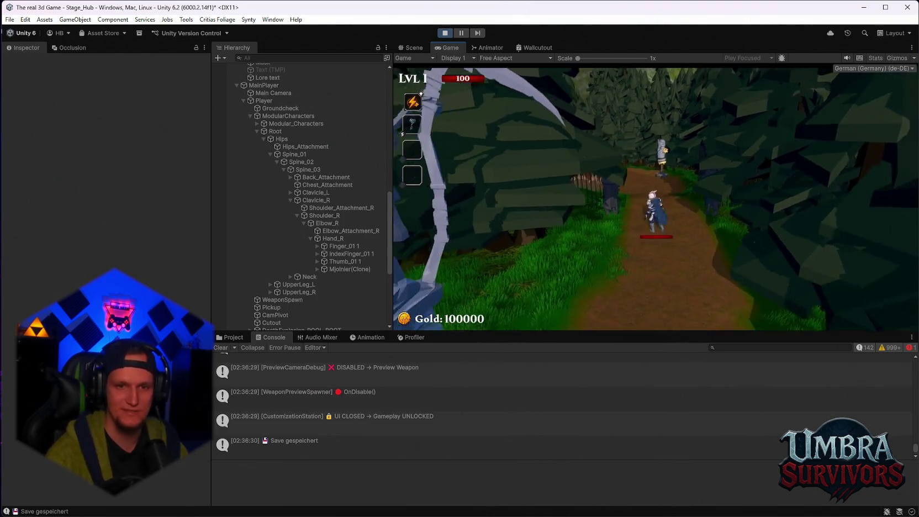
{"action": "key", "text": "s"}
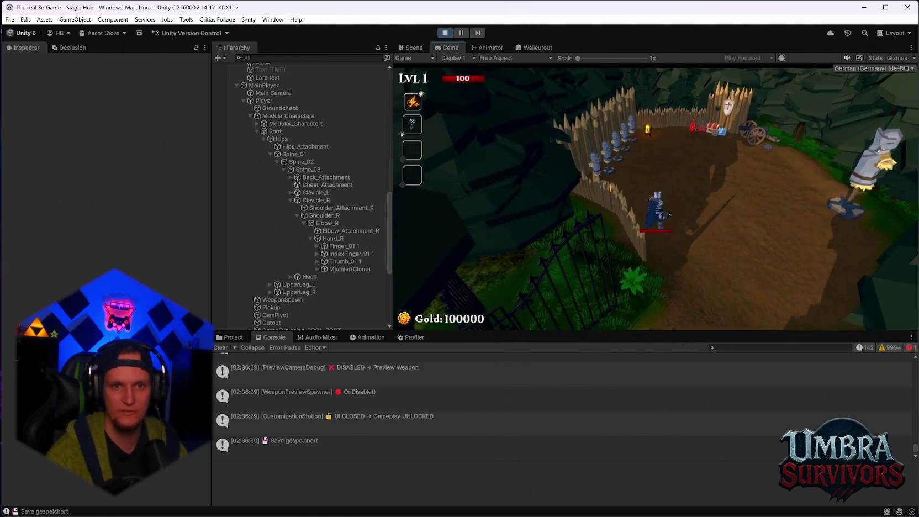
{"action": "key", "text": "s"}
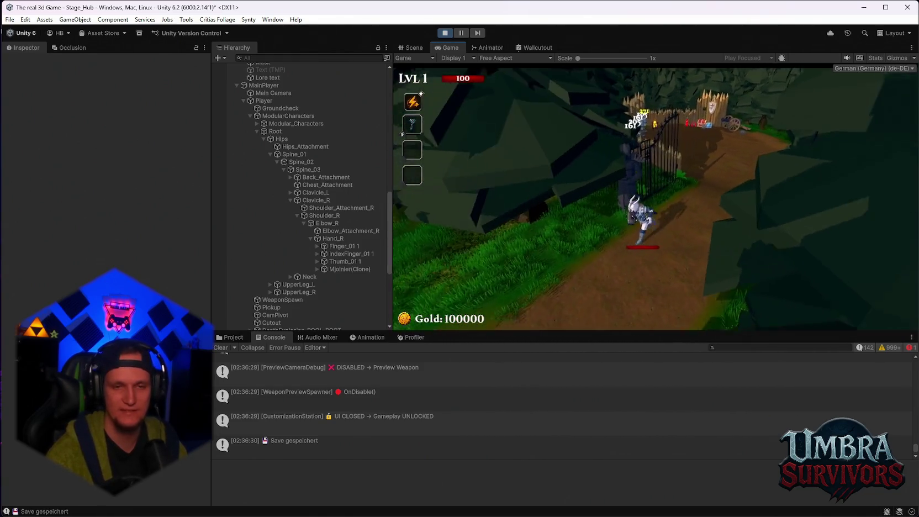
{"action": "key", "text": "w"}
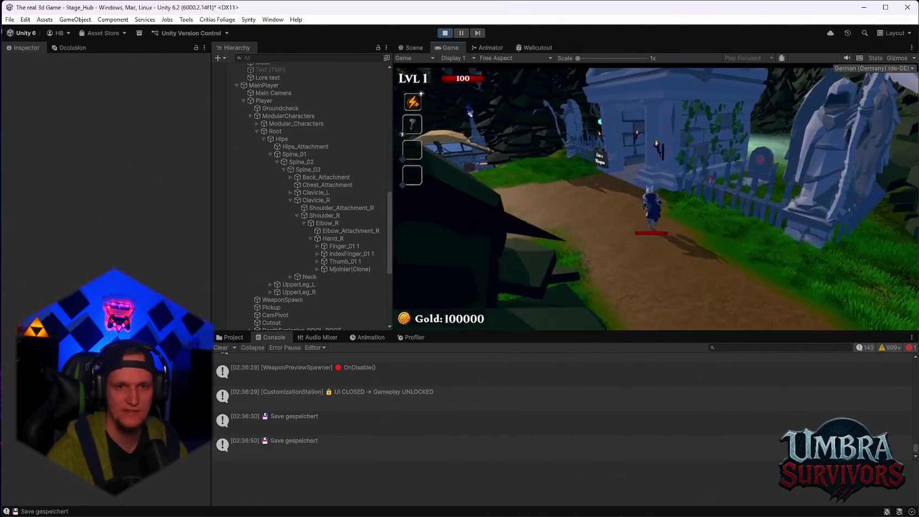
{"action": "key", "text": "w"}
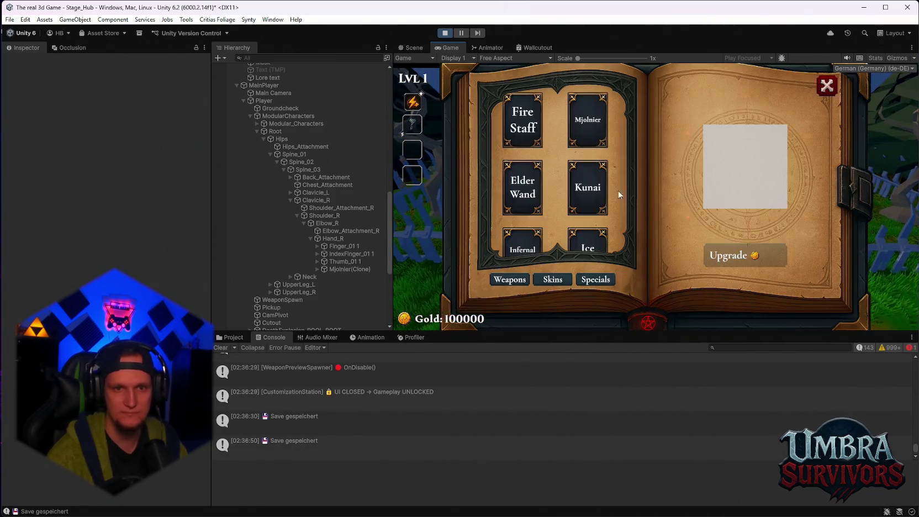
{"action": "left_click", "coordinate": [526, 127]}
{"action": "key", "text": "Escape"}
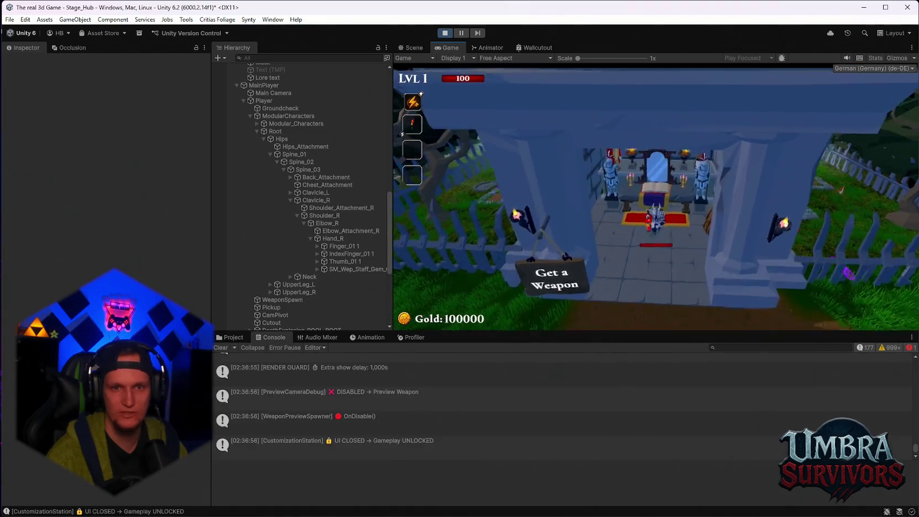
Test the Fire Staff on the knight dummy, then walk back into the weapon building.
{"action": "key", "text": "w"}
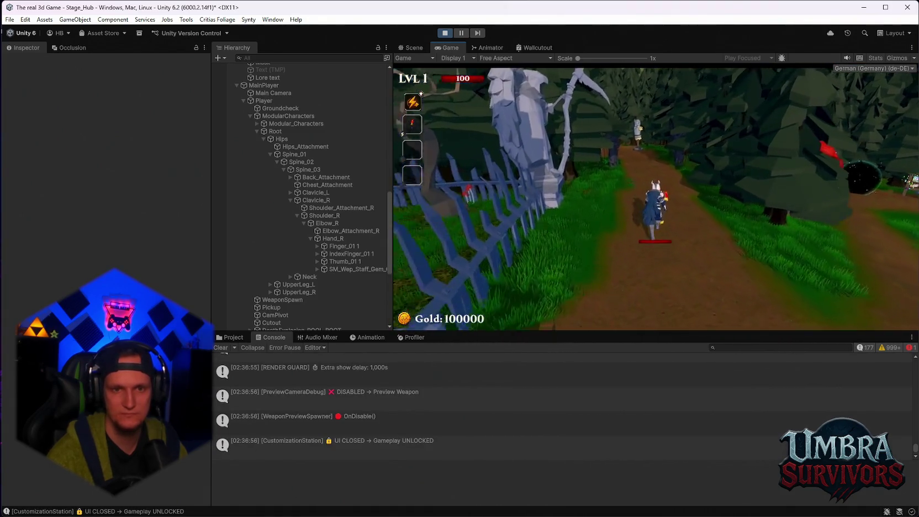
{"action": "key", "text": "w"}
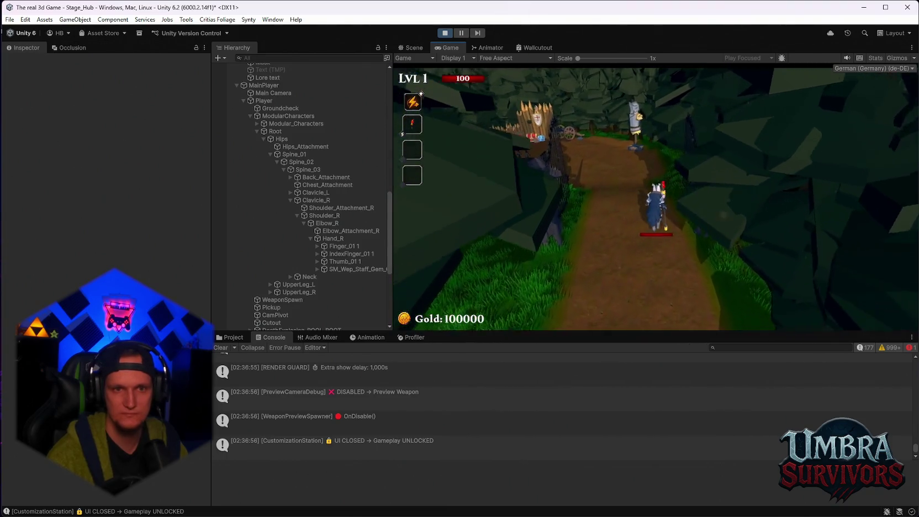
{"action": "key", "text": "w"}
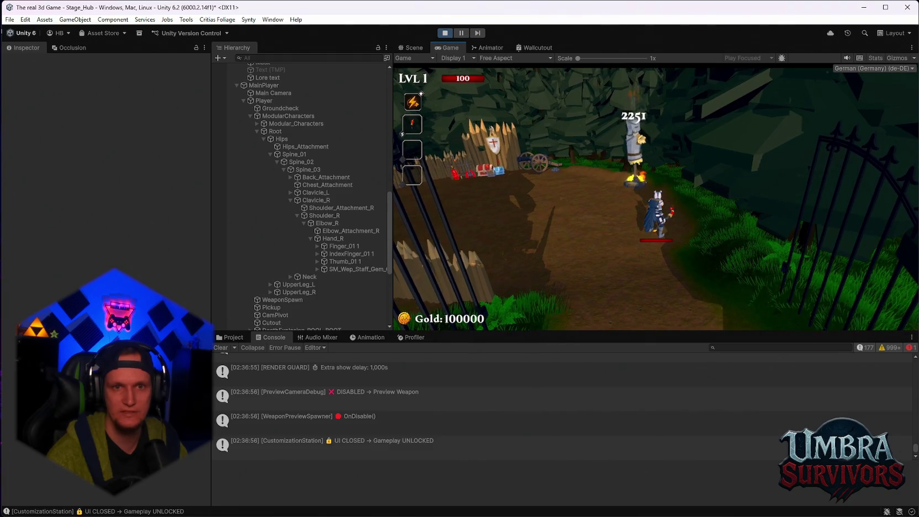
{"action": "key", "text": "s"}
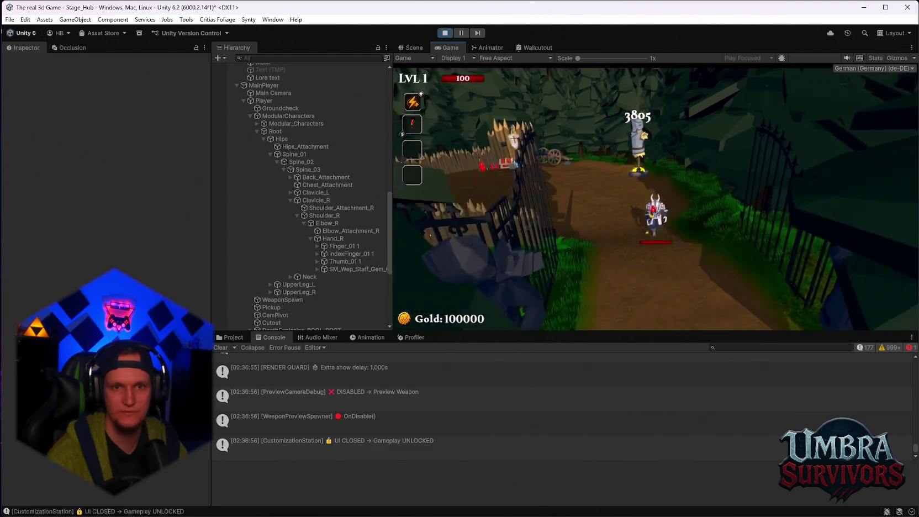
{"action": "key", "text": "s"}
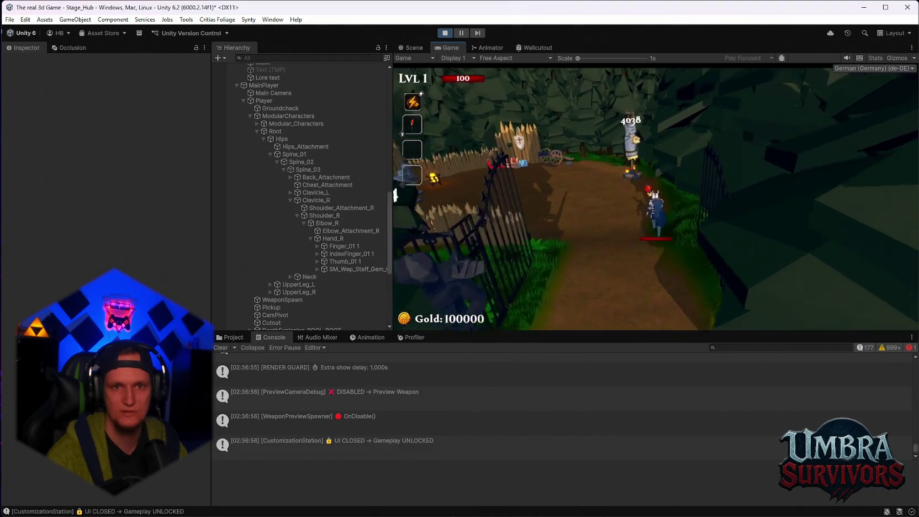
{"action": "key", "text": "s"}
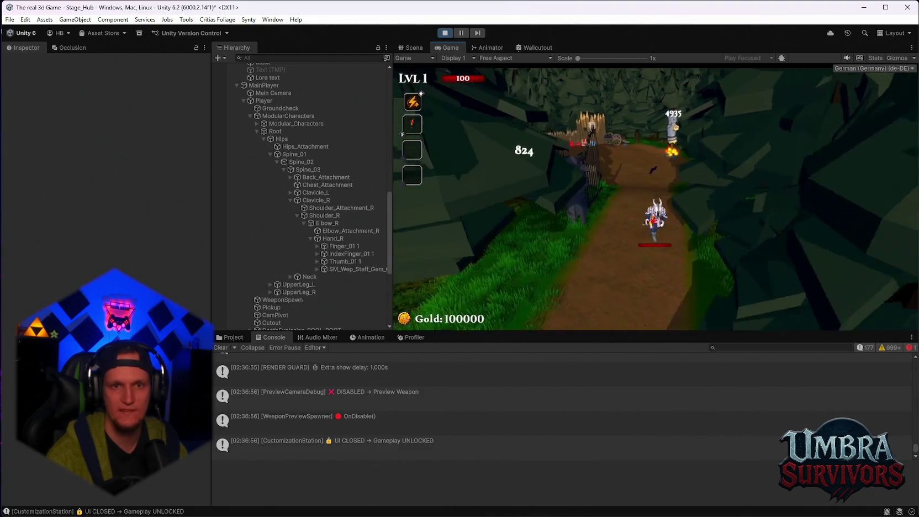
{"action": "key", "text": "s"}
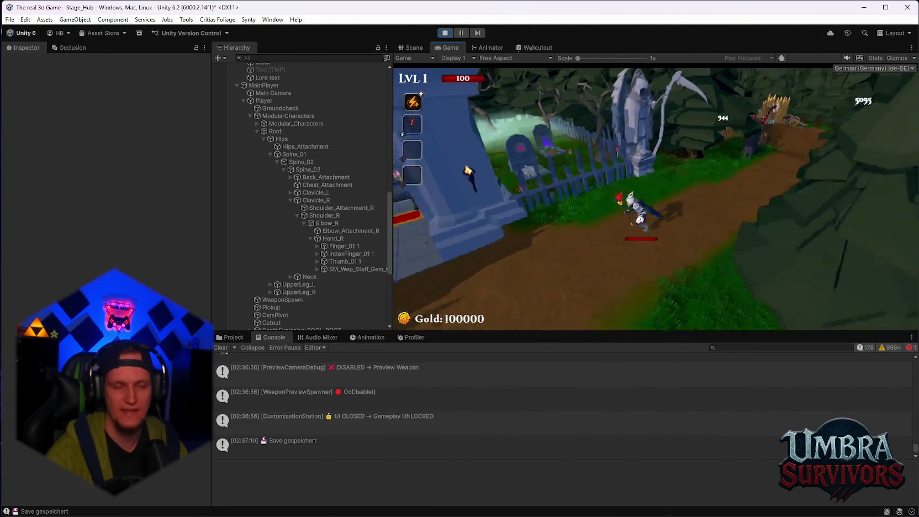
{"action": "key", "text": "w"}
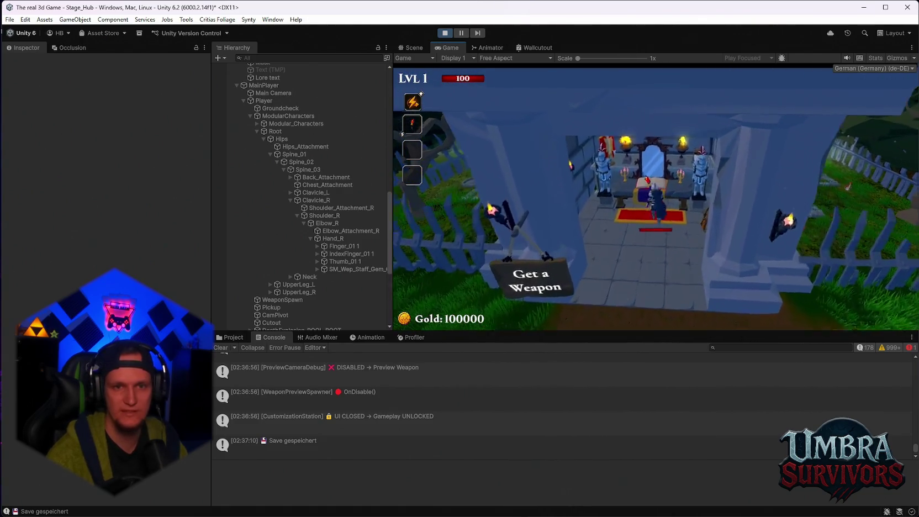
Equip the Elder Wand, lightning the dummy up to 25998 damage, then return to the weapon book.
{"action": "left_click", "coordinate": [535, 175]}
{"action": "key", "text": "Escape"}
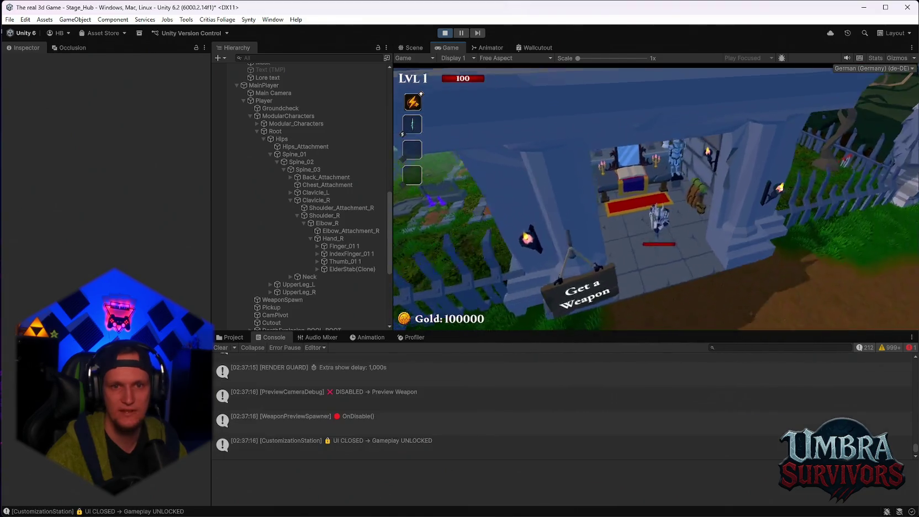
{"action": "key", "text": "w"}
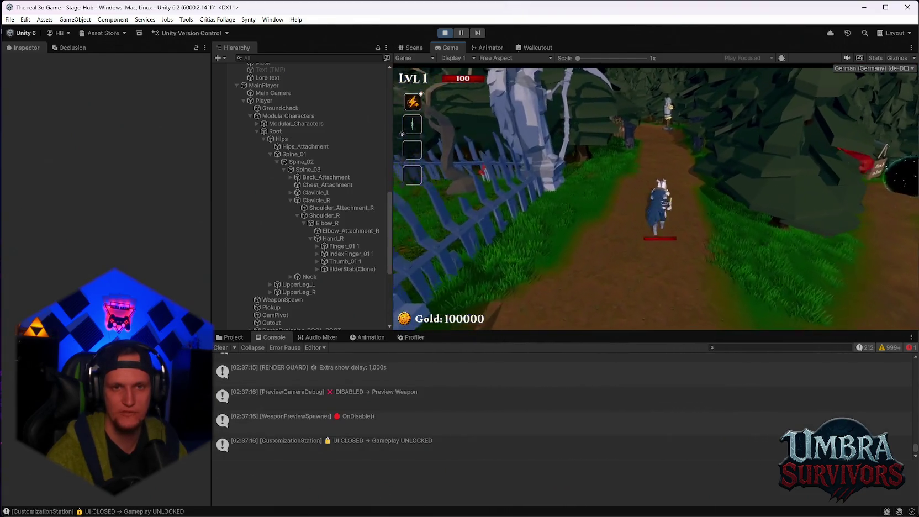
{"action": "key", "text": "w"}
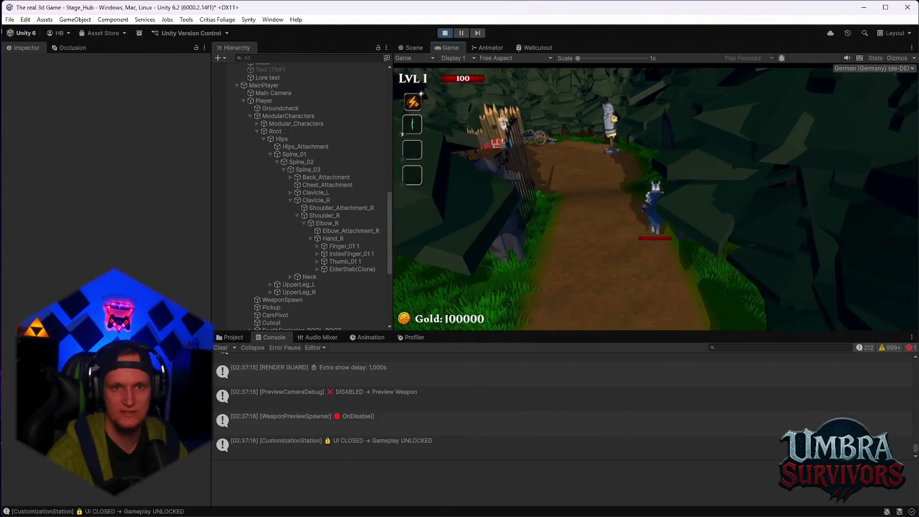
{"action": "key", "text": "w"}
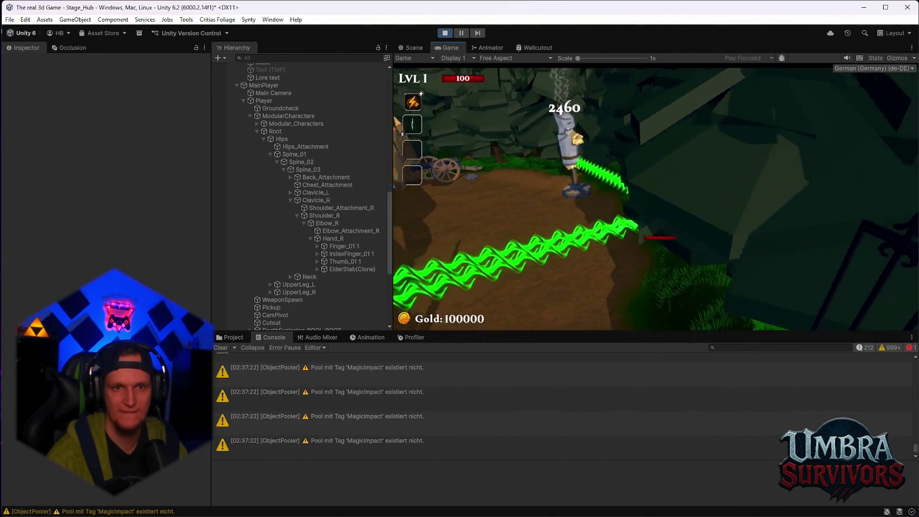
{"action": "key", "text": "w"}
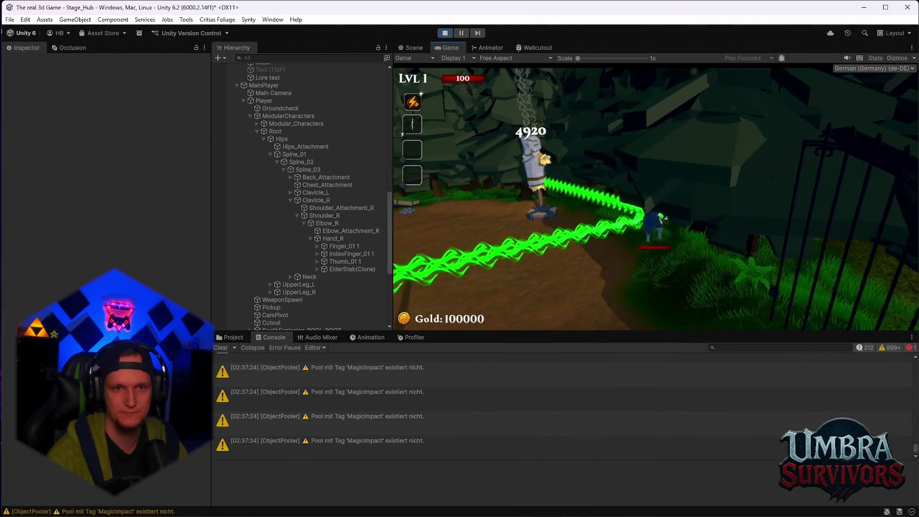
{"action": "key", "text": "w"}
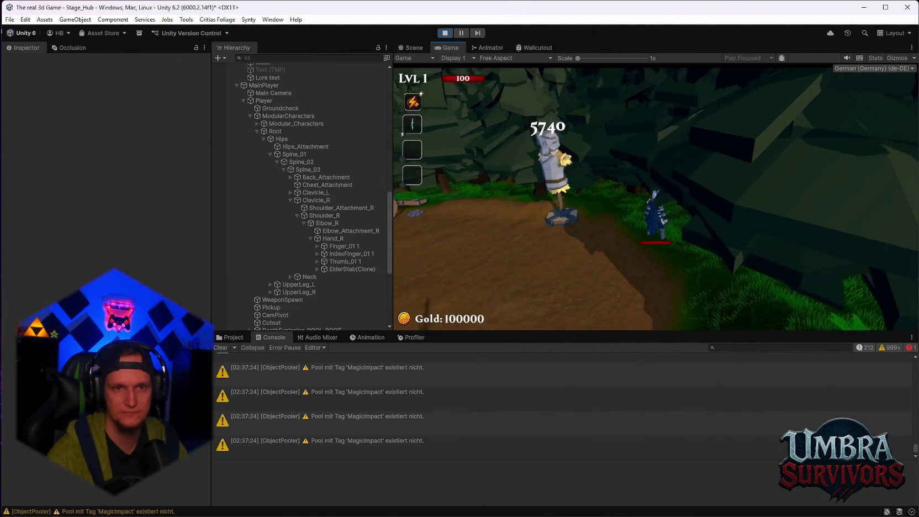
{"action": "key", "text": "w"}
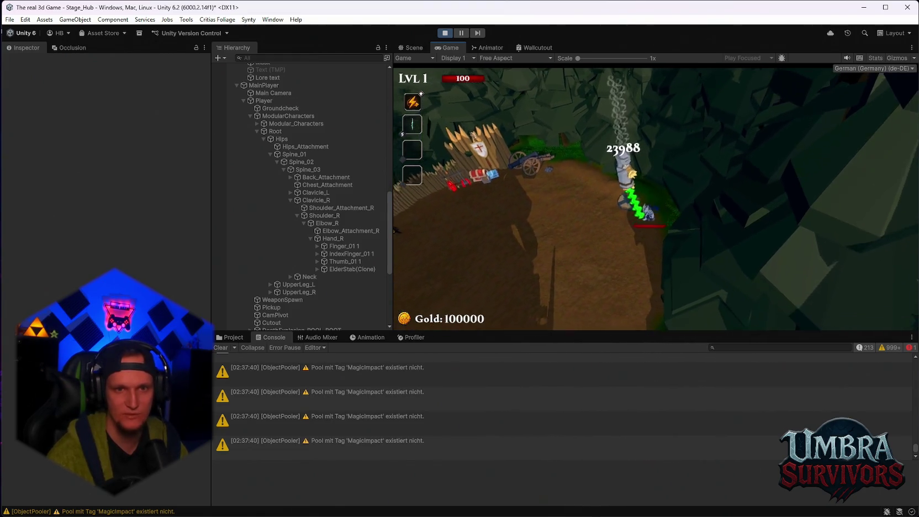
{"action": "key", "text": "s"}
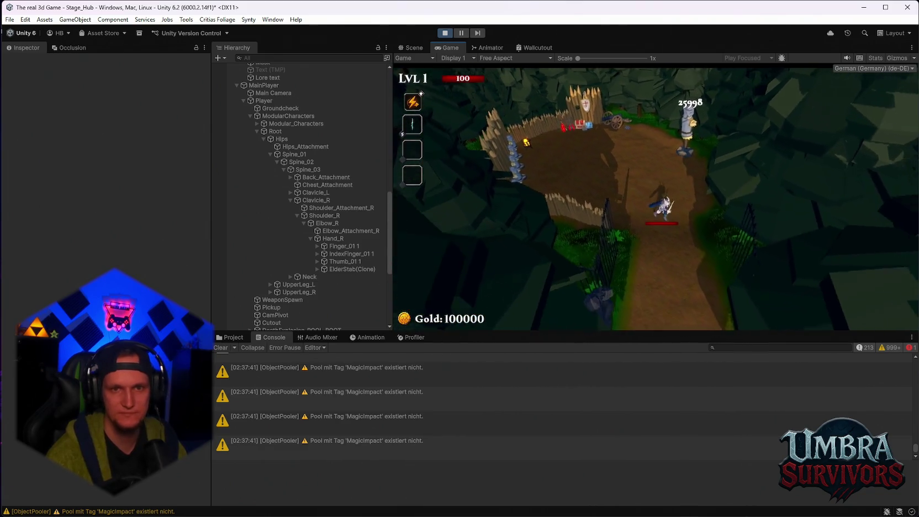
{"action": "key", "text": "s"}
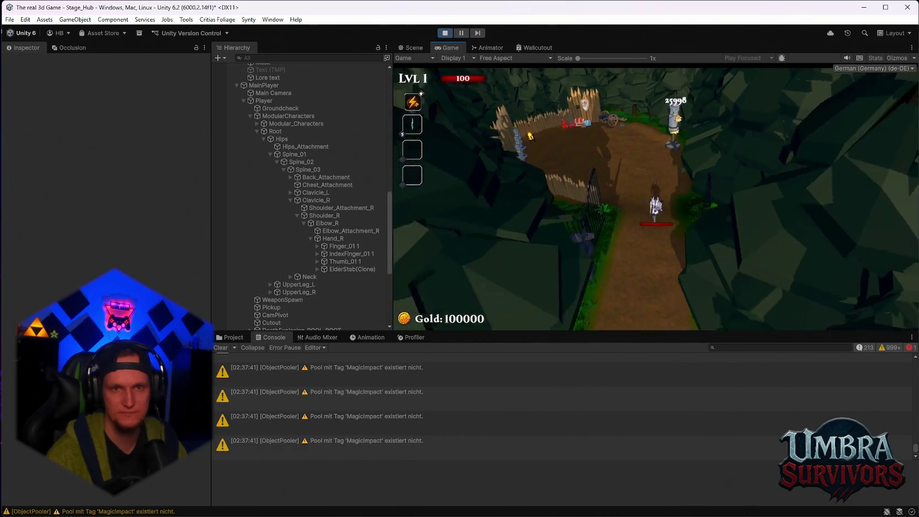
{"action": "key", "text": "s"}
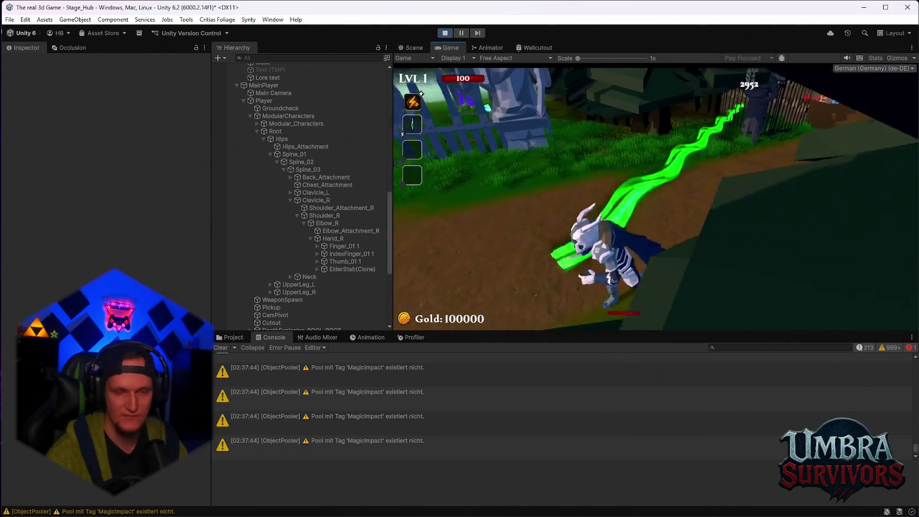
{"action": "key", "text": "w"}
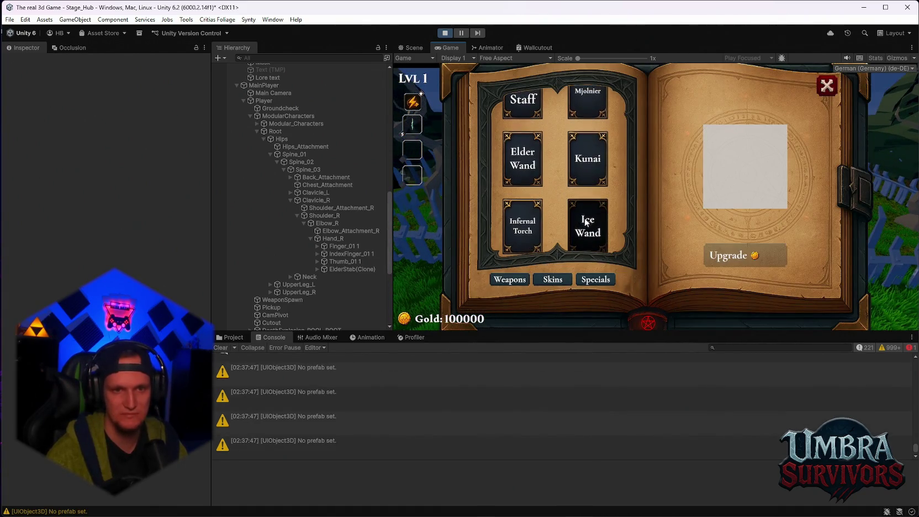
Equip the Ice Wand, try it along the forest path, then walk back into the shrine.
{"action": "left_click", "coordinate": [586, 222]}
{"action": "left_click", "coordinate": [837, 84]}
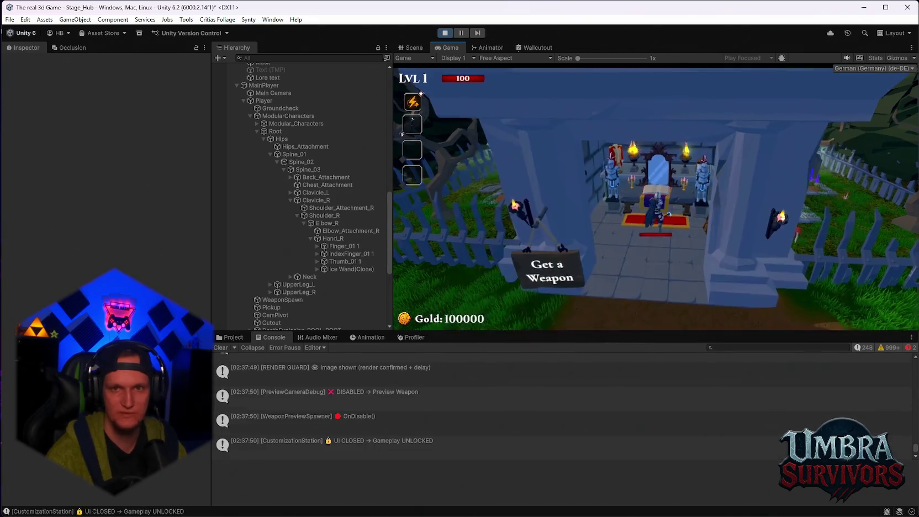
{"action": "key", "text": "w"}
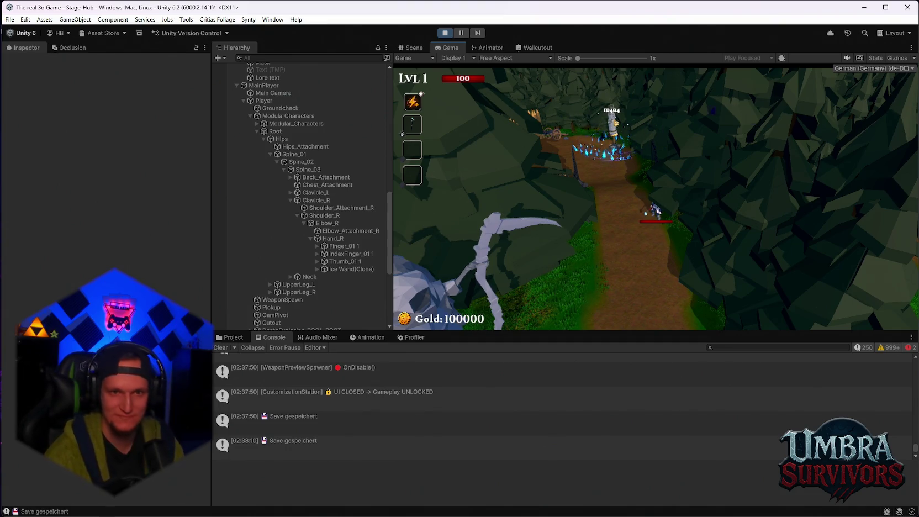
{"action": "key", "text": "w"}
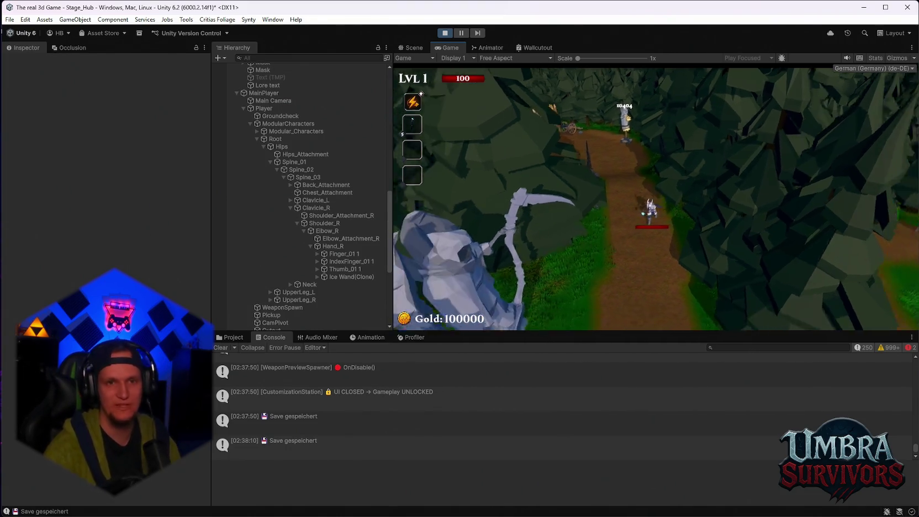
{"action": "key", "text": "w"}
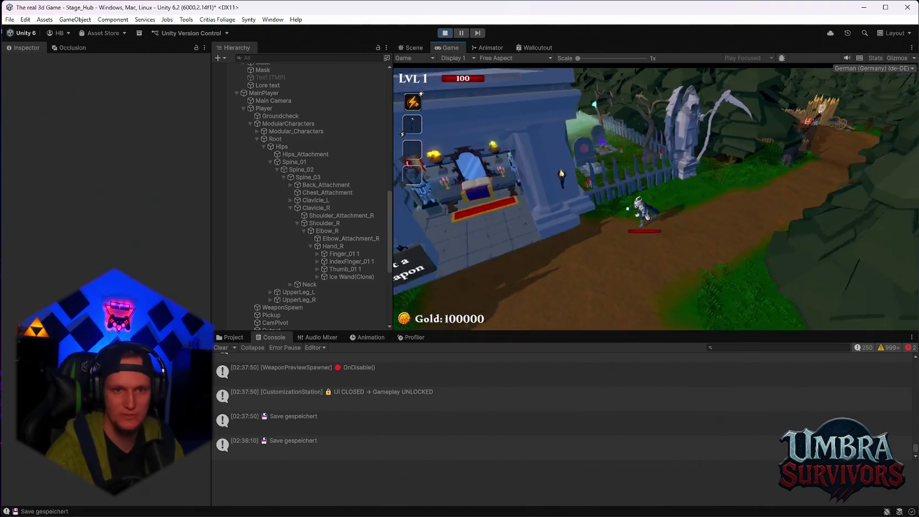
{"action": "key", "text": "w"}
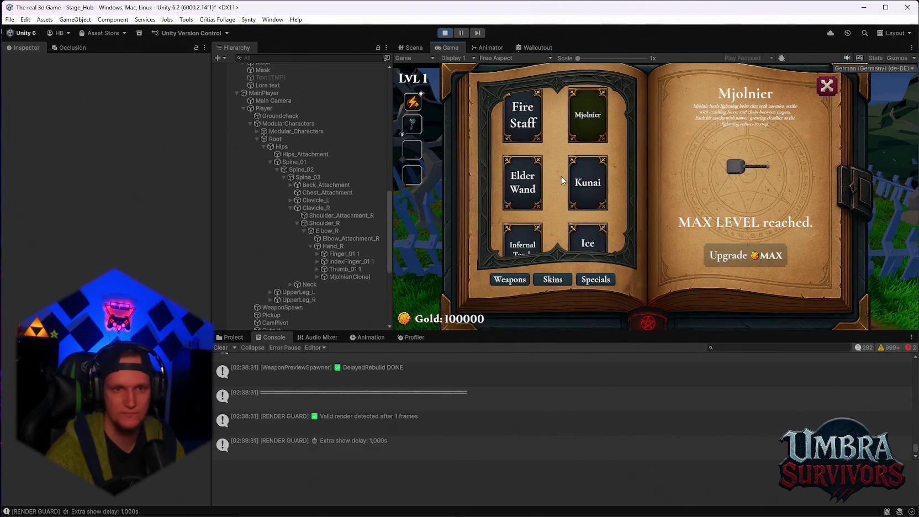
Preview the Fire Staff, Elder Wand, Infernal Torch, Ice Wand and Kunai cards in the weapon book.
{"action": "left_click", "coordinate": [522, 118]}
{"action": "left_click", "coordinate": [524, 188]}
{"action": "scroll", "coordinate": [544, 210], "scroll_direction": "down", "scroll_amount": 1}
{"action": "left_click", "coordinate": [536, 227]}
{"action": "left_click", "coordinate": [588, 224]}
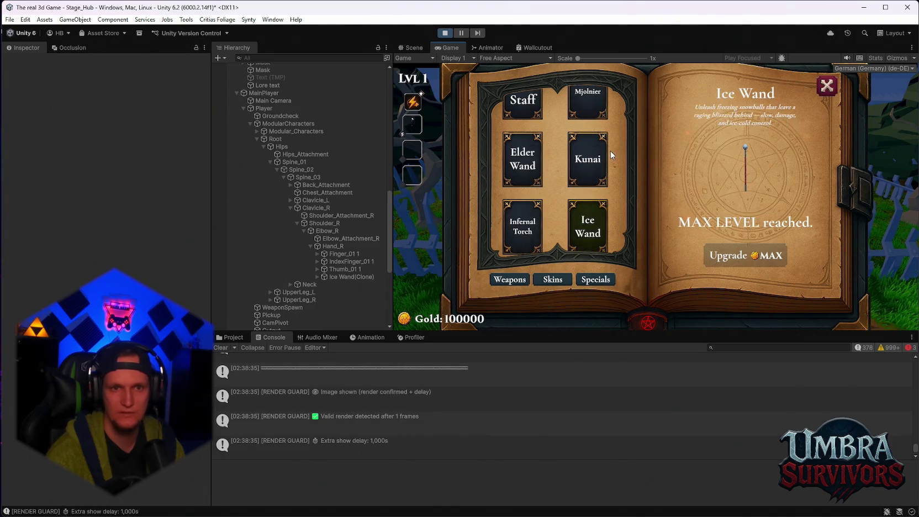
{"action": "left_click", "coordinate": [587, 159]}
{"action": "scroll", "coordinate": [588, 160], "scroll_direction": "up", "scroll_amount": 1}
Cycle through Mjolnier, Elder Wand and Fire Staff, then equip the Kunai and resume gameplay.
{"action": "left_click", "coordinate": [588, 108]}
{"action": "left_click", "coordinate": [516, 175]}
{"action": "left_click", "coordinate": [523, 111]}
{"action": "left_click", "coordinate": [594, 170]}
{"action": "key", "text": "Escape"}
{"action": "key", "text": "Escape"}
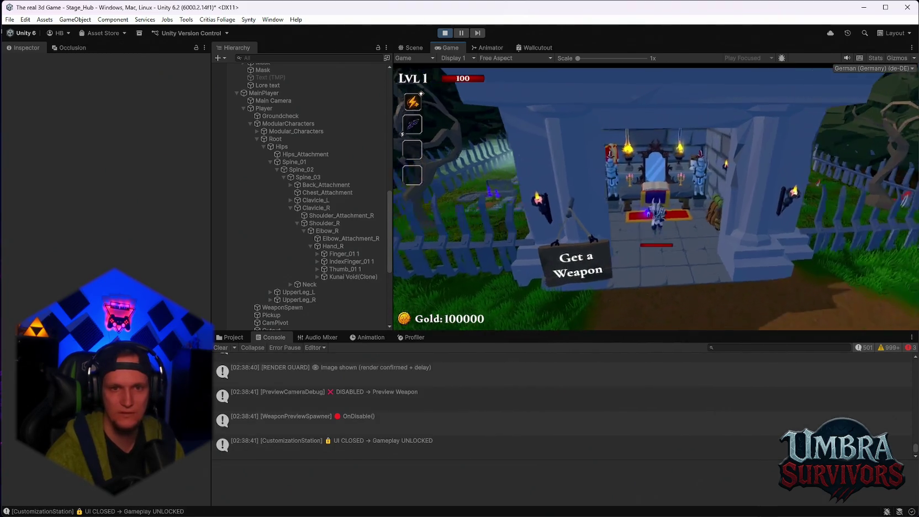
{"action": "key", "text": "Escape"}
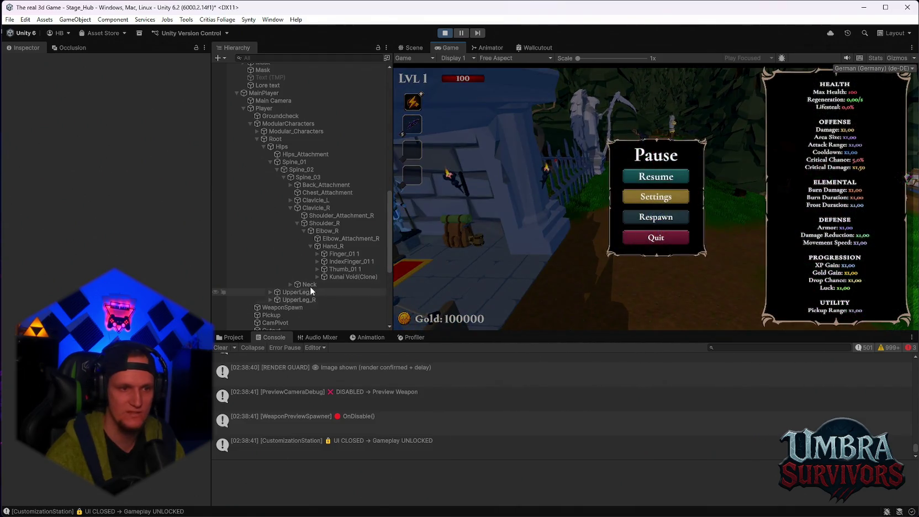
Select Kunai Void(Clone), then open the Kunai weapon folder in Project and inspect its upgrade data.
{"action": "scroll", "coordinate": [318, 271], "scroll_direction": "down", "scroll_amount": 3}
{"action": "left_click", "coordinate": [340, 190]}
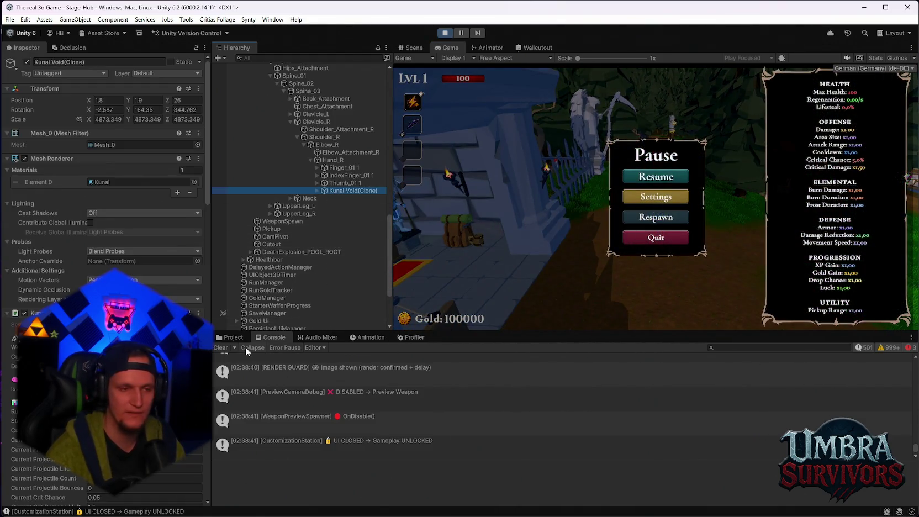
{"action": "left_click", "coordinate": [231, 337]}
{"action": "scroll", "coordinate": [312, 446], "scroll_direction": "down", "scroll_amount": 3}
{"action": "left_click", "coordinate": [264, 431]}
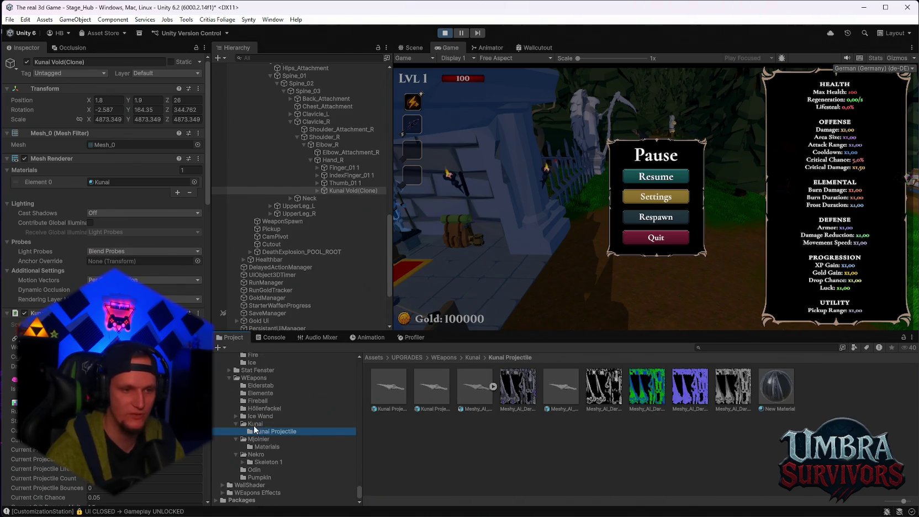
{"action": "left_click", "coordinate": [255, 423]}
{"action": "left_click", "coordinate": [740, 410]}
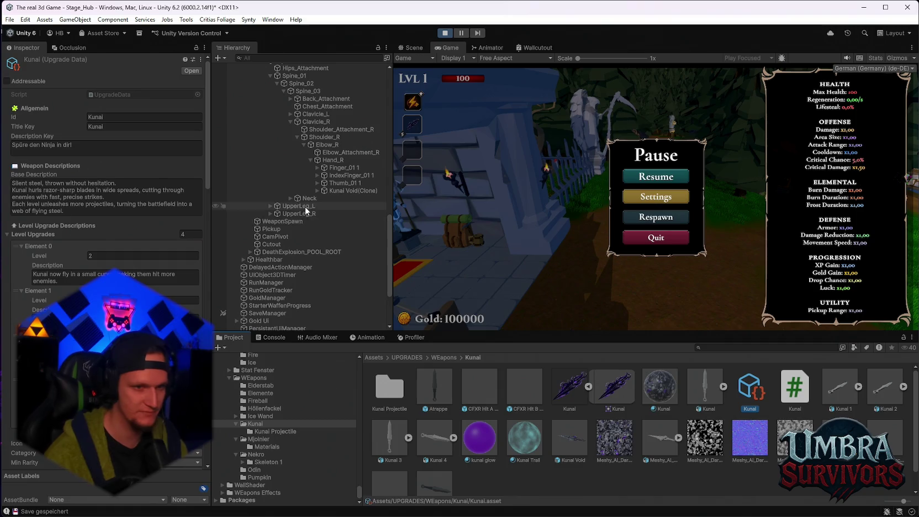
Reselect Kunai Void(Clone) and scroll through its stats in the Inspector.
{"action": "left_click", "coordinate": [338, 191]}
{"action": "scroll", "coordinate": [139, 237], "scroll_direction": "down", "scroll_amount": 10}
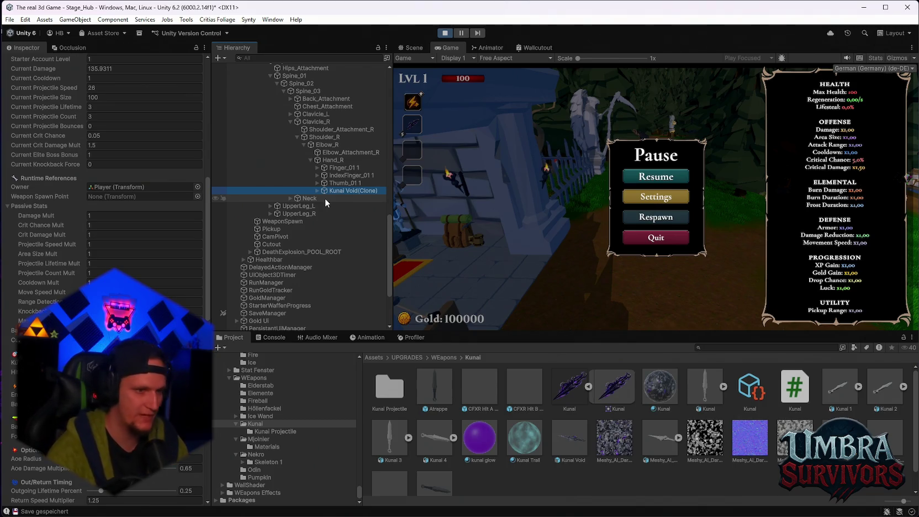
{"action": "scroll", "coordinate": [150, 288], "scroll_direction": "down", "scroll_amount": 10}
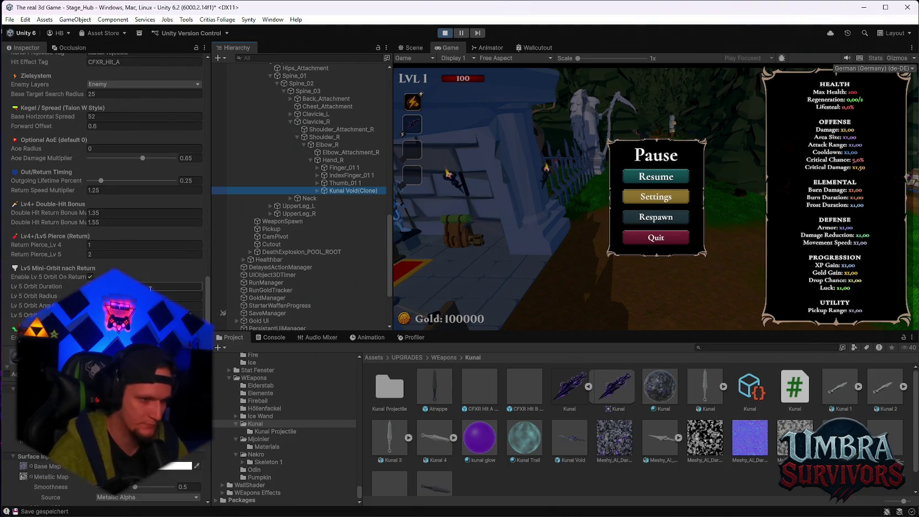
{"action": "scroll", "coordinate": [150, 288], "scroll_direction": "up", "scroll_amount": 5}
Find 'dark' in the Project assets and select SchattenOrb in the Waffen/Dark Orb folder.
{"action": "left_click", "coordinate": [712, 348]}
{"action": "type", "text": "dark"}
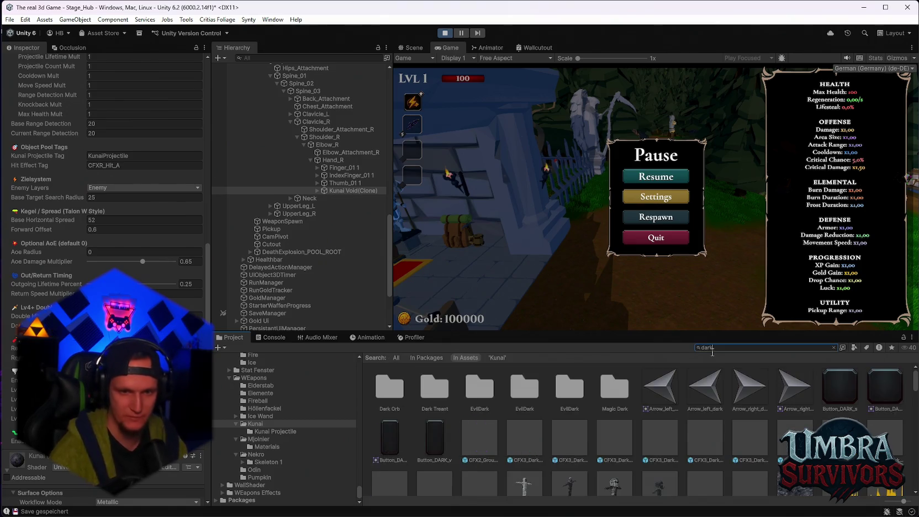
{"action": "scroll", "coordinate": [315, 440], "scroll_direction": "up", "scroll_amount": 5}
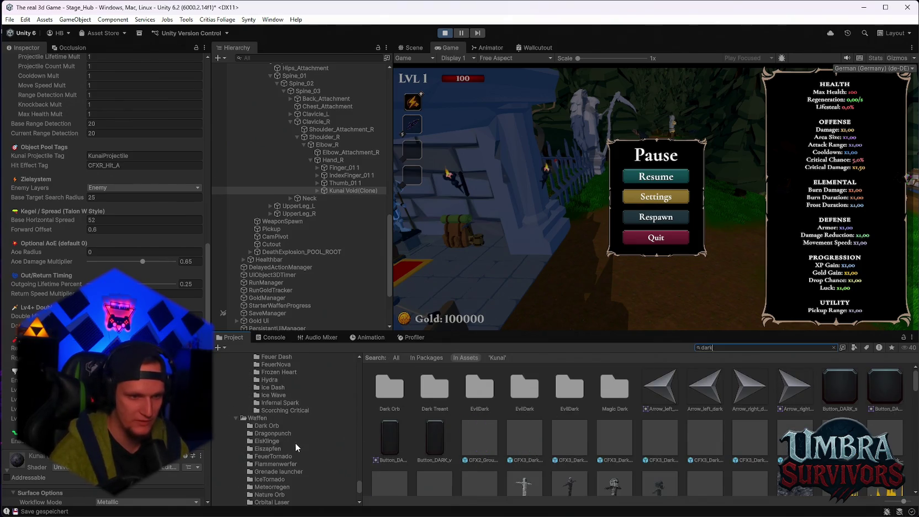
{"action": "scroll", "coordinate": [298, 447], "scroll_direction": "down", "scroll_amount": 2}
{"action": "left_click", "coordinate": [264, 398]}
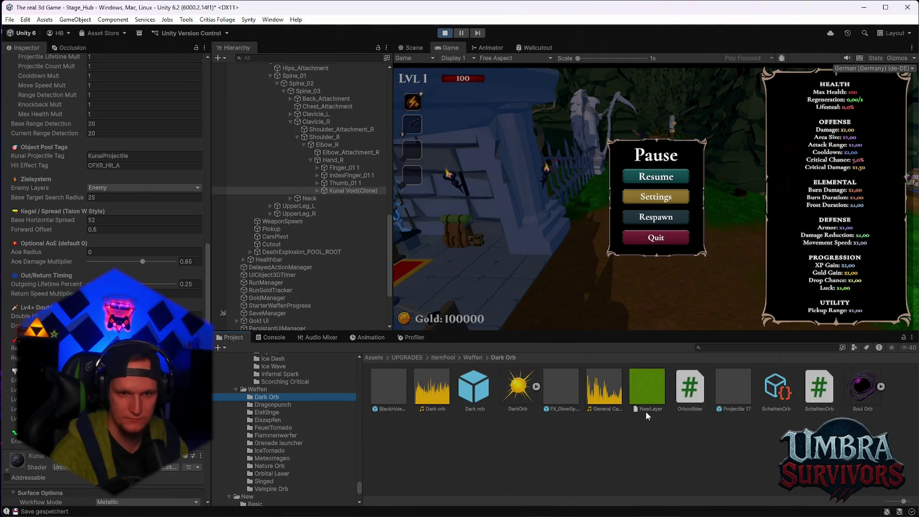
{"action": "left_click", "coordinate": [777, 389]}
Raise SchattenOrb's Base Damage and damage range X/Y from 47 to 77.
{"action": "scroll", "coordinate": [111, 165], "scroll_direction": "down", "scroll_amount": 5}
{"action": "left_click", "coordinate": [113, 209]}
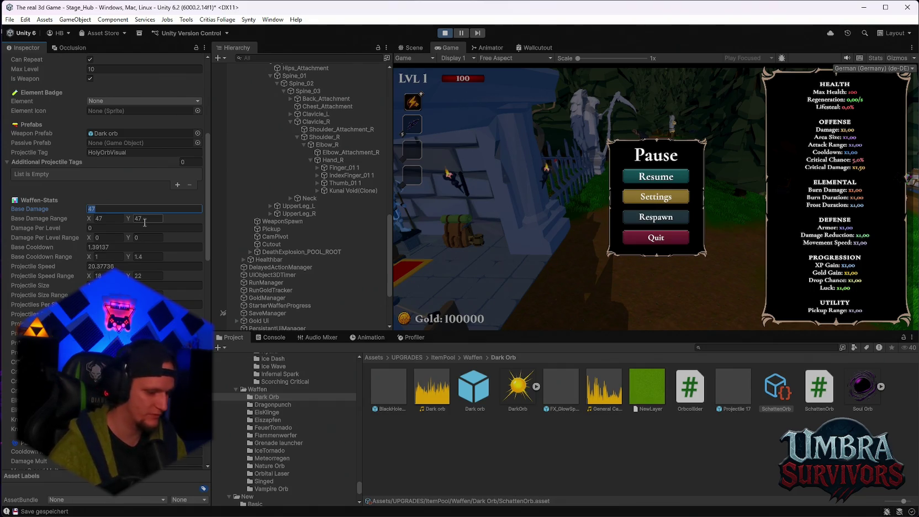
{"action": "type", "text": "77"}
{"action": "key", "text": "Tab"}
{"action": "type", "text": "77"}
{"action": "key", "text": "Tab"}
{"action": "type", "text": "77"}
{"action": "mouse_move", "coordinate": [581, 511]}
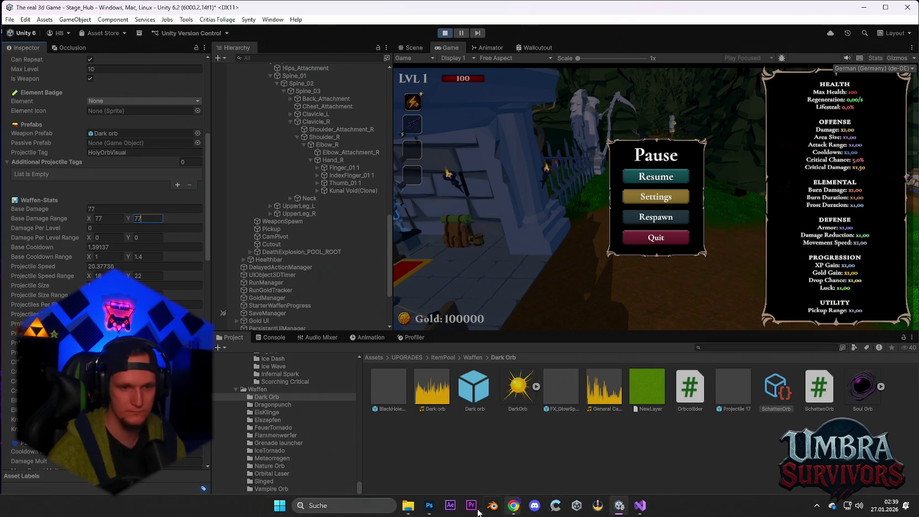
{"action": "left_click", "coordinate": [369, 506]}
Open Problem MONTAG.txt and add the patch note 'dark orb dm buff 47 zu 77'.
{"action": "type", "text": "problem MONTAG.txt"}
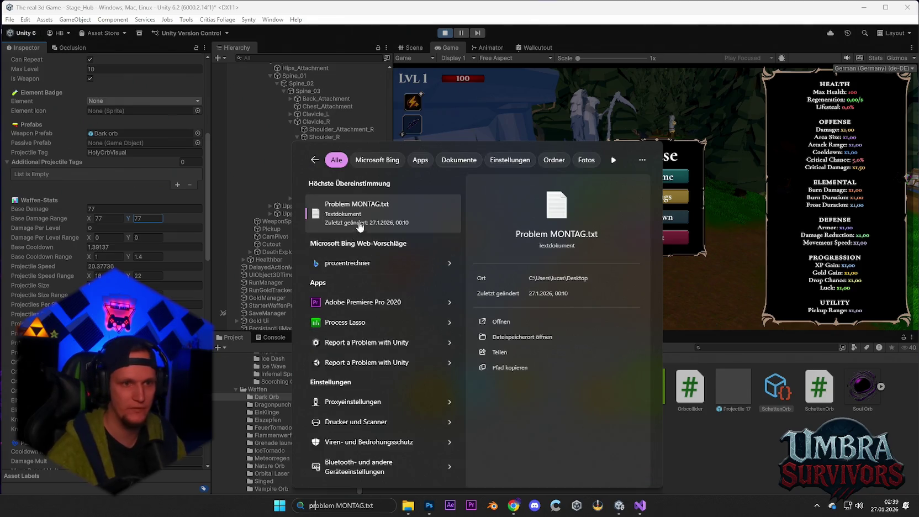
{"action": "left_click", "coordinate": [360, 224]}
{"action": "left_click", "coordinate": [304, 164]}
{"action": "key", "text": "Return"}
{"action": "type", "text": "dark orb dm buff 47 zu"}
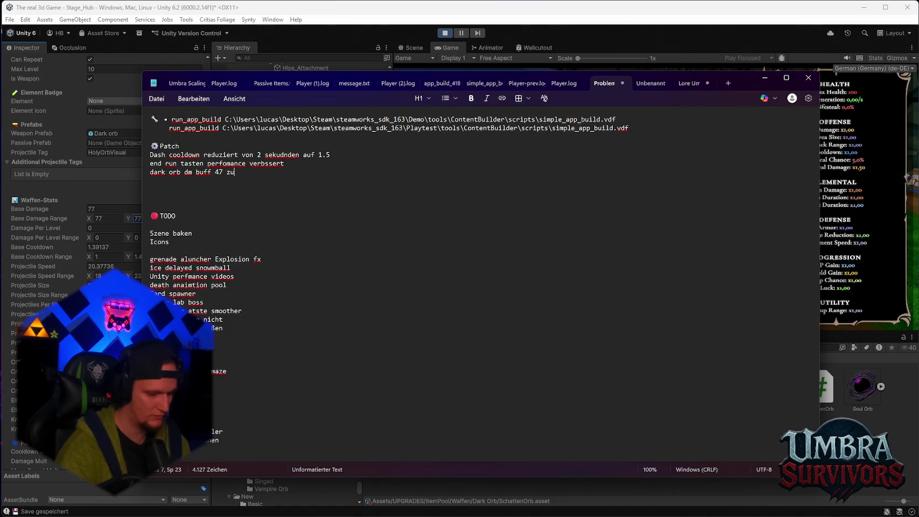
{"action": "type", "text": " 77"}
Add 'kunai rework', delete the two older patch notes, then resume the paused Unity game.
{"action": "left_click", "coordinate": [765, 77]}
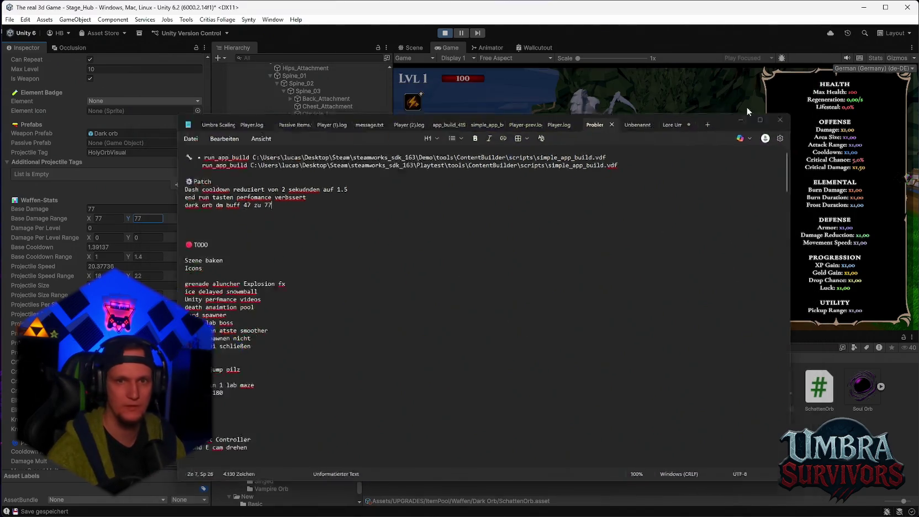
{"action": "left_click", "coordinate": [650, 506]}
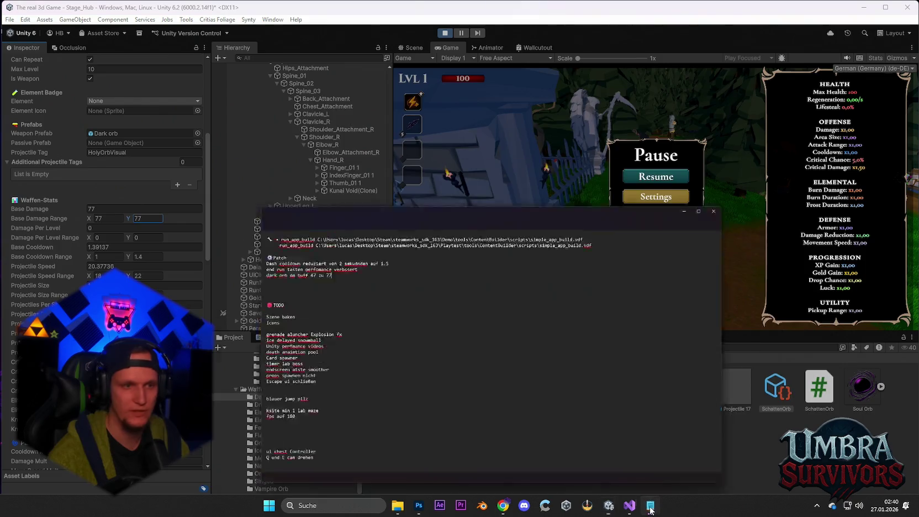
{"action": "key", "text": "Return"}
{"action": "type", "text": "kunai rework"}
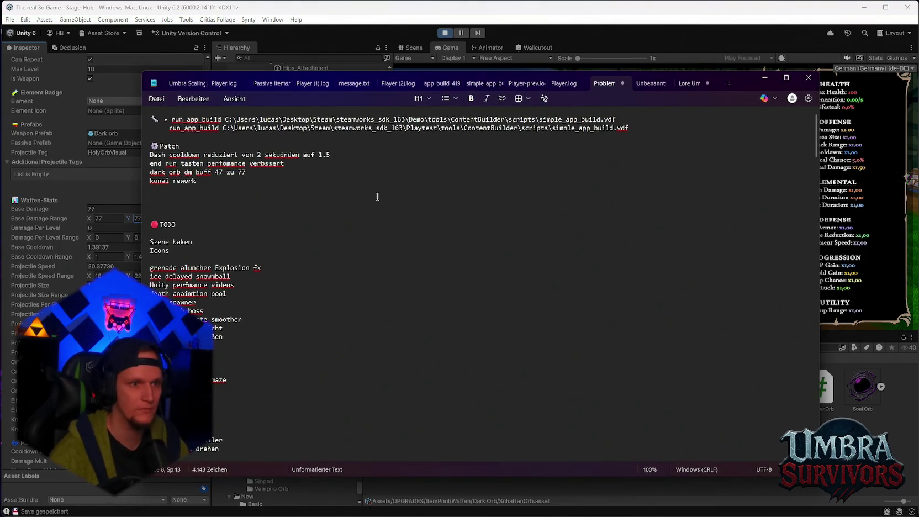
{"action": "left_click_drag", "start_coordinate": [294, 164], "coordinate": [148, 155]}
{"action": "key", "text": "BackSpace"}
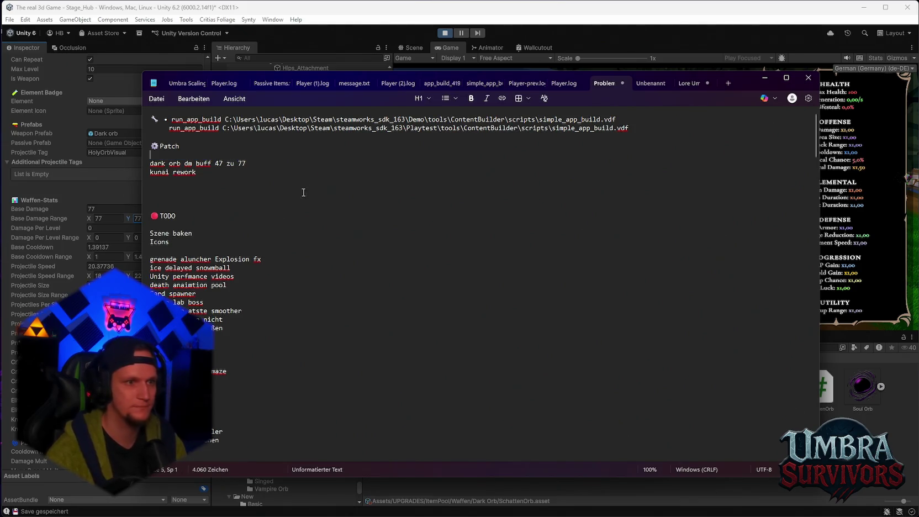
{"action": "left_click", "coordinate": [764, 79]}
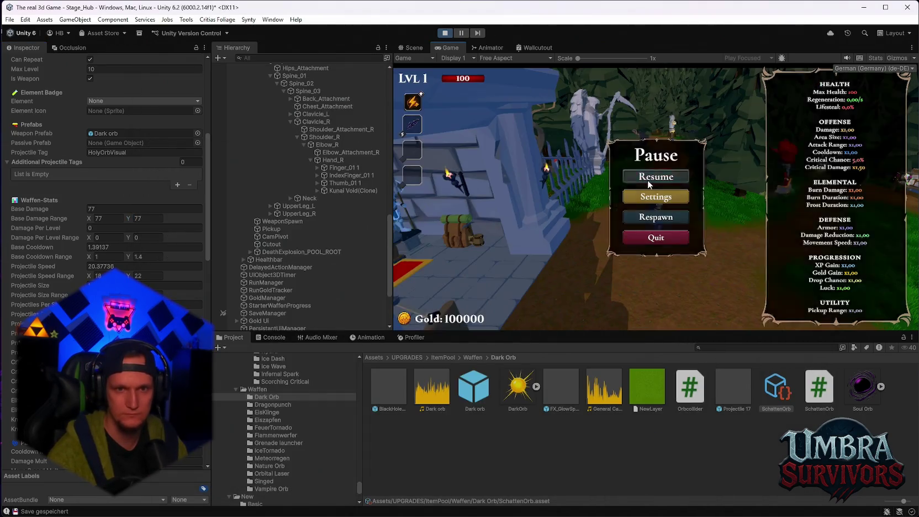
{"action": "left_click", "coordinate": [648, 179]}
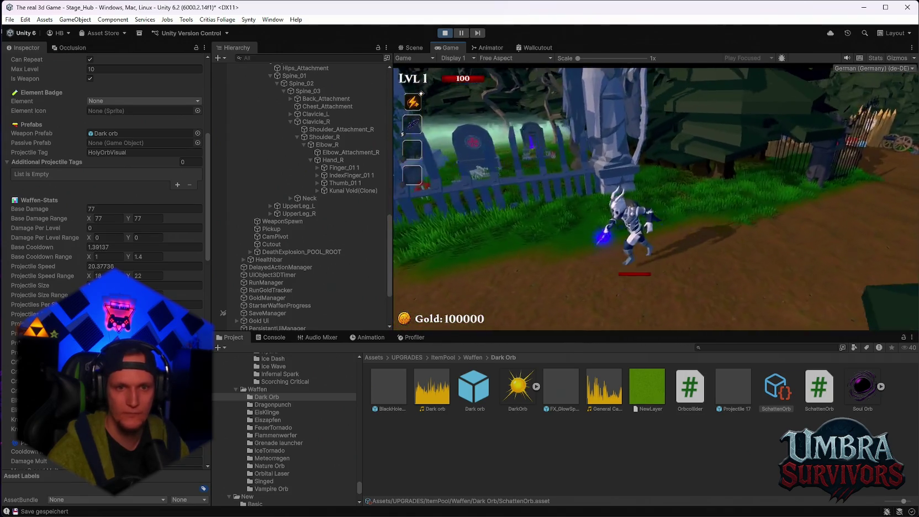
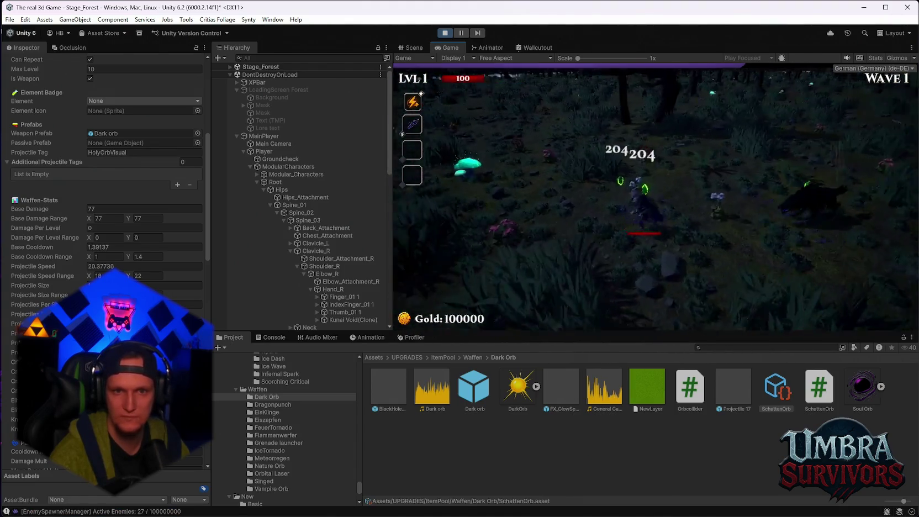
Pick the Grenade Launcher upgrade on level-up, then exit Play mode with Ctrl+P.
{"action": "key", "text": "Return"}
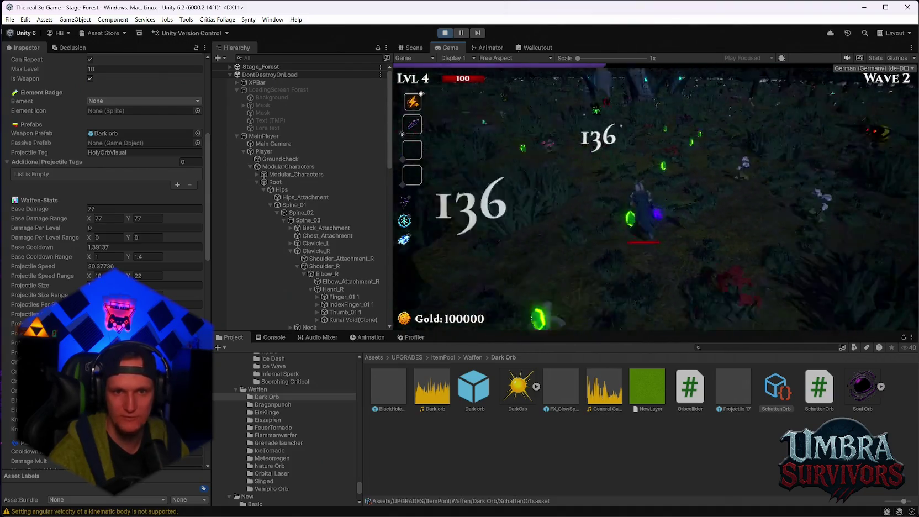
{"action": "left_click", "coordinate": [659, 210]}
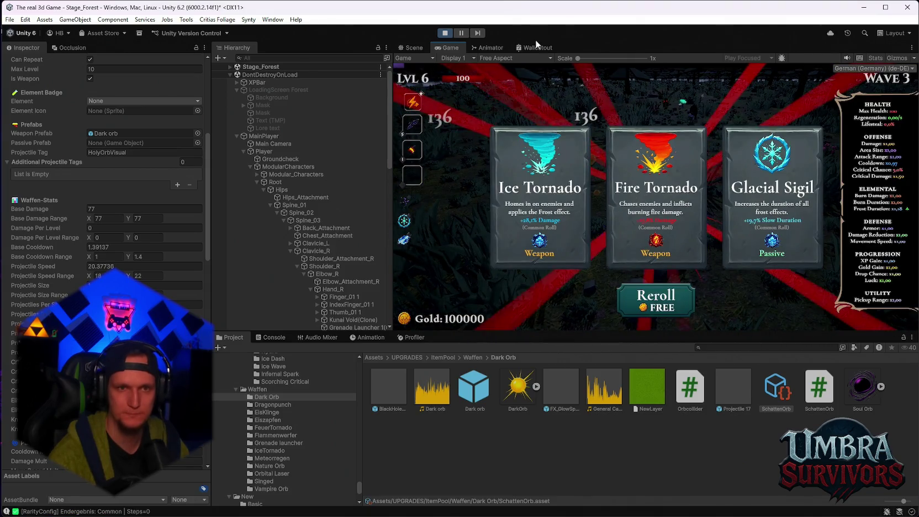
{"action": "key", "text": "ctrl+p"}
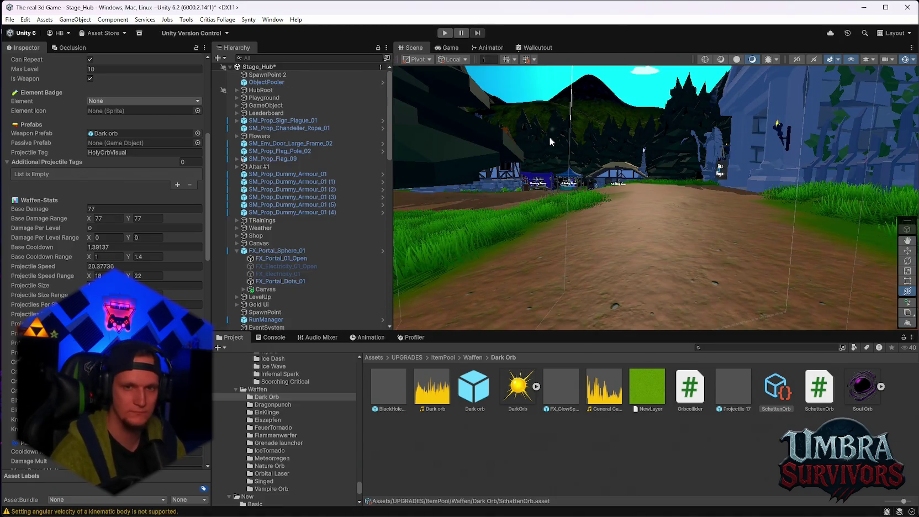
Open the Kunai weapons folder and select the Kunai Void prefab.
{"action": "mouse_move", "coordinate": [714, 164]}
{"action": "left_mouse_down"}
{"action": "mouse_move", "coordinate": [667, 248]}
{"action": "mouse_move", "coordinate": [363, 161]}
{"action": "left_mouse_up"}
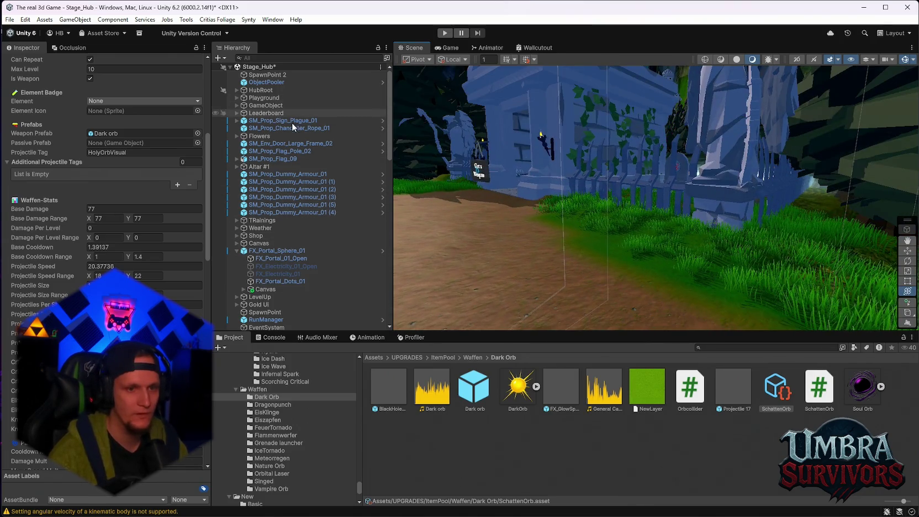
{"action": "scroll", "coordinate": [105, 249], "scroll_direction": "down", "scroll_amount": 15}
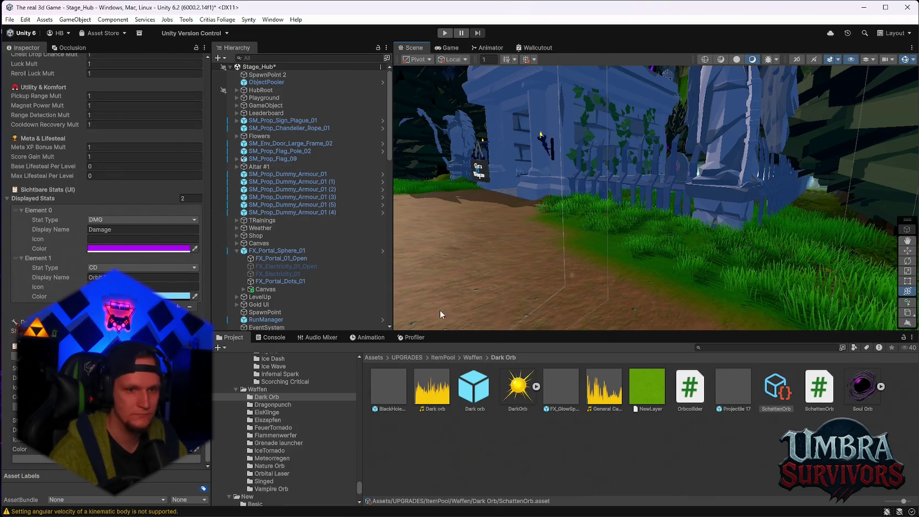
{"action": "scroll", "coordinate": [309, 457], "scroll_direction": "down", "scroll_amount": 3}
{"action": "scroll", "coordinate": [293, 450], "scroll_direction": "down", "scroll_amount": 3}
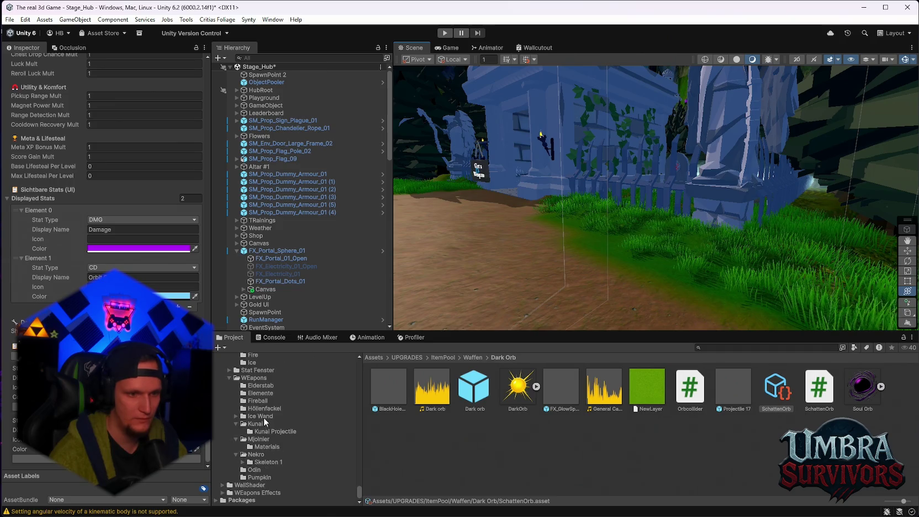
{"action": "left_click", "coordinate": [264, 424]}
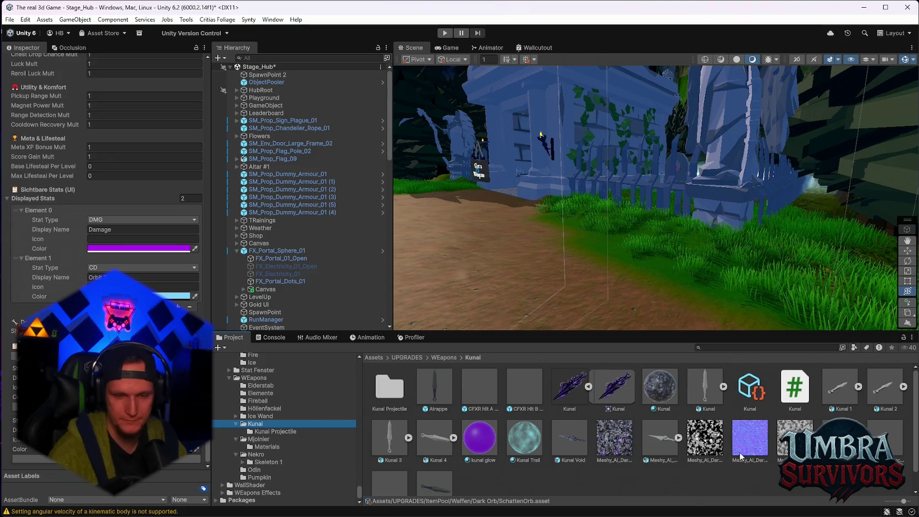
{"action": "scroll", "coordinate": [409, 458], "scroll_direction": "down", "scroll_amount": 2}
{"action": "scroll", "coordinate": [408, 458], "scroll_direction": "up", "scroll_amount": 2}
{"action": "left_click", "coordinate": [570, 440]}
Set the Lv 5 Orbit Duration to 1.2 and keep the Orbit Radius at 6.
{"action": "scroll", "coordinate": [110, 266], "scroll_direction": "up", "scroll_amount": 5}
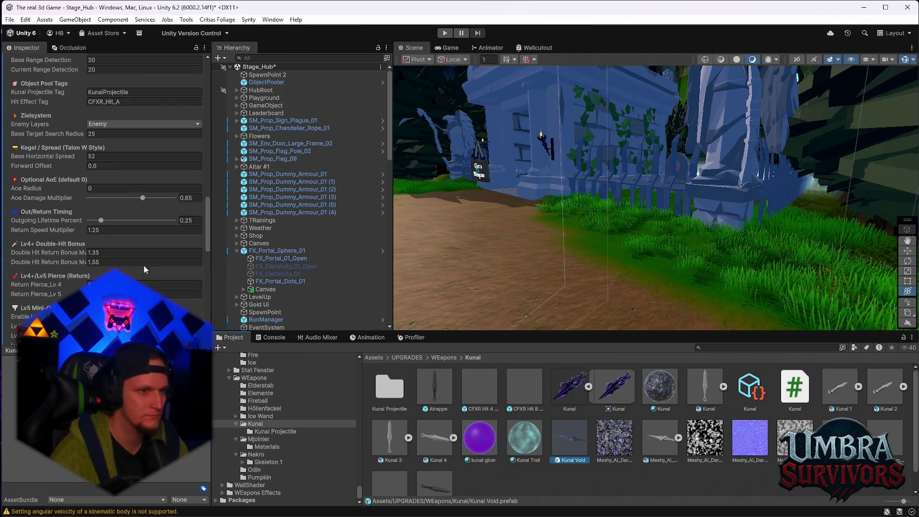
{"action": "double_click", "coordinate": [108, 274]}
{"action": "type", "text": "1.2"}
{"action": "key", "text": "Tab"}
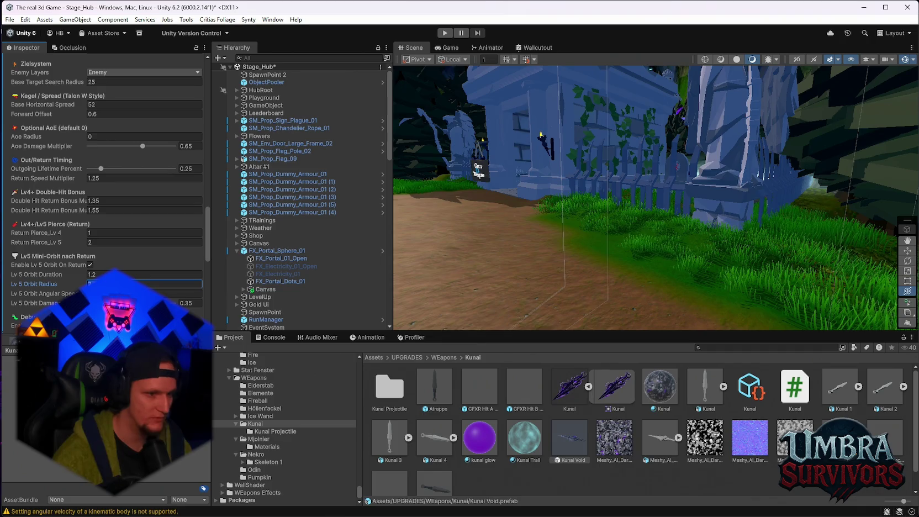
{"action": "key", "text": "Tab"}
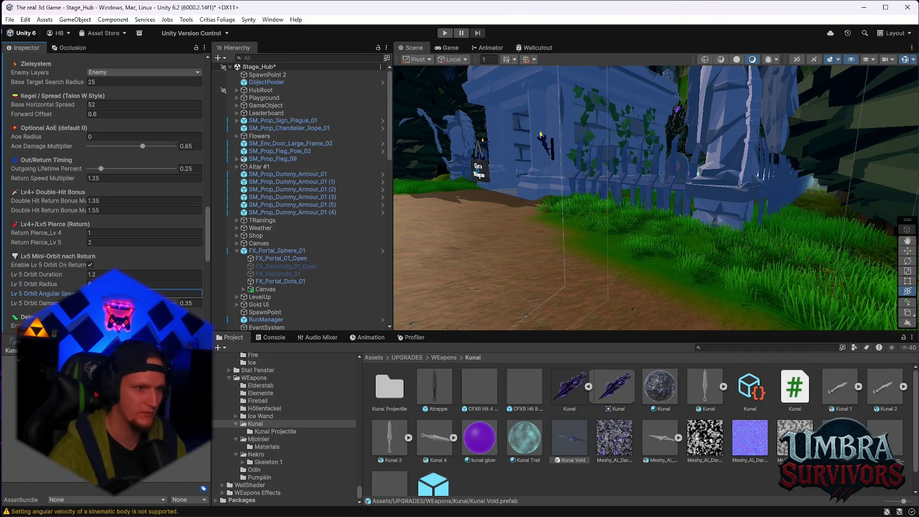
Review the Kunai Void's Inspector settings and open the prefab in prefab mode.
{"action": "scroll", "coordinate": [21, 271], "scroll_direction": "down", "scroll_amount": 1}
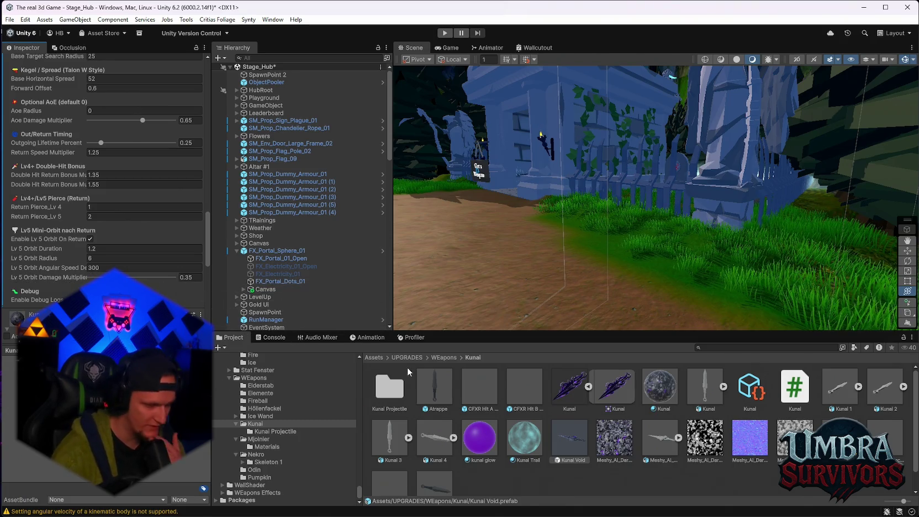
{"action": "scroll", "coordinate": [53, 333], "scroll_direction": "up", "scroll_amount": 5}
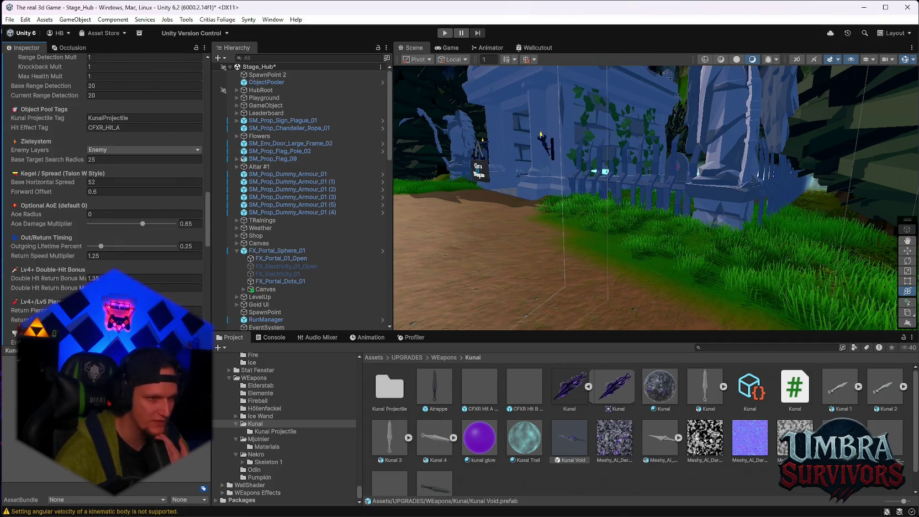
{"action": "scroll", "coordinate": [53, 333], "scroll_direction": "down", "scroll_amount": 3}
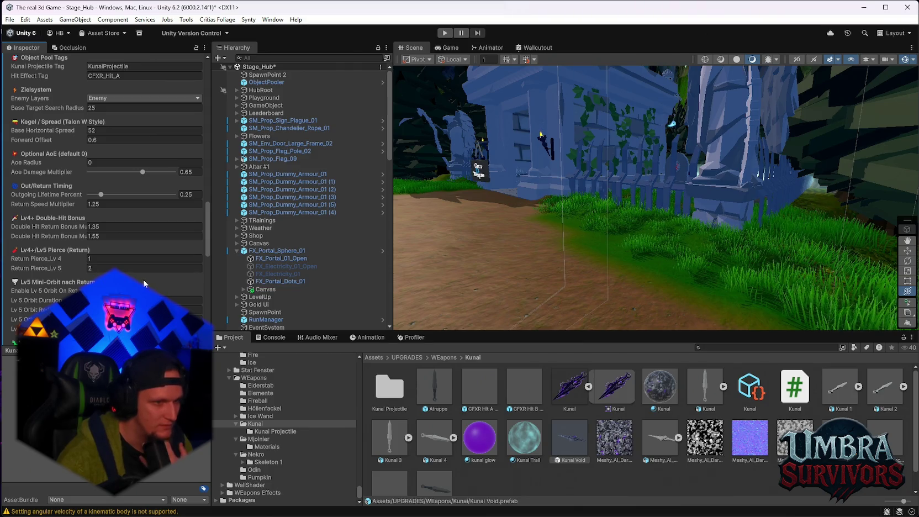
{"action": "mouse_move", "coordinate": [65, 237]}
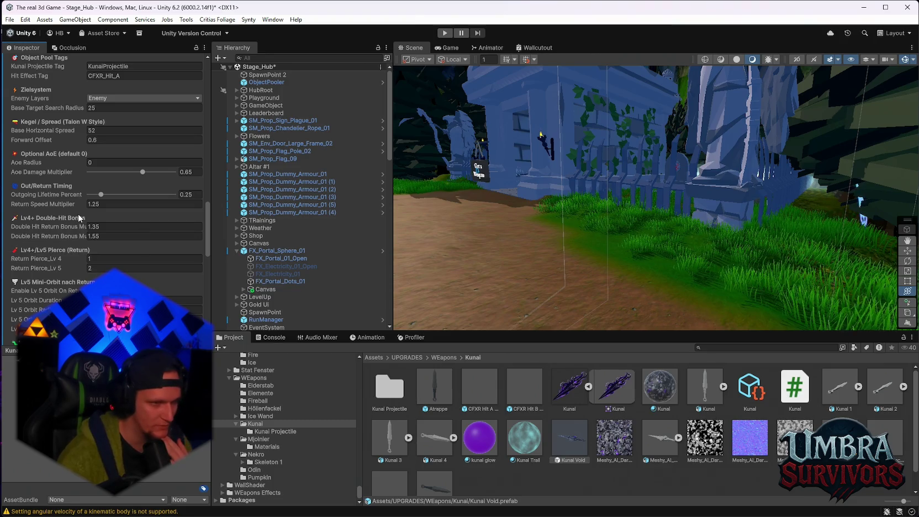
{"action": "scroll", "coordinate": [67, 221], "scroll_direction": "up", "scroll_amount": 3}
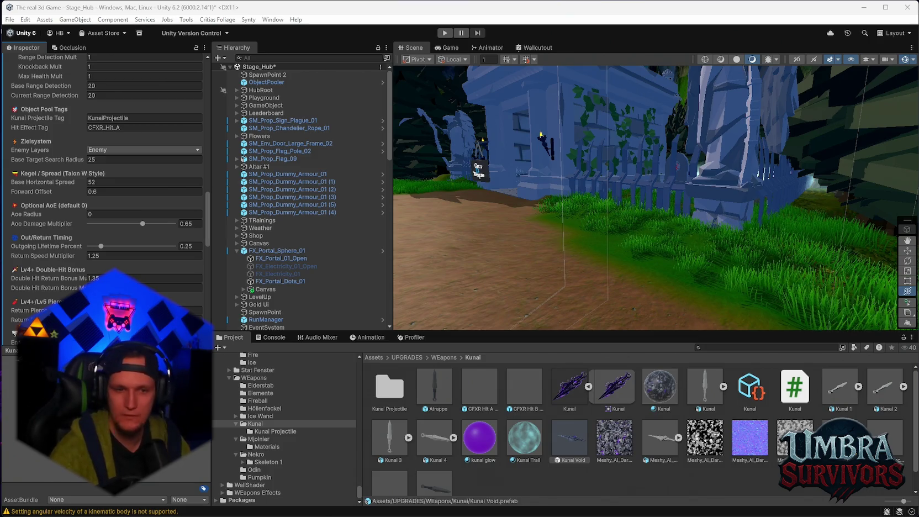
{"action": "double_click", "coordinate": [569, 438]}
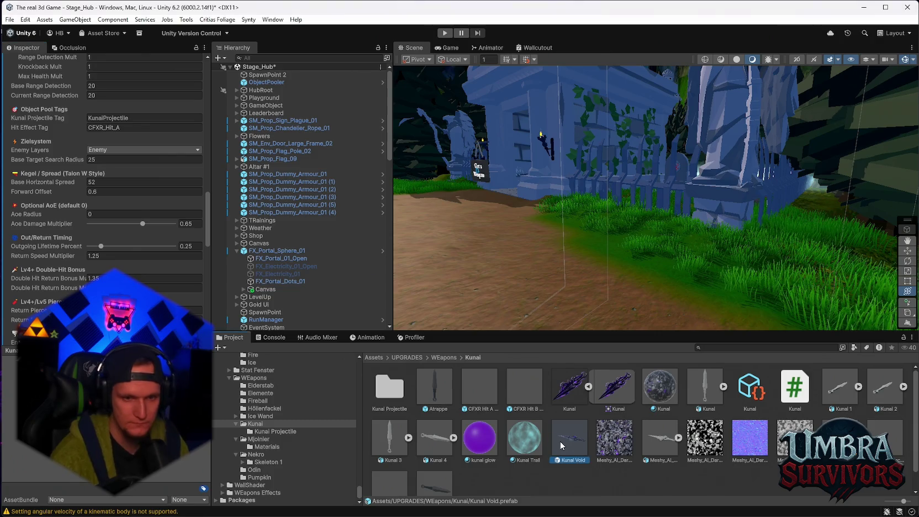
Check ShadowEnchantment (1) in prefab mode, then drag a Kunai Void instance into Stage_Hub.
{"action": "left_click", "coordinate": [276, 117]}
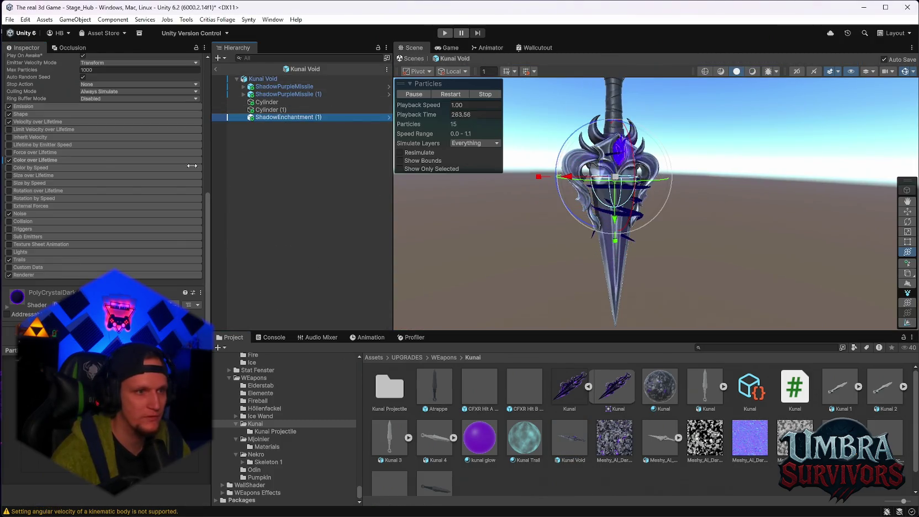
{"action": "scroll", "coordinate": [80, 234], "scroll_direction": "up", "scroll_amount": 10}
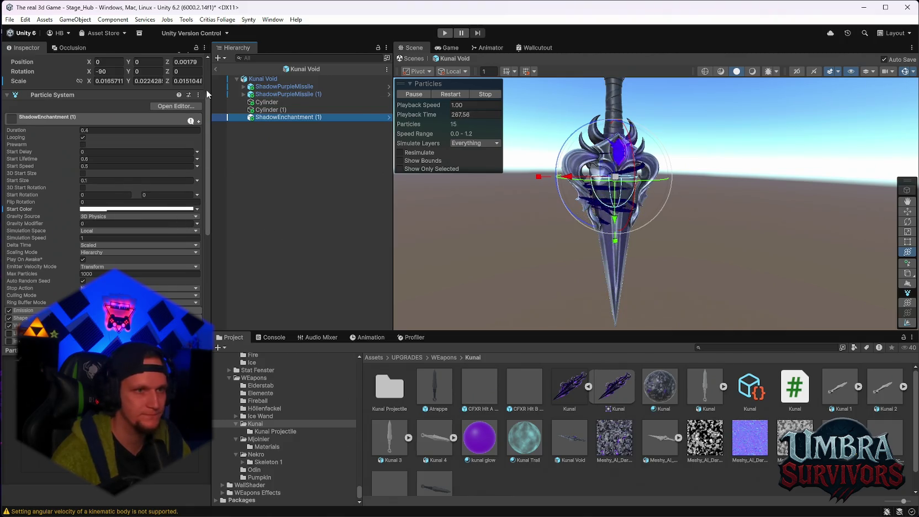
{"action": "left_click", "coordinate": [215, 69]}
{"action": "mouse_move", "coordinate": [570, 437]}
{"action": "left_mouse_down"}
{"action": "mouse_move", "coordinate": [630, 299]}
{"action": "mouse_move", "coordinate": [657, 161]}
{"action": "mouse_move", "coordinate": [666, 191]}
{"action": "left_mouse_up"}
{"action": "scroll", "coordinate": [701, 216], "scroll_direction": "up", "scroll_amount": 3}
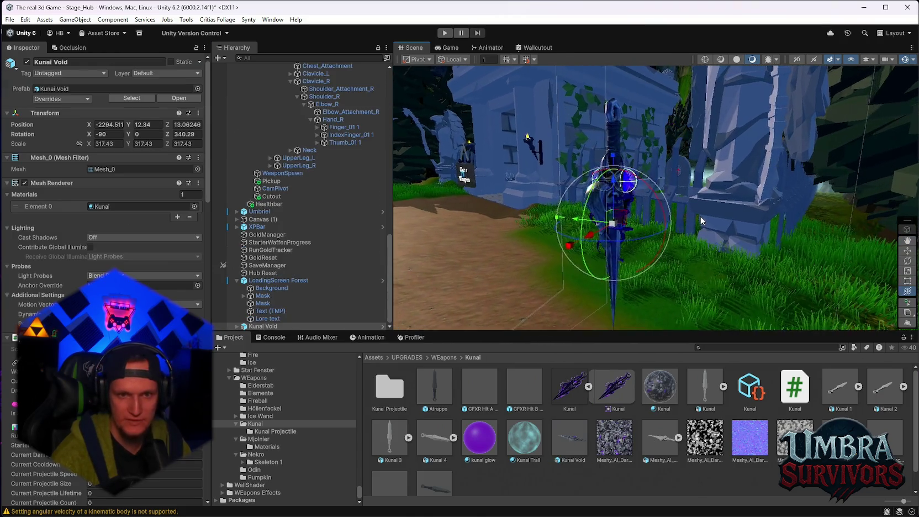
Frame the placed Kunai Void up close and expand its child objects.
{"action": "mouse_move", "coordinate": [473, 174]}
{"action": "left_mouse_down"}
{"action": "mouse_move", "coordinate": [630, 180]}
{"action": "mouse_move", "coordinate": [583, 184]}
{"action": "mouse_move", "coordinate": [533, 144]}
{"action": "left_mouse_up"}
{"action": "key", "text": "f"}
{"action": "key", "text": "y"}
{"action": "left_click", "coordinate": [534, 144]}
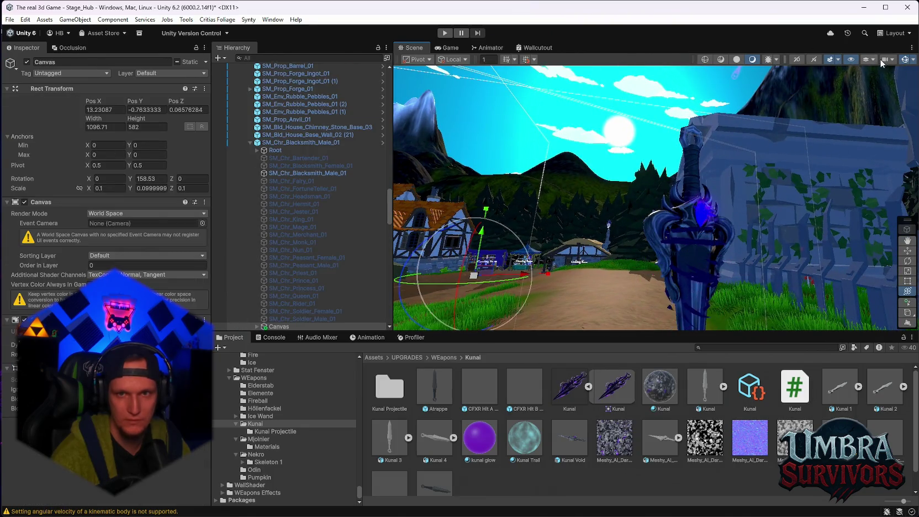
{"action": "left_click", "coordinate": [517, 149]}
{"action": "left_click_drag", "start_coordinate": [517, 149], "coordinate": [663, 163]}
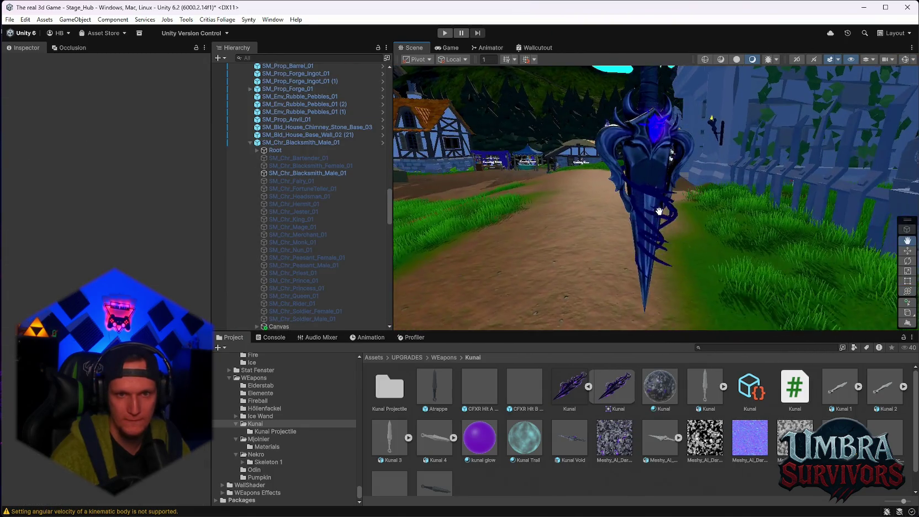
{"action": "left_click", "coordinate": [662, 163]}
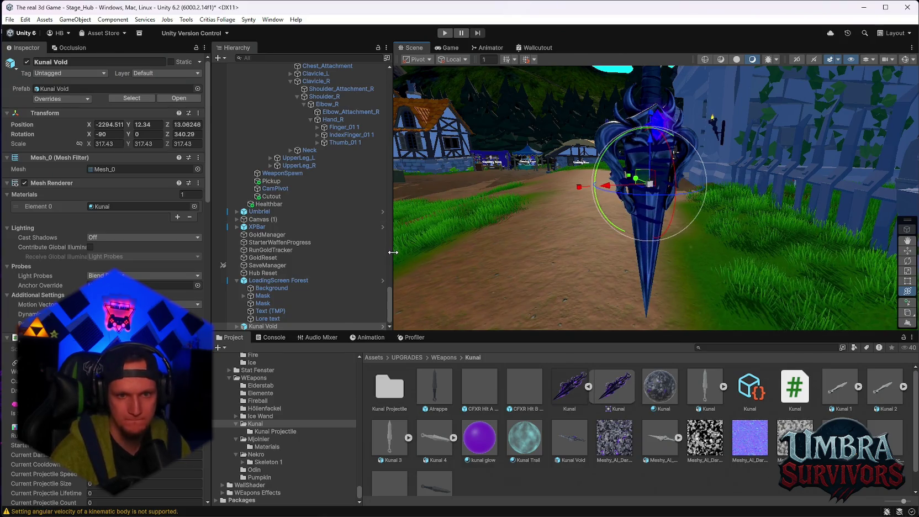
{"action": "mouse_move", "coordinate": [665, 191]}
{"action": "left_mouse_down"}
{"action": "mouse_move", "coordinate": [618, 247]}
{"action": "mouse_move", "coordinate": [524, 250]}
{"action": "left_mouse_up"}
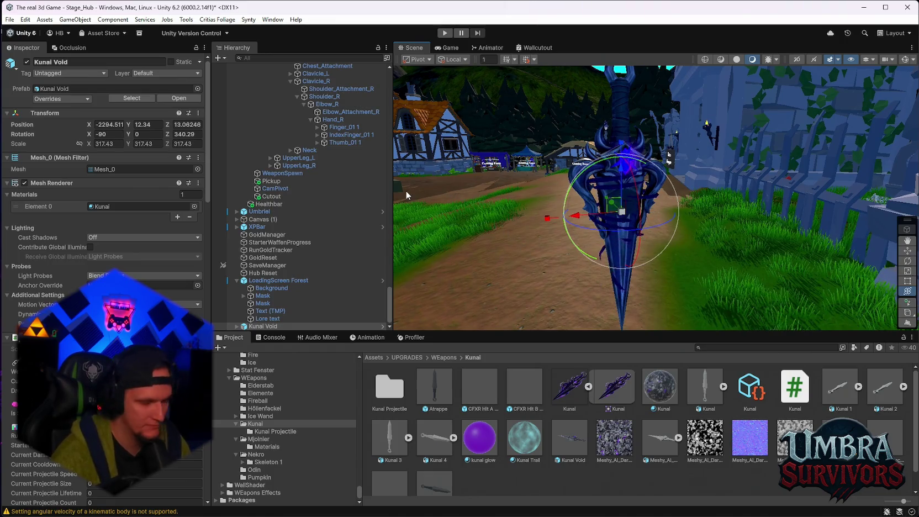
{"action": "scroll", "coordinate": [166, 232], "scroll_direction": "down", "scroll_amount": 3}
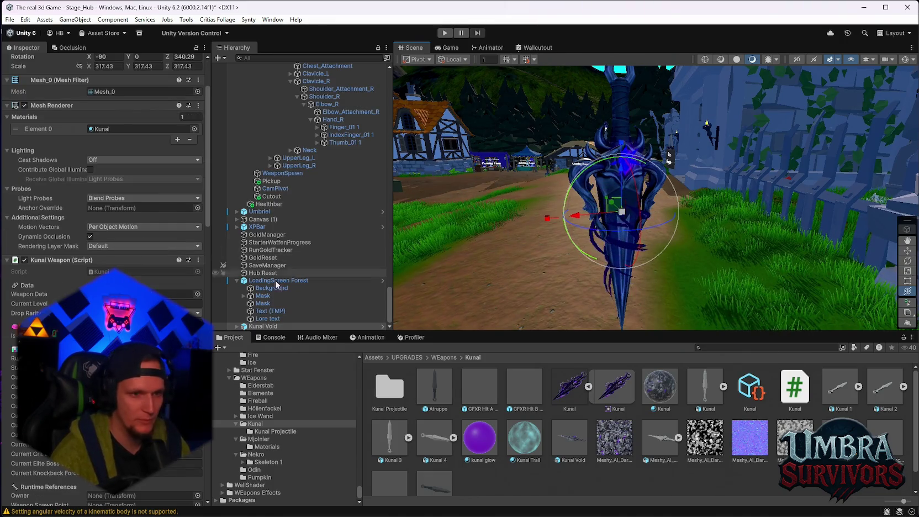
{"action": "scroll", "coordinate": [299, 298], "scroll_direction": "down", "scroll_amount": 2}
{"action": "left_click", "coordinate": [294, 286]}
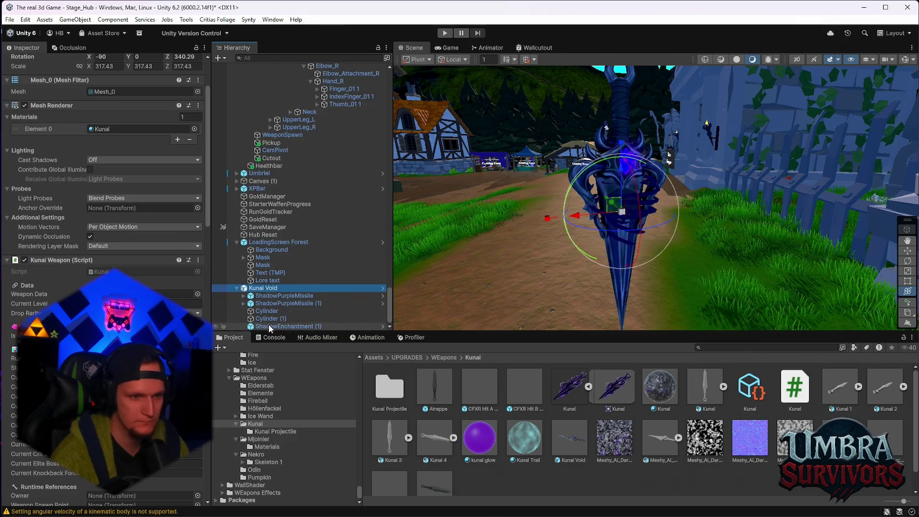
Select ShadowEnchantment (1), restart its preview and expand the Trails settings.
{"action": "left_click", "coordinate": [287, 326]}
{"action": "left_click", "coordinate": [450, 82]}
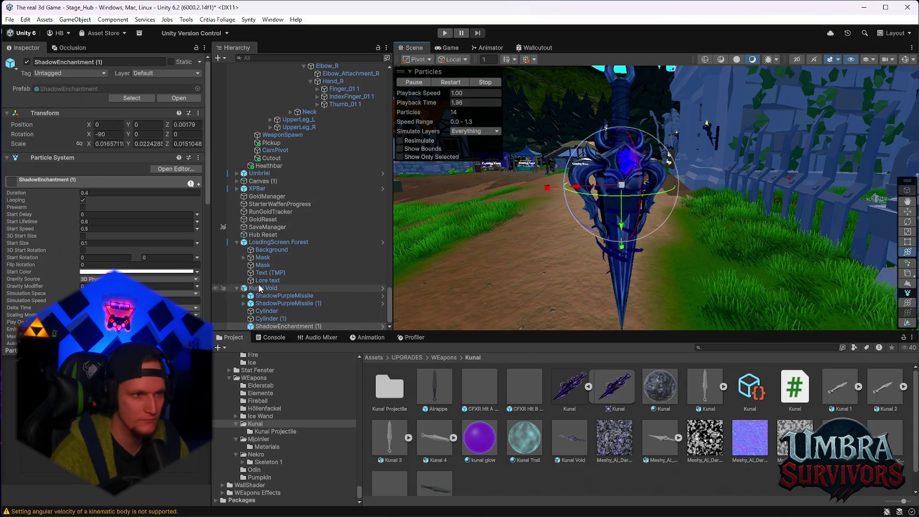
{"action": "scroll", "coordinate": [176, 275], "scroll_direction": "down", "scroll_amount": 6}
{"action": "scroll", "coordinate": [176, 275], "scroll_direction": "down", "scroll_amount": 3}
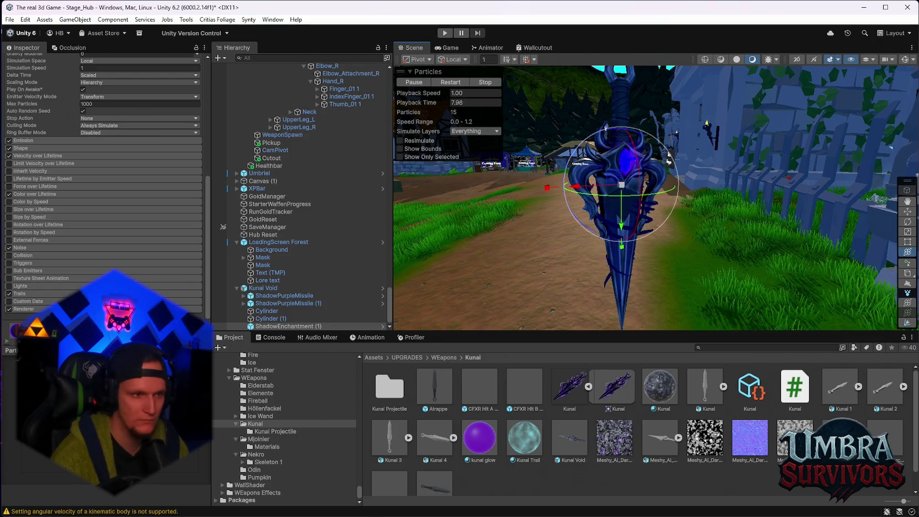
{"action": "left_click", "coordinate": [39, 295]}
{"action": "scroll", "coordinate": [40, 298], "scroll_direction": "down", "scroll_amount": 4}
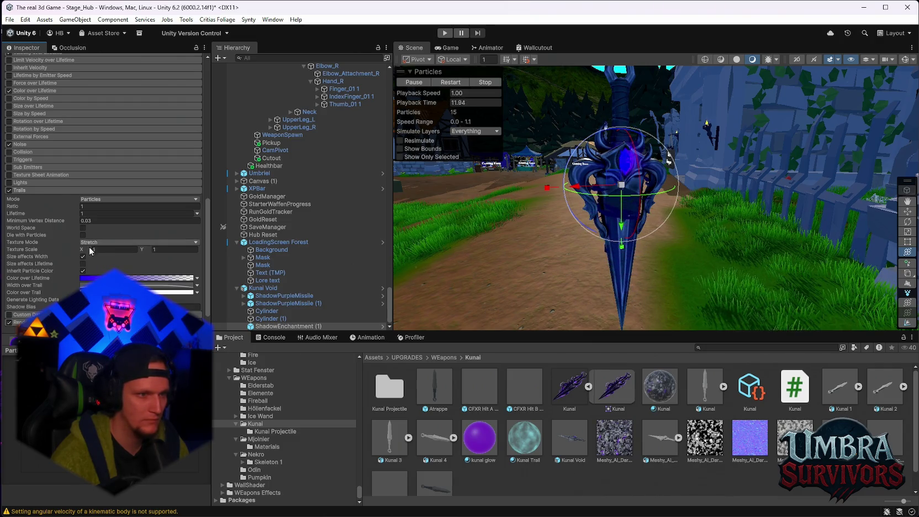
Adjust the trail colour gradient, undoing the end-opacity change, and show the Width over Trail curve.
{"action": "left_click", "coordinate": [92, 278]}
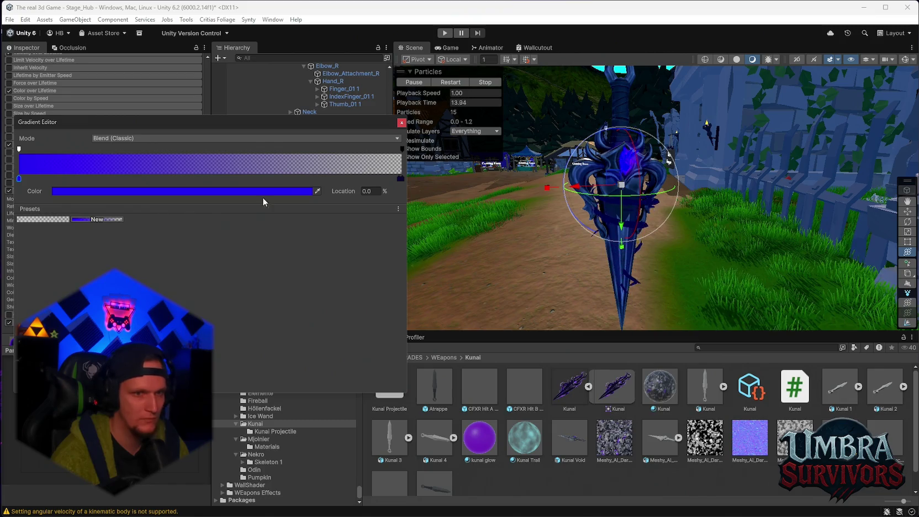
{"action": "left_click", "coordinate": [402, 149]}
{"action": "mouse_move", "coordinate": [257, 191]}
{"action": "left_mouse_down"}
{"action": "mouse_move", "coordinate": [242, 192]}
{"action": "mouse_move", "coordinate": [303, 192]}
{"action": "left_mouse_up"}
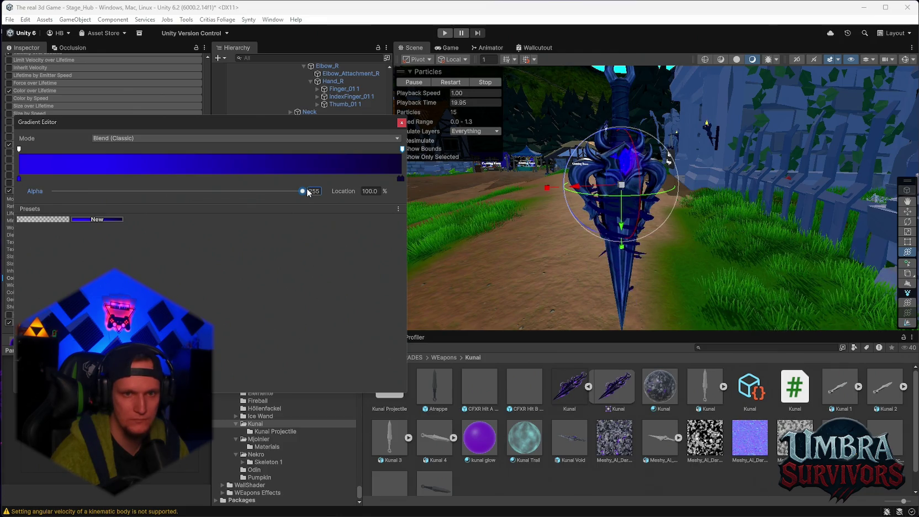
{"action": "key", "text": "ctrl+z"}
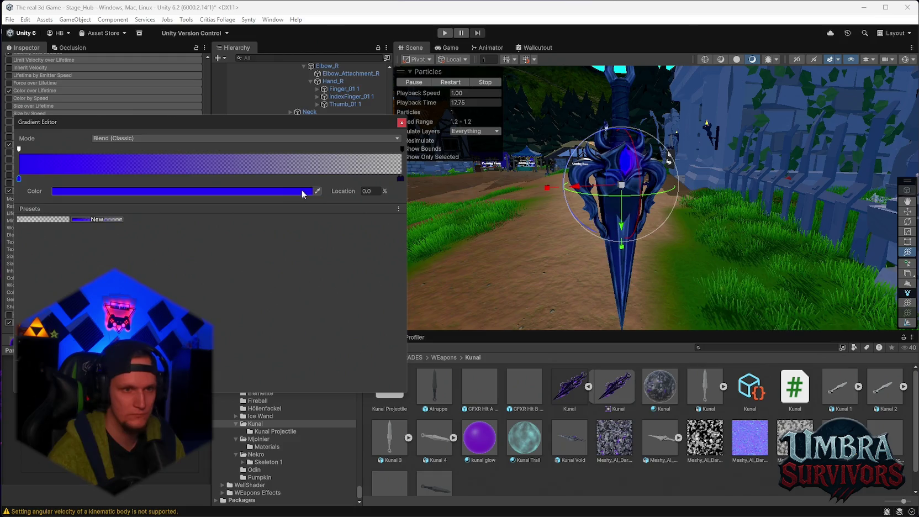
{"action": "left_click", "coordinate": [402, 122]}
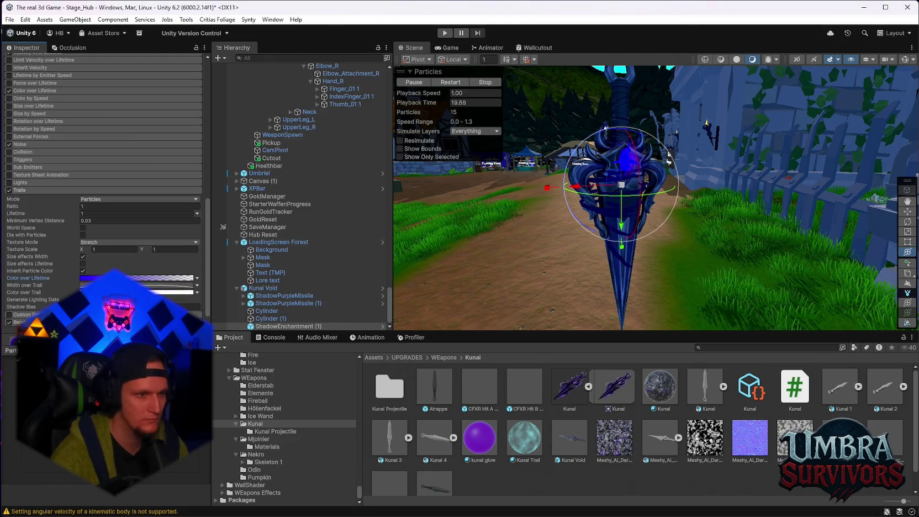
{"action": "left_click", "coordinate": [138, 285]}
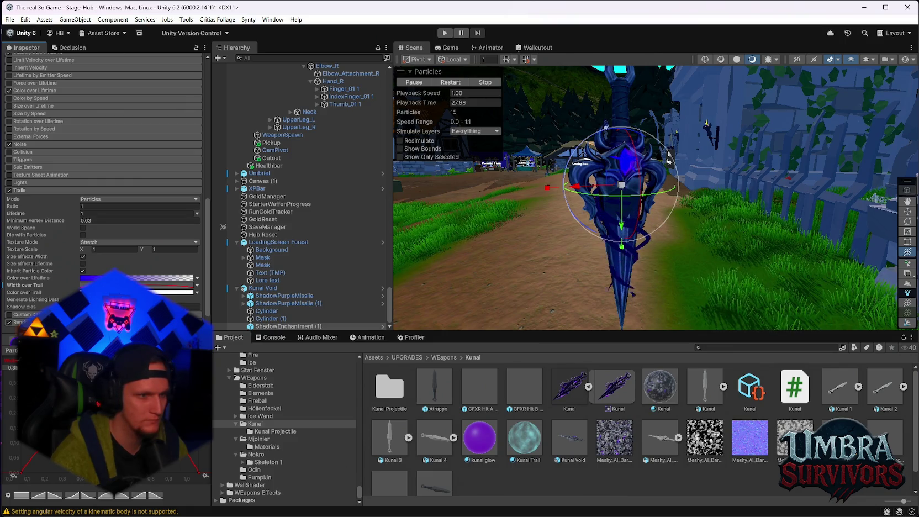
{"action": "scroll", "coordinate": [50, 304], "scroll_direction": "down", "scroll_amount": 3}
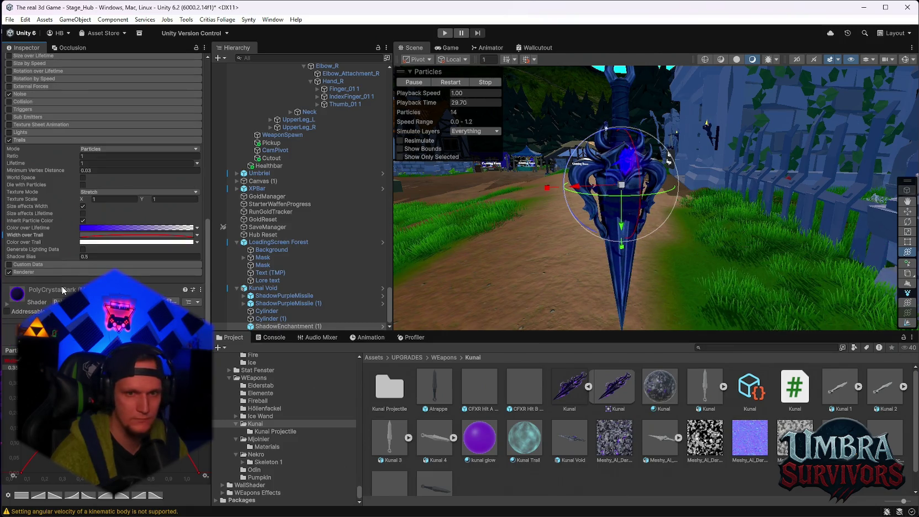
Locate the PolyCrystalDark trail material and enable GPU Instancing on it.
{"action": "left_click", "coordinate": [48, 272]}
{"action": "scroll", "coordinate": [49, 265], "scroll_direction": "down", "scroll_amount": 3}
{"action": "left_click", "coordinate": [121, 237]}
{"action": "left_click", "coordinate": [447, 397]}
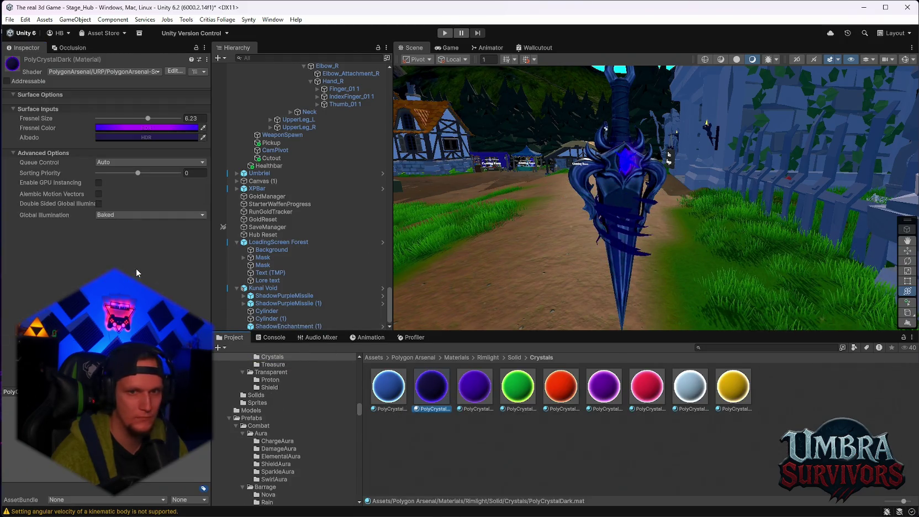
{"action": "left_click", "coordinate": [98, 183]}
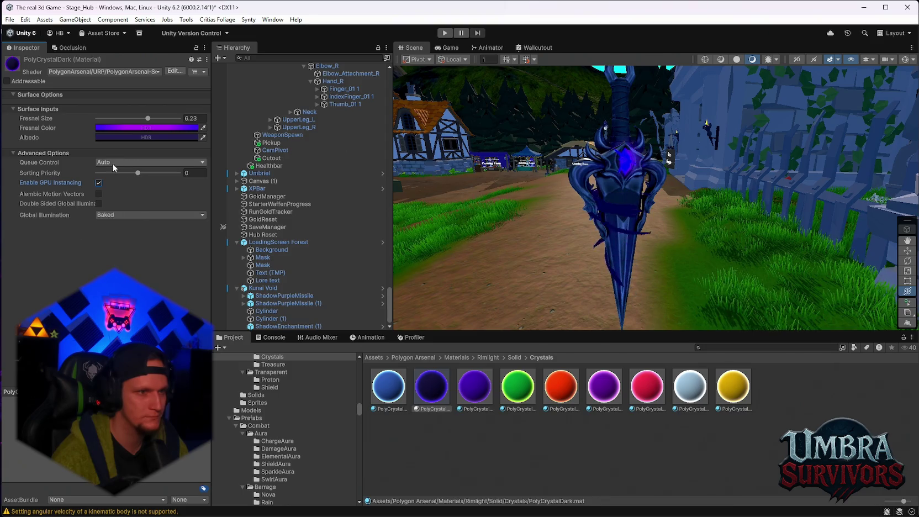
Raise the material's Fresnel Size to 6.53 after trying Realtime and Baked global illumination.
{"action": "left_click", "coordinate": [98, 204]}
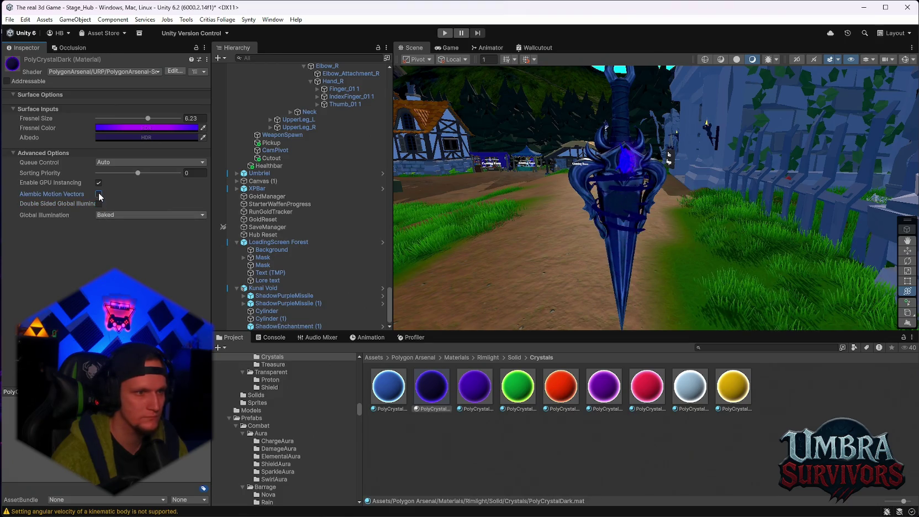
{"action": "left_click", "coordinate": [113, 216]}
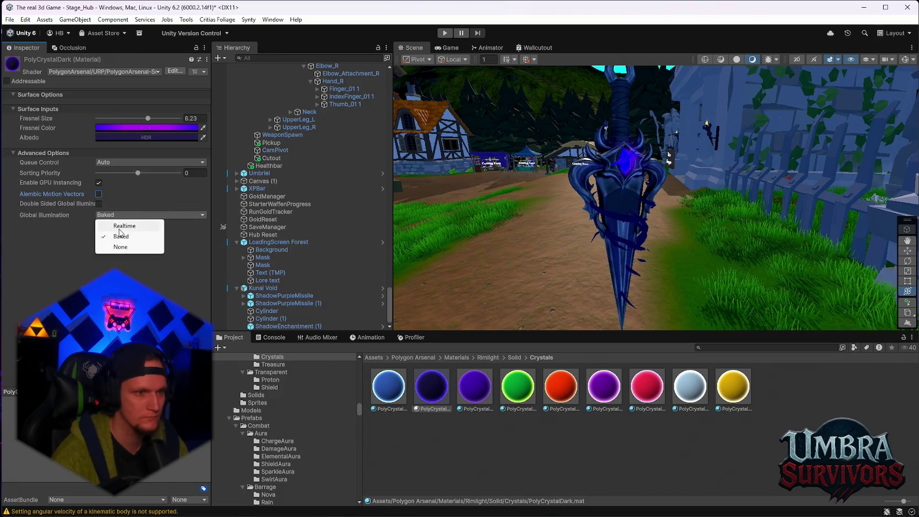
{"action": "left_click", "coordinate": [118, 225]}
{"action": "left_click", "coordinate": [114, 216]}
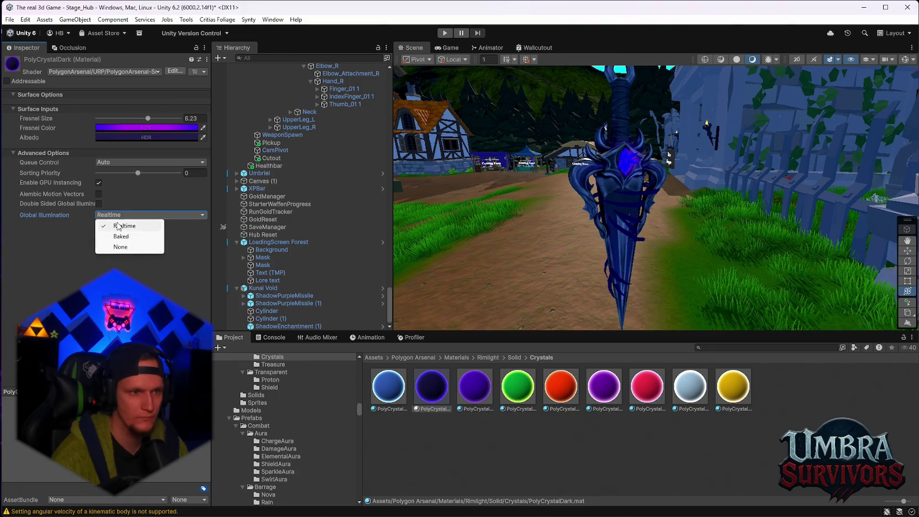
{"action": "left_click", "coordinate": [119, 238]}
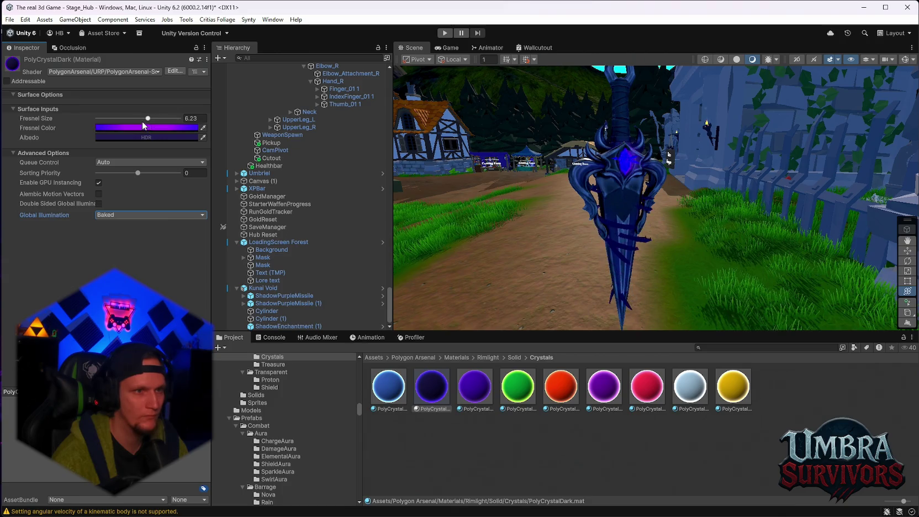
{"action": "left_click_drag", "start_coordinate": [148, 120], "coordinate": [155, 119]}
{"action": "mouse_move", "coordinate": [551, 270]}
{"action": "left_mouse_down"}
{"action": "mouse_move", "coordinate": [747, 202]}
{"action": "mouse_move", "coordinate": [536, 205]}
{"action": "mouse_move", "coordinate": [661, 199]}
{"action": "mouse_move", "coordinate": [638, 197]}
{"action": "mouse_move", "coordinate": [690, 216]}
{"action": "mouse_move", "coordinate": [500, 154]}
{"action": "mouse_move", "coordinate": [437, 177]}
{"action": "left_mouse_up"}
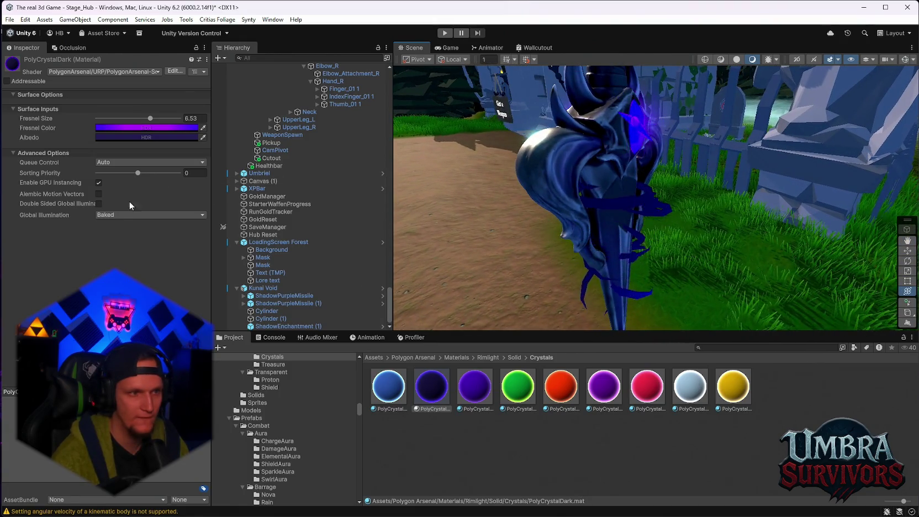
Try double-sided GI, Alembic motion vectors and a render queue override, reverting queue to Auto.
{"action": "left_click", "coordinate": [99, 204]}
{"action": "mouse_move", "coordinate": [431, 232]}
{"action": "left_mouse_down"}
{"action": "mouse_move", "coordinate": [675, 221]}
{"action": "mouse_move", "coordinate": [549, 214]}
{"action": "mouse_move", "coordinate": [462, 195]}
{"action": "mouse_move", "coordinate": [595, 230]}
{"action": "mouse_move", "coordinate": [750, 222]}
{"action": "mouse_move", "coordinate": [651, 229]}
{"action": "left_mouse_up"}
{"action": "left_click", "coordinate": [99, 194]}
{"action": "mouse_move", "coordinate": [552, 221]}
{"action": "left_mouse_down"}
{"action": "mouse_move", "coordinate": [497, 229]}
{"action": "mouse_move", "coordinate": [634, 238]}
{"action": "mouse_move", "coordinate": [402, 218]}
{"action": "left_mouse_up"}
{"action": "left_click", "coordinate": [98, 194]}
{"action": "left_click", "coordinate": [119, 162]}
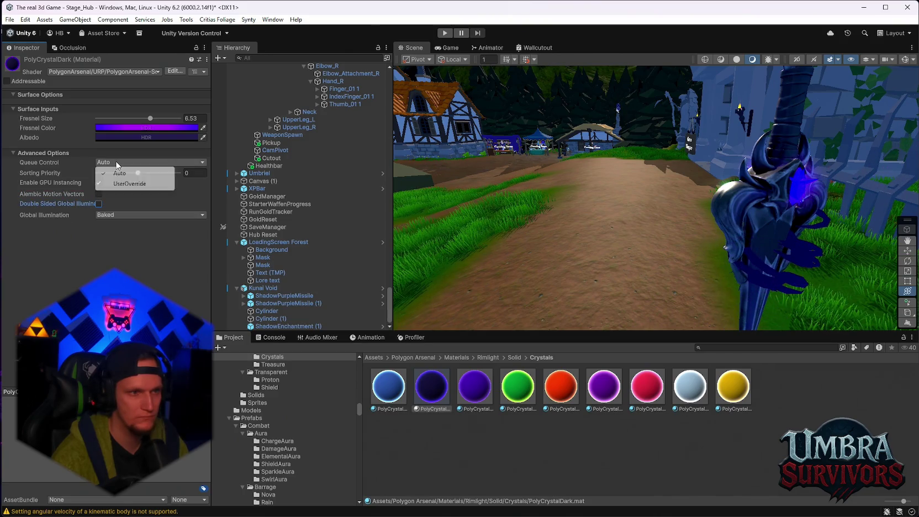
{"action": "left_click", "coordinate": [127, 184]}
{"action": "left_click", "coordinate": [115, 163]}
{"action": "left_click", "coordinate": [125, 174]}
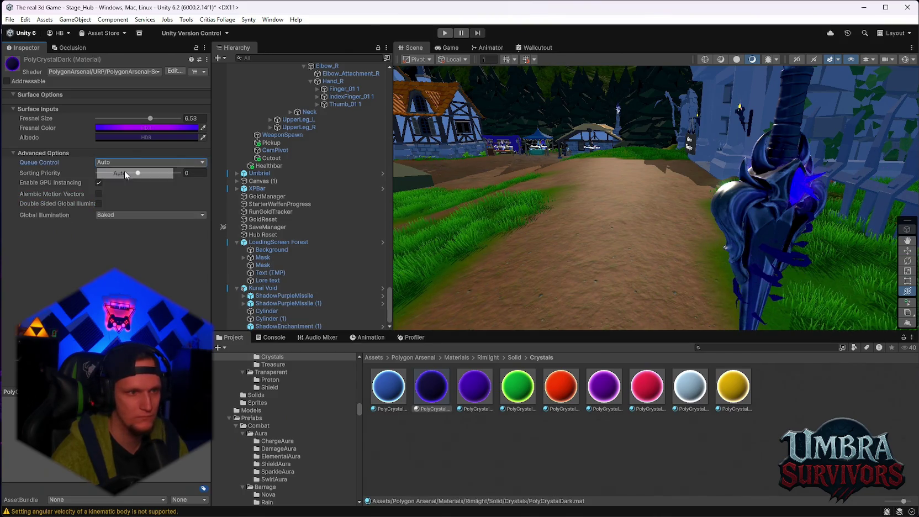
Set PolyCrystalDark's Global Illumination to None and reselect ShadowEnchantment (1).
{"action": "left_click", "coordinate": [126, 215]}
{"action": "left_click", "coordinate": [138, 225]}
{"action": "left_click", "coordinate": [134, 216]}
{"action": "left_click", "coordinate": [120, 247]}
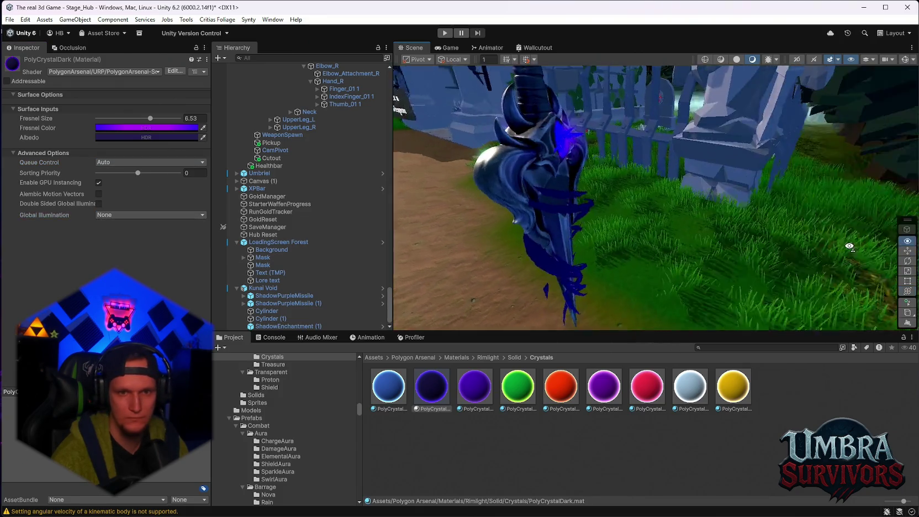
{"action": "mouse_move", "coordinate": [774, 199]}
{"action": "left_mouse_down"}
{"action": "mouse_move", "coordinate": [814, 200]}
{"action": "mouse_move", "coordinate": [700, 233]}
{"action": "mouse_move", "coordinate": [539, 206]}
{"action": "left_mouse_up"}
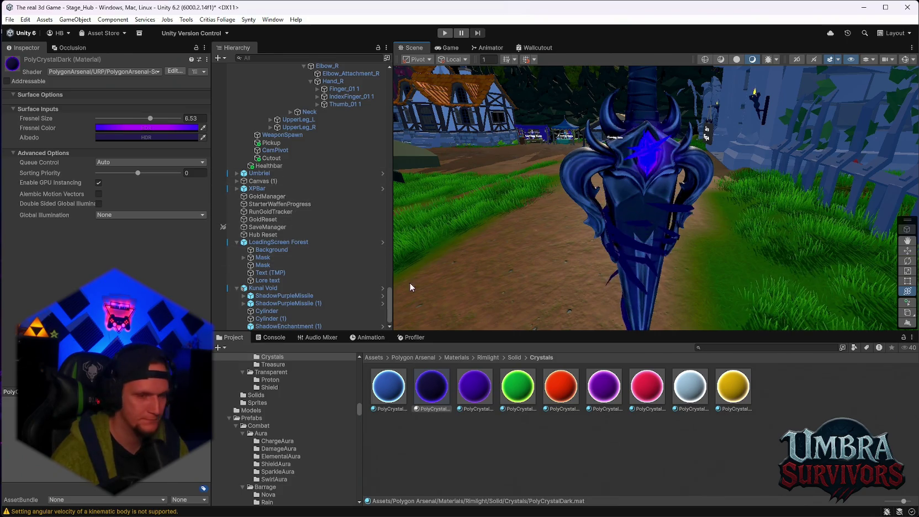
{"action": "left_click", "coordinate": [284, 326]}
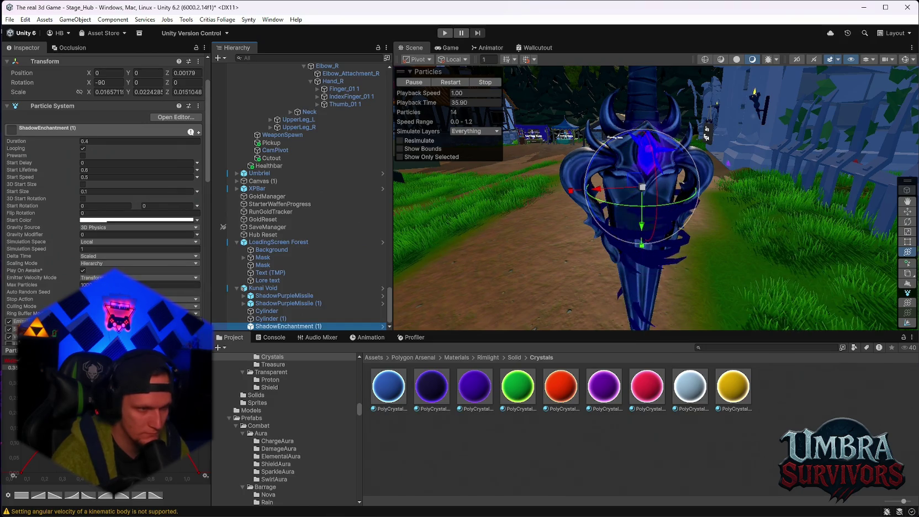
Enable the Shape and Velocity over Lifetime modules on ShadowEnchantment (1).
{"action": "left_click", "coordinate": [96, 285]}
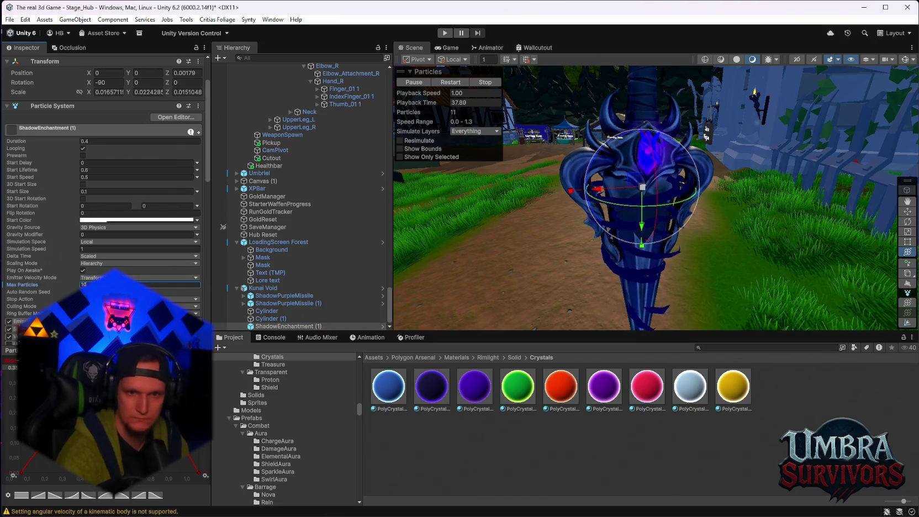
{"action": "mouse_move", "coordinate": [691, 226]}
{"action": "left_mouse_down"}
{"action": "mouse_move", "coordinate": [800, 225]}
{"action": "mouse_move", "coordinate": [530, 306]}
{"action": "left_mouse_up"}
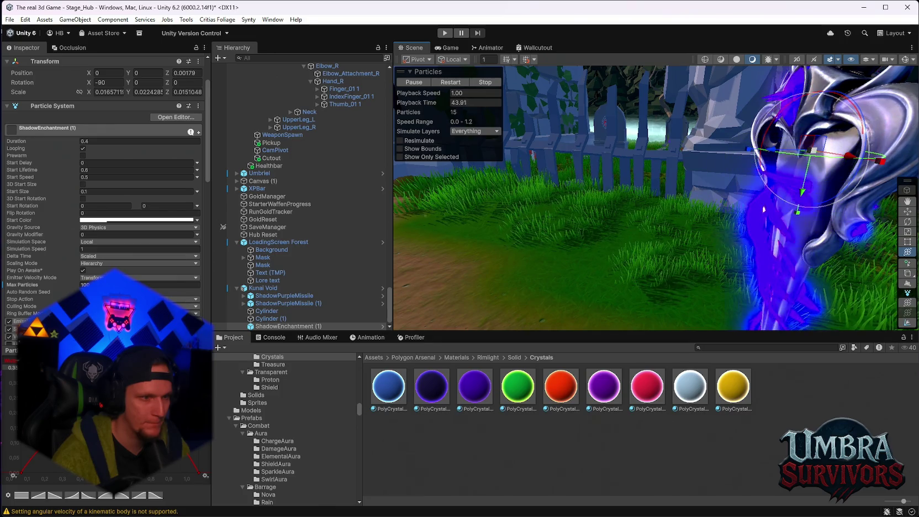
{"action": "scroll", "coordinate": [49, 255], "scroll_direction": "down", "scroll_amount": 3}
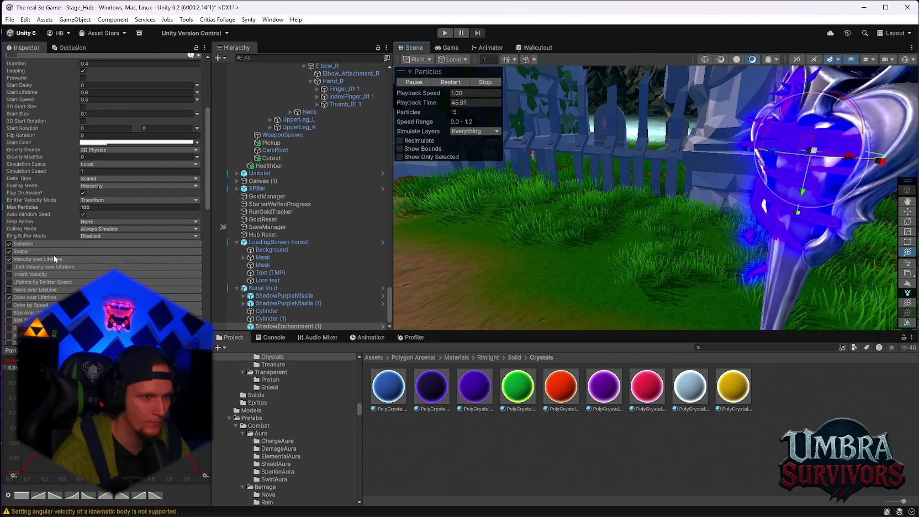
{"action": "left_click", "coordinate": [9, 252]}
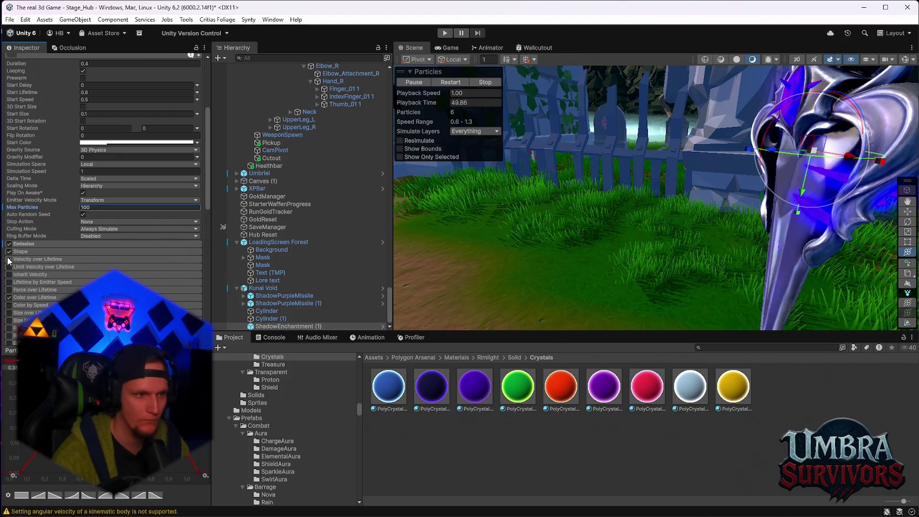
{"action": "left_click", "coordinate": [9, 259]}
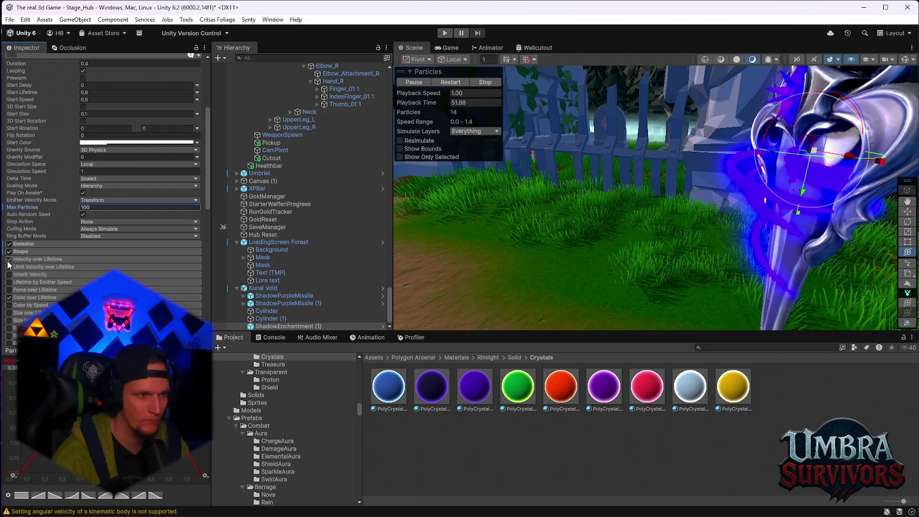
{"action": "left_click", "coordinate": [9, 264]}
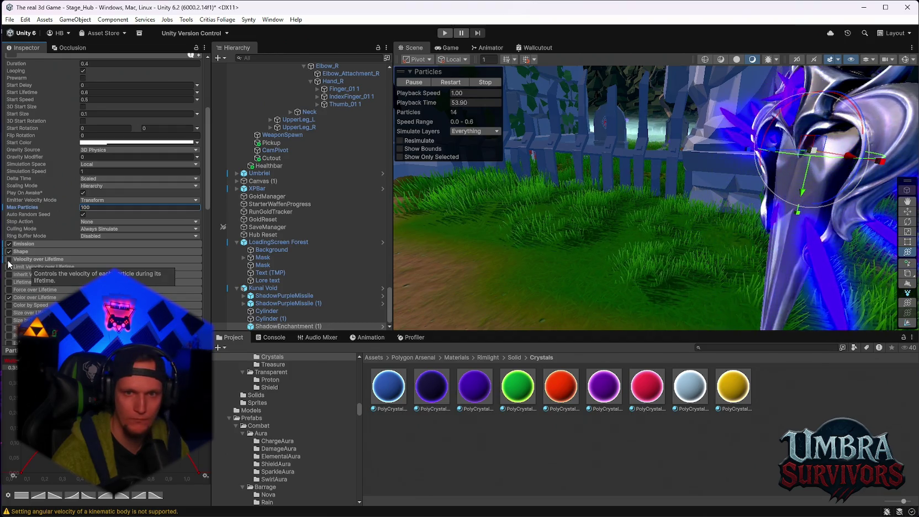
{"action": "left_click", "coordinate": [9, 259]}
Enable the Noise module and Custom Trail Vertex Streams in the Renderer.
{"action": "scroll", "coordinate": [11, 268], "scroll_direction": "down", "scroll_amount": 1}
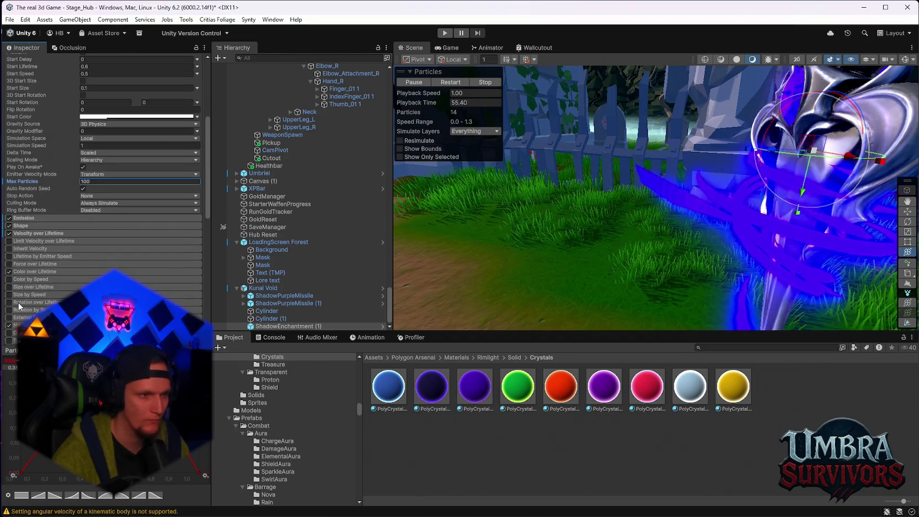
{"action": "scroll", "coordinate": [34, 291], "scroll_direction": "down", "scroll_amount": 2}
{"action": "left_click", "coordinate": [9, 274]}
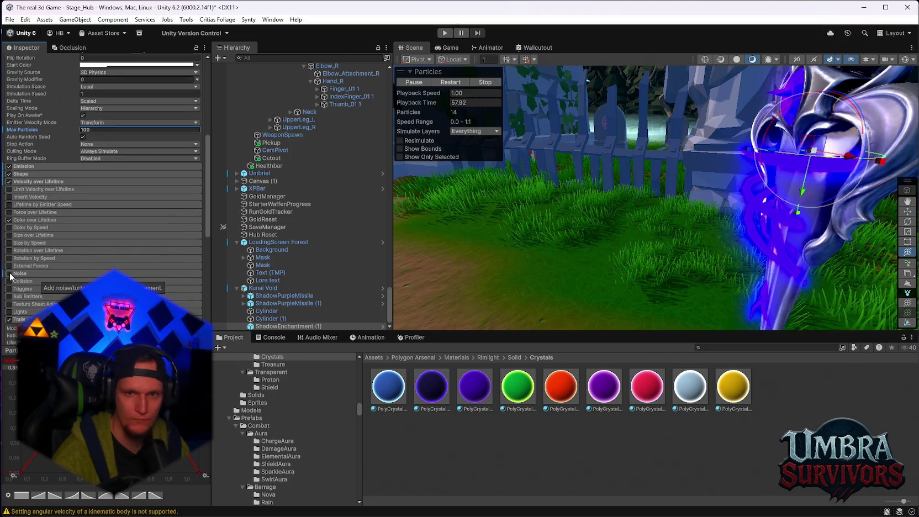
{"action": "scroll", "coordinate": [32, 278], "scroll_direction": "down", "scroll_amount": 4}
{"action": "scroll", "coordinate": [43, 285], "scroll_direction": "down", "scroll_amount": 2}
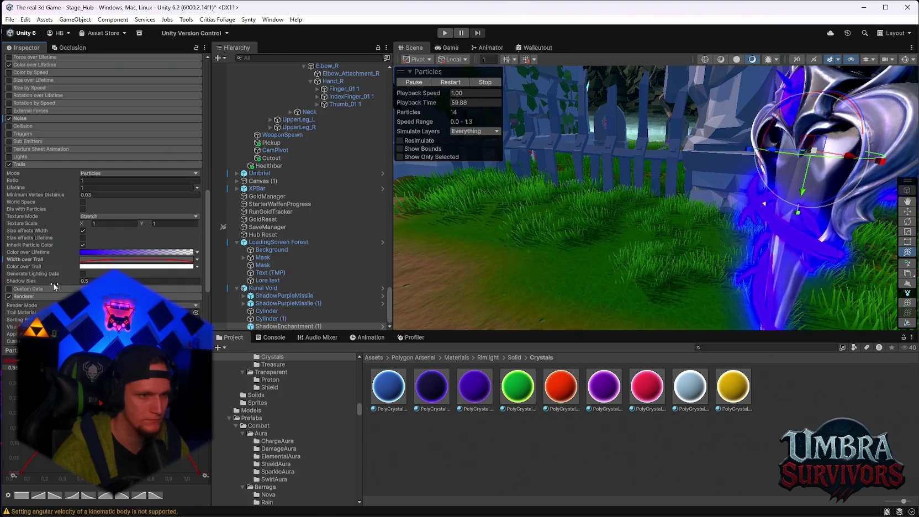
{"action": "scroll", "coordinate": [21, 271], "scroll_direction": "down", "scroll_amount": 2}
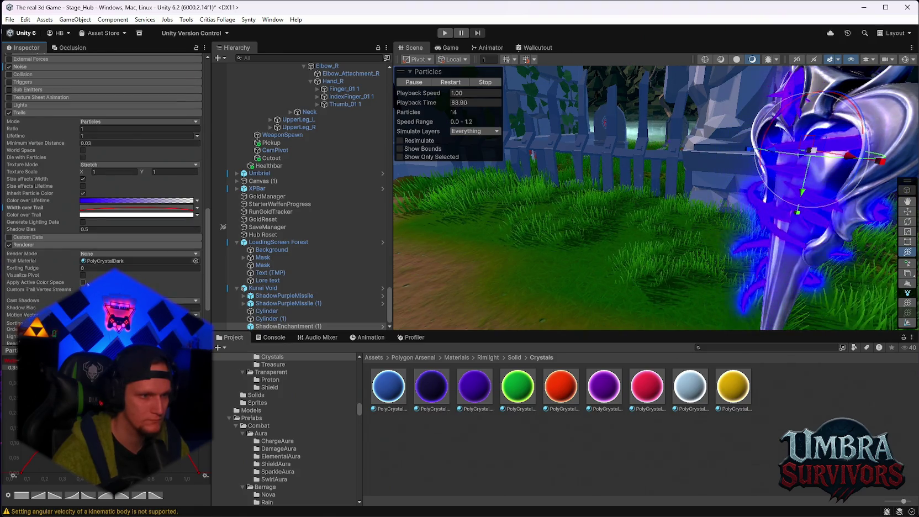
{"action": "left_click", "coordinate": [83, 290]}
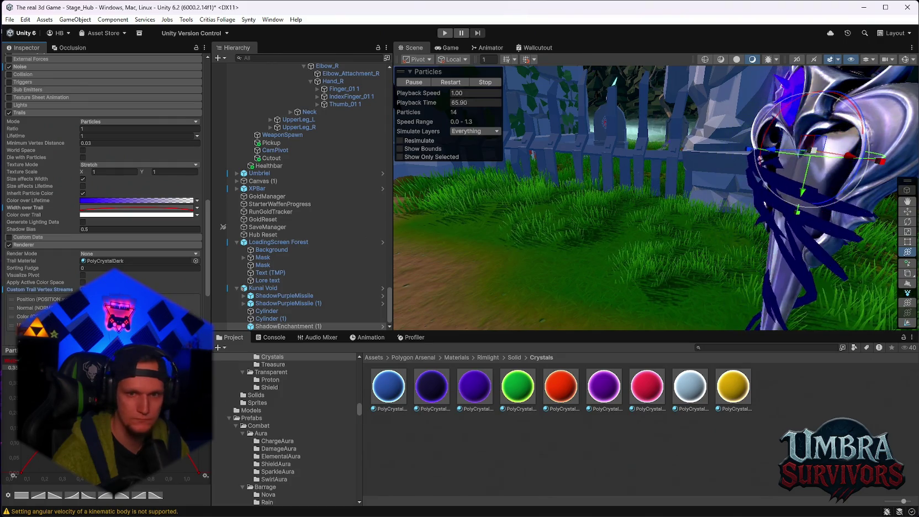
Turn Custom Trail Vertex Streams back off, apply active colour space, and test pivot display.
{"action": "left_click", "coordinate": [83, 290]}
{"action": "left_click", "coordinate": [83, 282]}
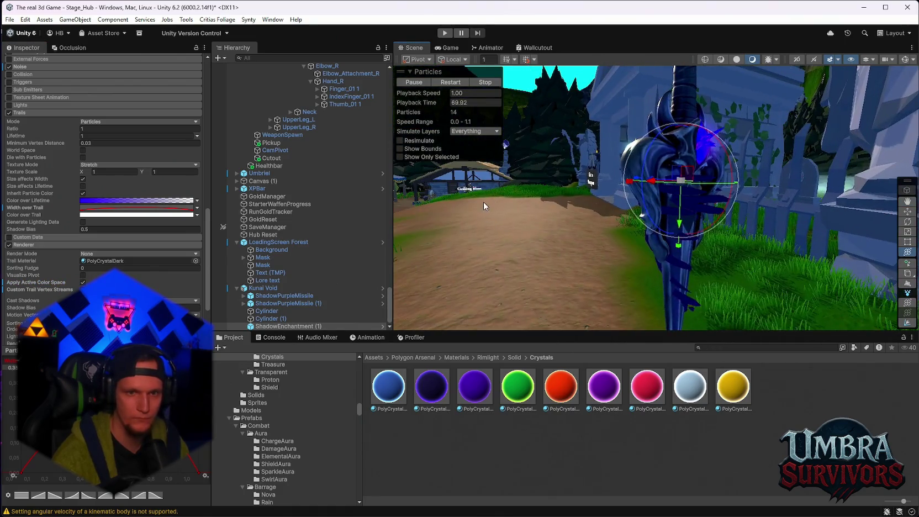
{"action": "left_click", "coordinate": [82, 276]}
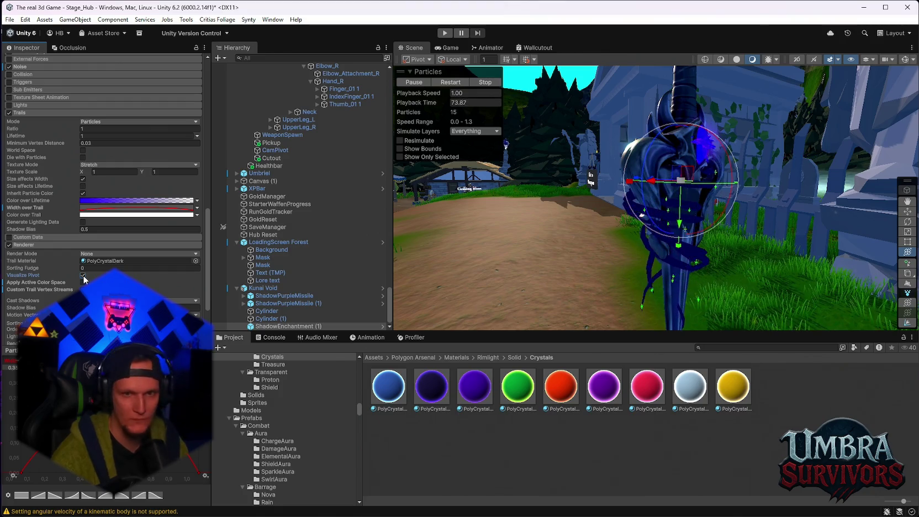
{"action": "left_click", "coordinate": [83, 275]}
{"action": "scroll", "coordinate": [83, 279], "scroll_direction": "down", "scroll_amount": 2}
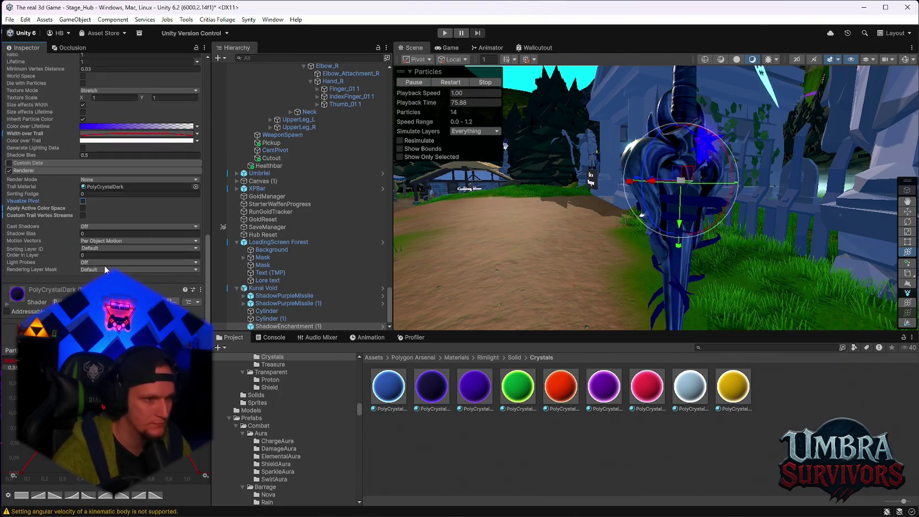
Set the trails' Light Probes to Off after trying Proxy Volume and Custom Provided.
{"action": "left_click", "coordinate": [88, 261]}
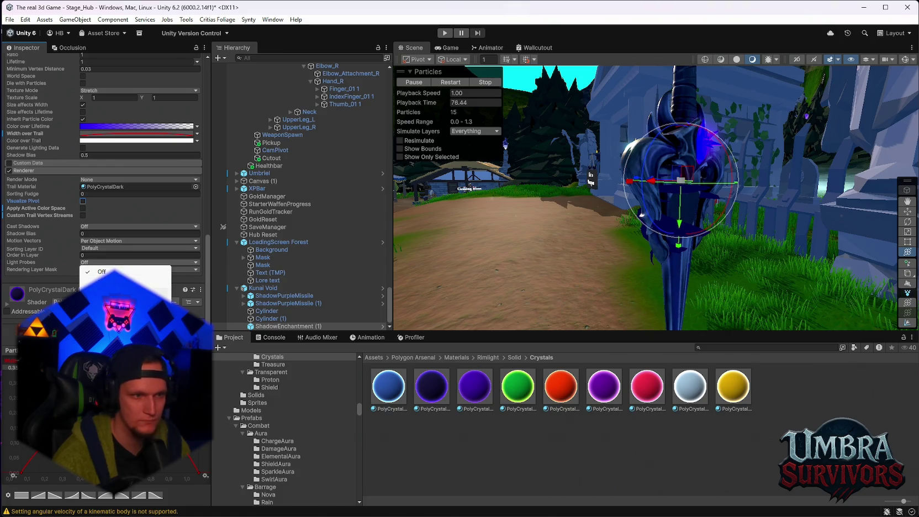
{"action": "left_click", "coordinate": [111, 291]}
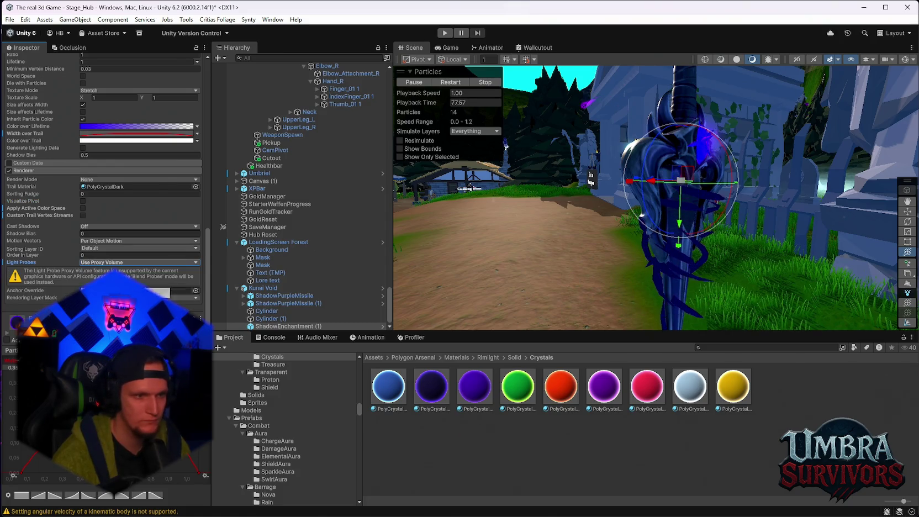
{"action": "left_click", "coordinate": [110, 262]}
{"action": "left_click", "coordinate": [111, 298]}
{"action": "left_click", "coordinate": [98, 263]}
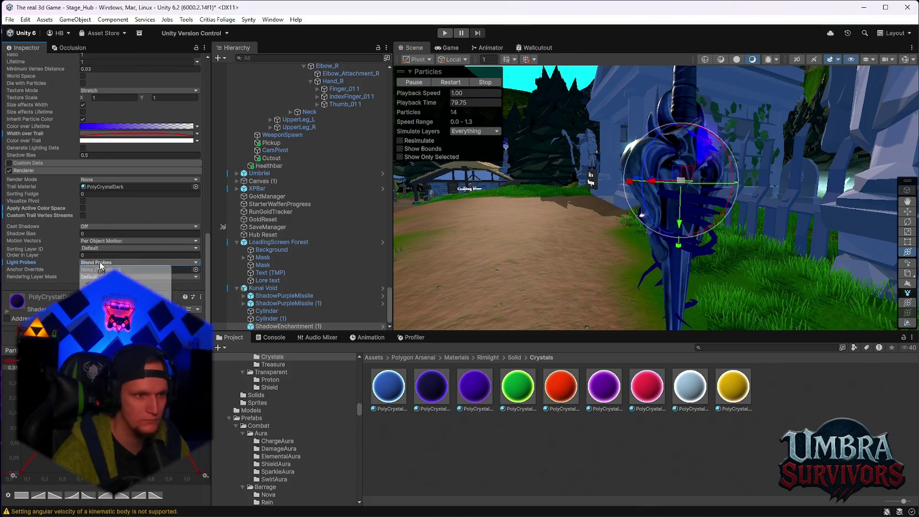
{"action": "left_click", "coordinate": [102, 272]}
{"action": "mouse_move", "coordinate": [636, 232]}
{"action": "left_mouse_down"}
{"action": "mouse_move", "coordinate": [719, 221]}
{"action": "mouse_move", "coordinate": [497, 254]}
{"action": "left_mouse_up"}
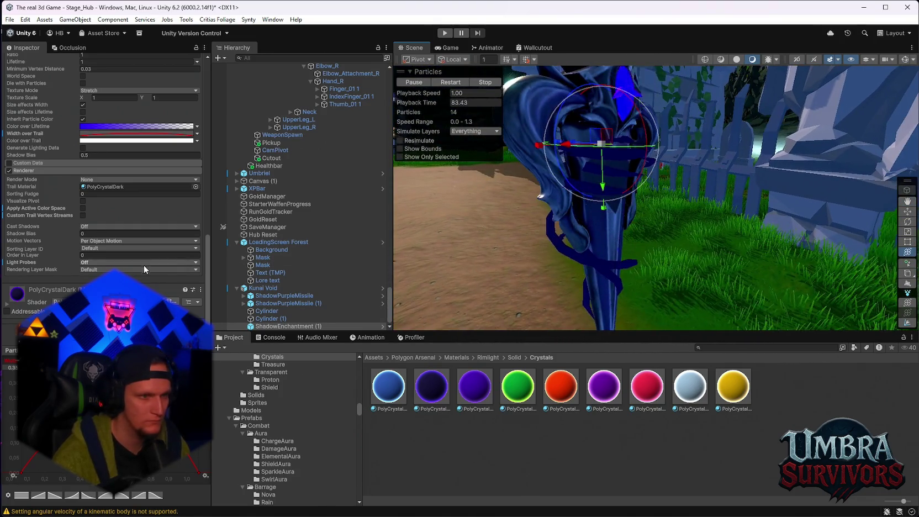
{"action": "left_click", "coordinate": [82, 263]}
{"action": "left_click", "coordinate": [84, 271]}
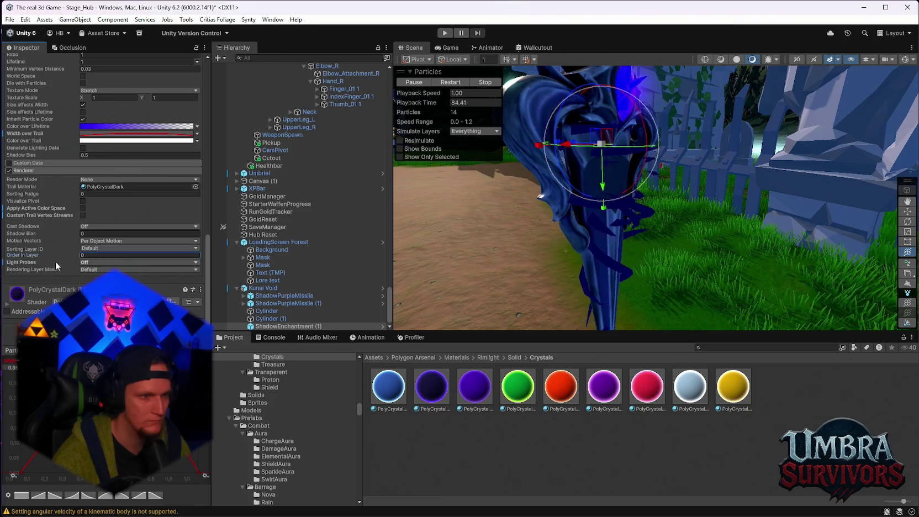
Keep Per Object motion vectors after trying Force No Motion, and raise the Shadow Bias.
{"action": "left_click", "coordinate": [105, 241]}
{"action": "left_click", "coordinate": [109, 253]}
{"action": "left_click", "coordinate": [108, 241]}
{"action": "left_click", "coordinate": [119, 271]}
{"action": "left_click", "coordinate": [103, 242]}
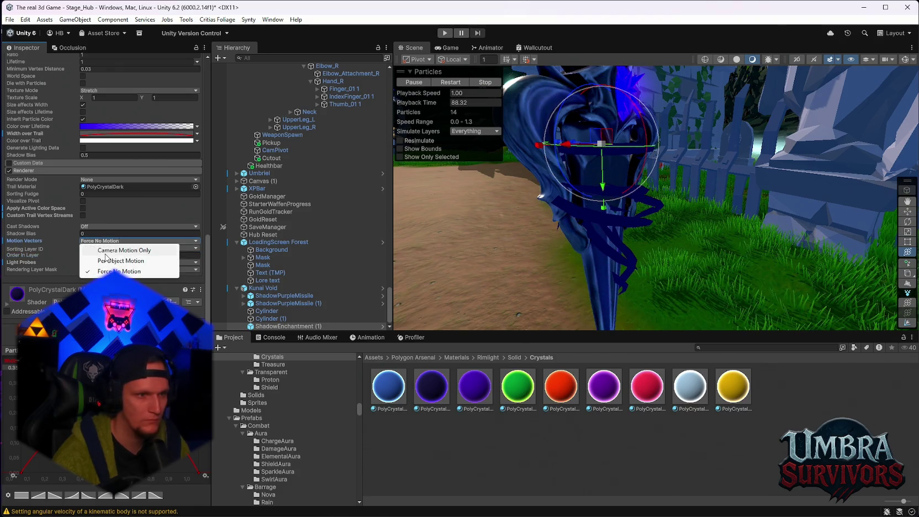
{"action": "left_click", "coordinate": [106, 262]}
{"action": "mouse_move", "coordinate": [72, 234]}
{"action": "left_mouse_down"}
{"action": "mouse_move", "coordinate": [449, 246]}
{"action": "mouse_move", "coordinate": [422, 271]}
{"action": "mouse_move", "coordinate": [238, 259]}
{"action": "mouse_move", "coordinate": [124, 236]}
{"action": "left_mouse_up"}
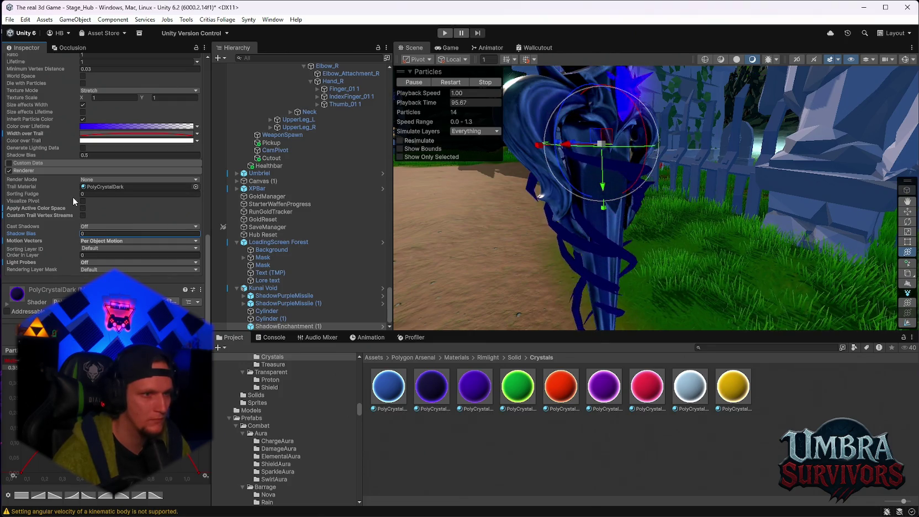
Try Billboard, Horizontal, Vertical and Mesh render modes, leaving Render Mode at None.
{"action": "left_click", "coordinate": [92, 180]}
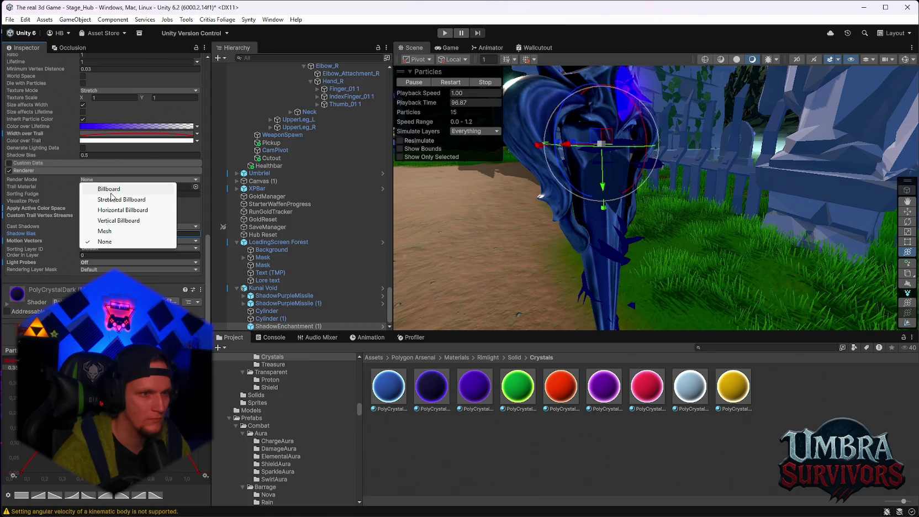
{"action": "left_click", "coordinate": [111, 189]}
{"action": "left_click", "coordinate": [97, 181]}
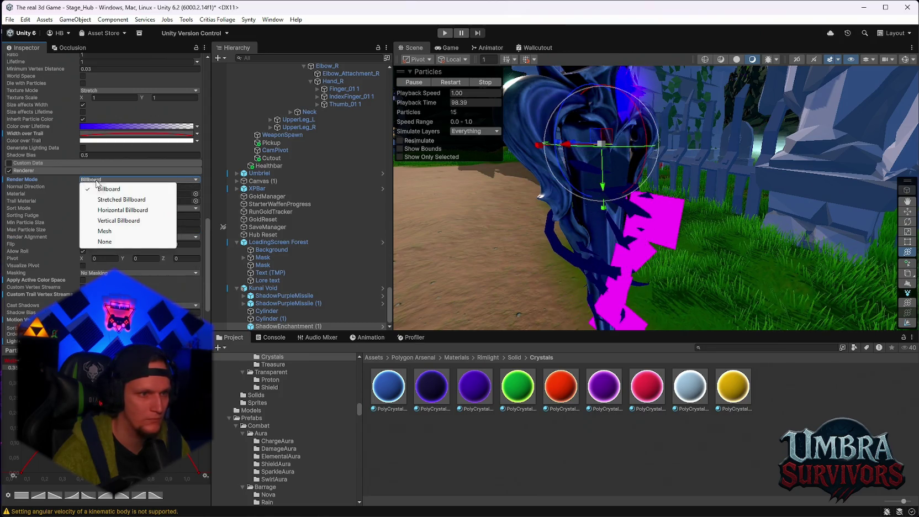
{"action": "left_click", "coordinate": [118, 200]}
{"action": "left_click", "coordinate": [94, 180]}
{"action": "left_click", "coordinate": [119, 210]}
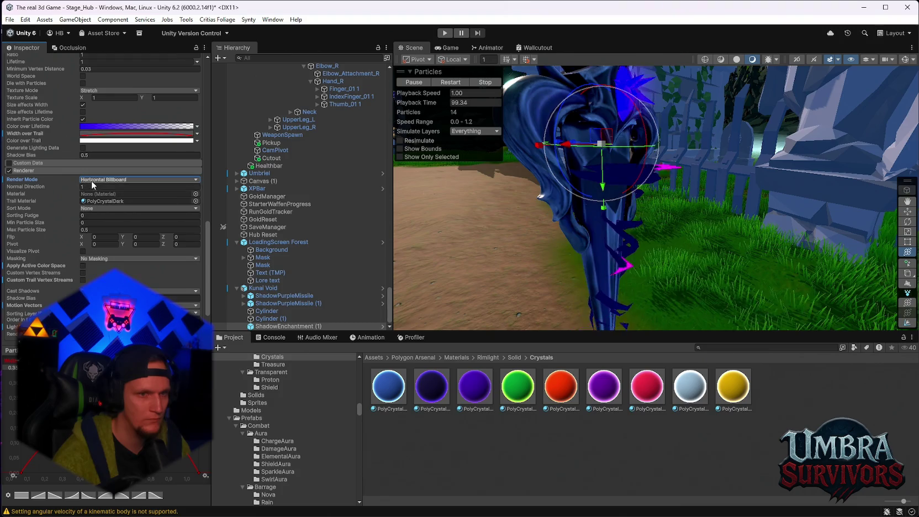
{"action": "left_click", "coordinate": [92, 185]}
{"action": "left_click", "coordinate": [113, 220]}
{"action": "left_click", "coordinate": [102, 179]}
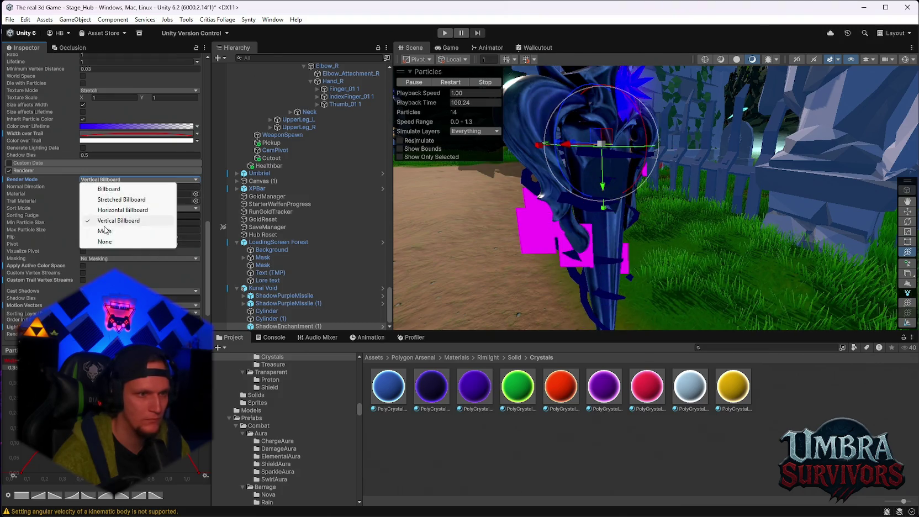
{"action": "left_click", "coordinate": [105, 230]}
{"action": "left_click", "coordinate": [100, 180]}
{"action": "left_click", "coordinate": [108, 241]}
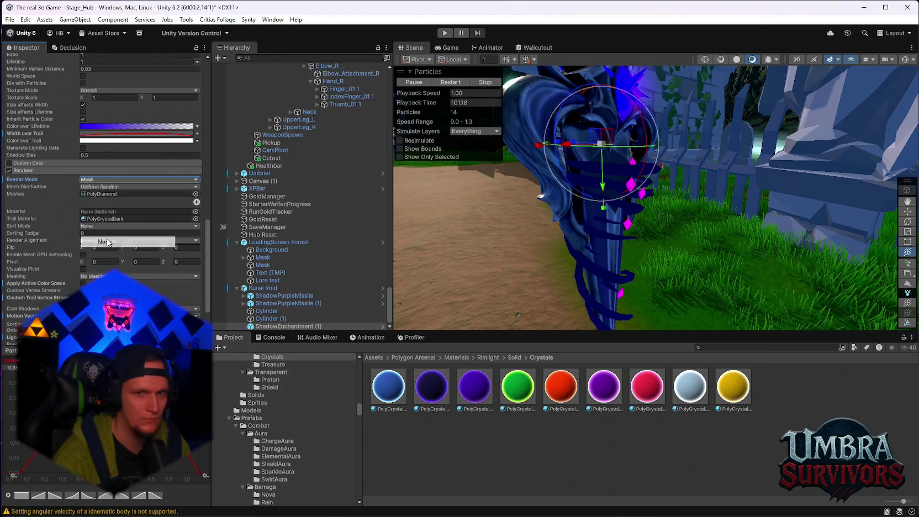
{"action": "scroll", "coordinate": [43, 291], "scroll_direction": "up", "scroll_amount": 3}
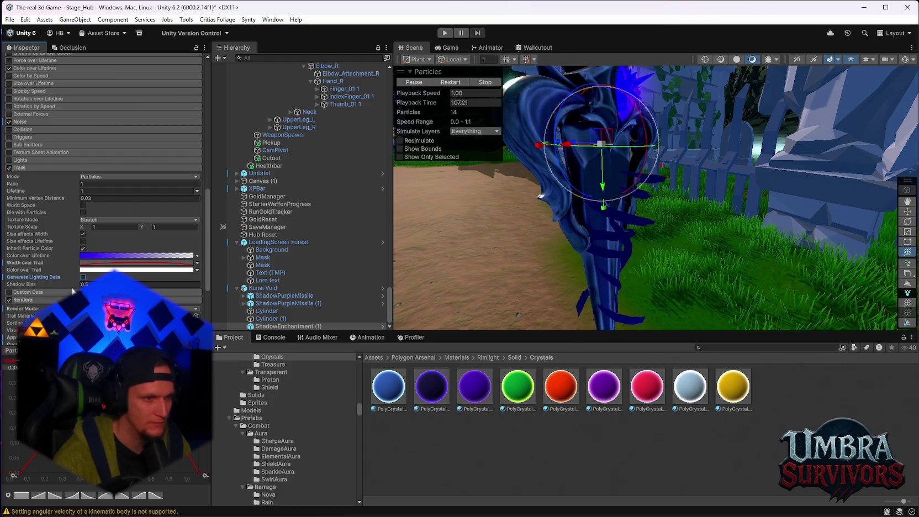
Set Shadow Bias to 12.4, tick Size affects Width, and keep Stretch texture mode after trying others.
{"action": "type", "text": "12.4"}
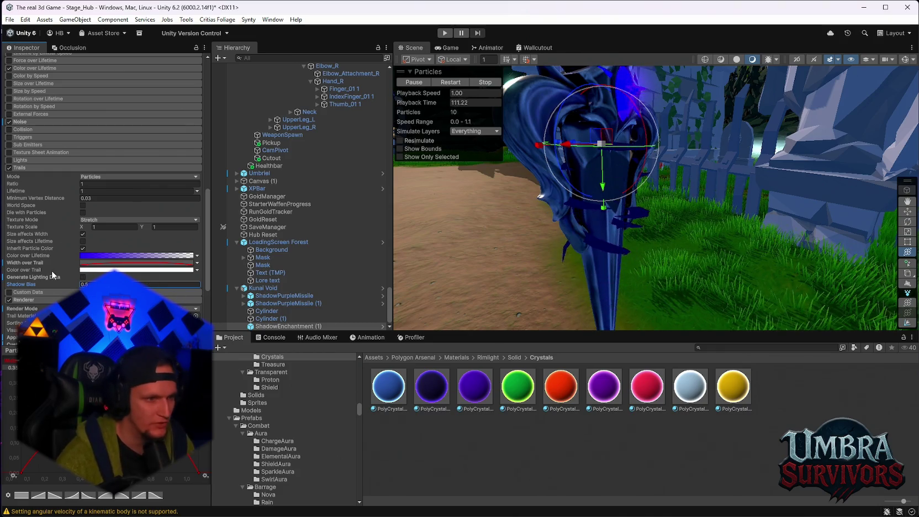
{"action": "left_click", "coordinate": [83, 234]}
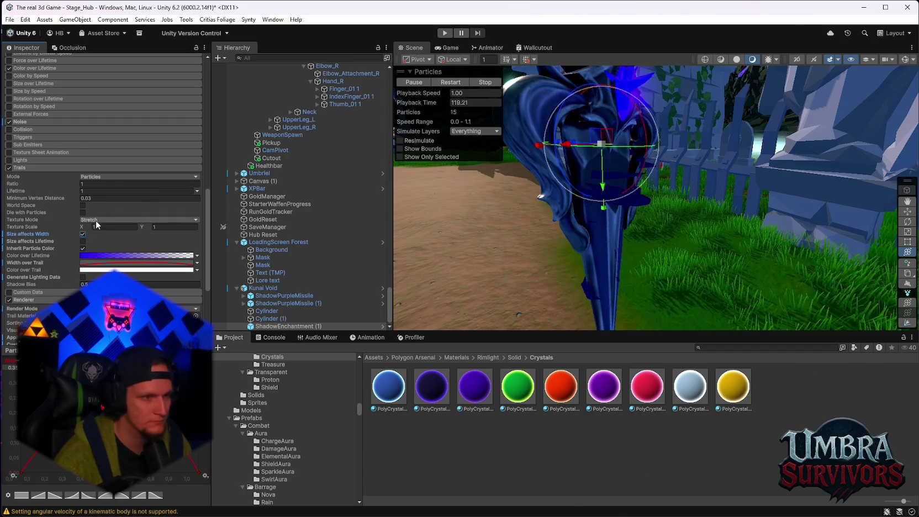
{"action": "left_click", "coordinate": [105, 220]}
{"action": "left_click", "coordinate": [103, 240]}
{"action": "left_click", "coordinate": [105, 220]}
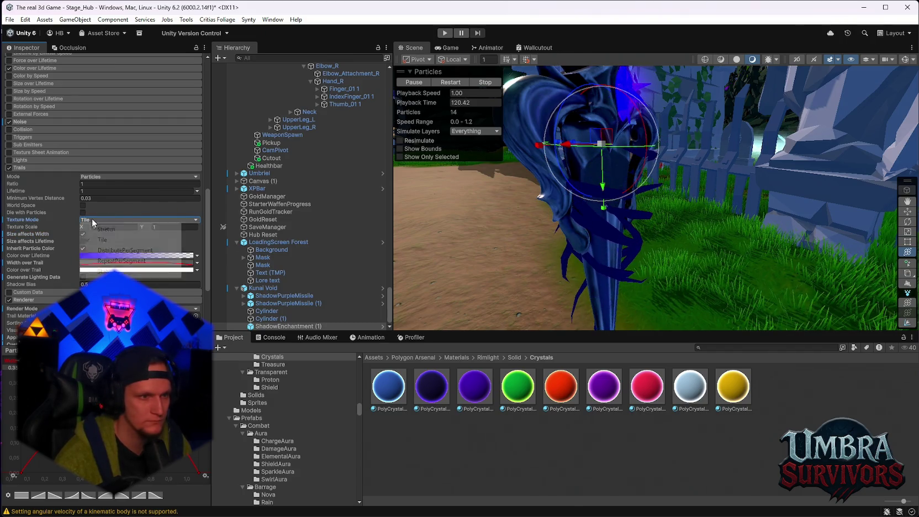
{"action": "left_click", "coordinate": [125, 250]}
{"action": "left_click", "coordinate": [93, 221]}
{"action": "left_click", "coordinate": [118, 261]}
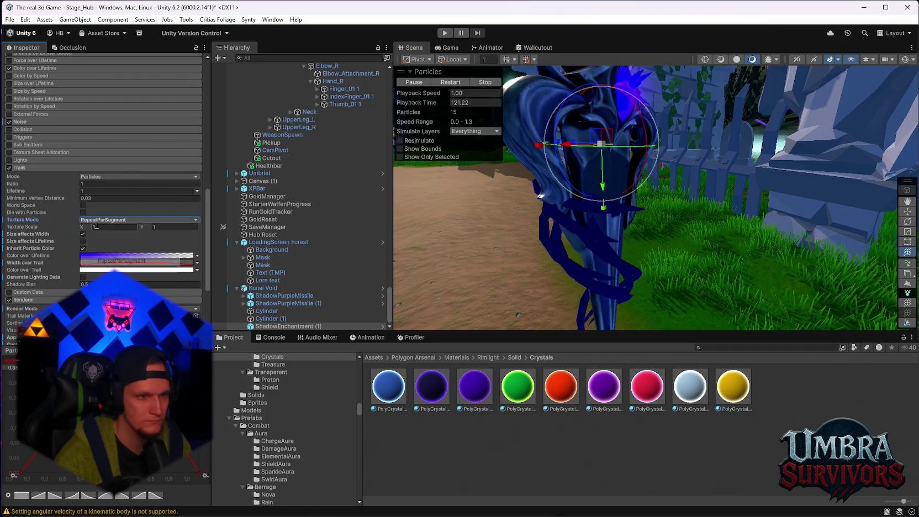
{"action": "left_click", "coordinate": [105, 220]}
{"action": "left_click", "coordinate": [94, 221]}
{"action": "left_click", "coordinate": [91, 220]}
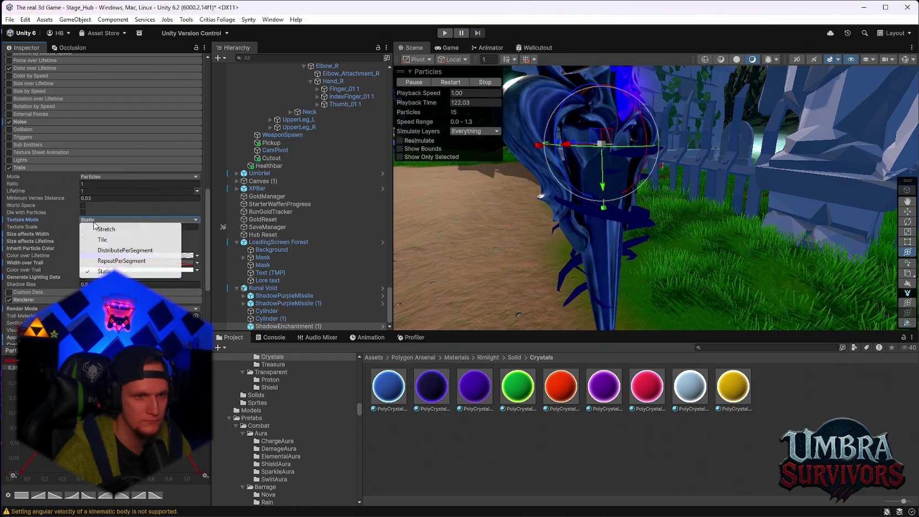
{"action": "left_click", "coordinate": [105, 229]}
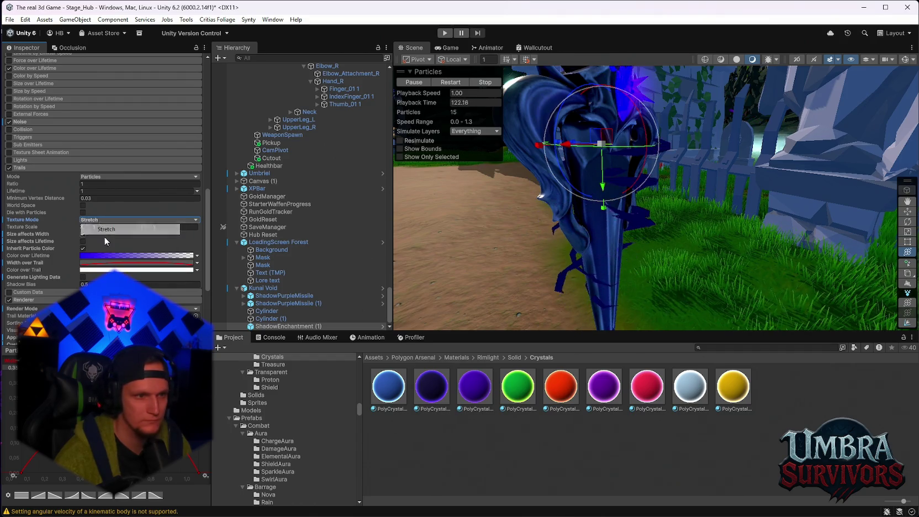
Untick Die with Particles so the trails outlive their particles.
{"action": "left_click", "coordinate": [82, 213]}
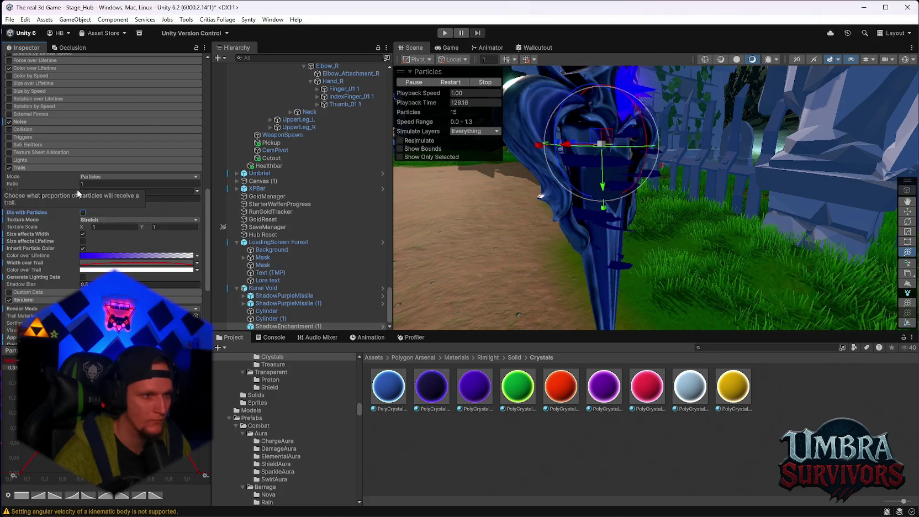
{"action": "scroll", "coordinate": [96, 232], "scroll_direction": "up", "scroll_amount": 3}
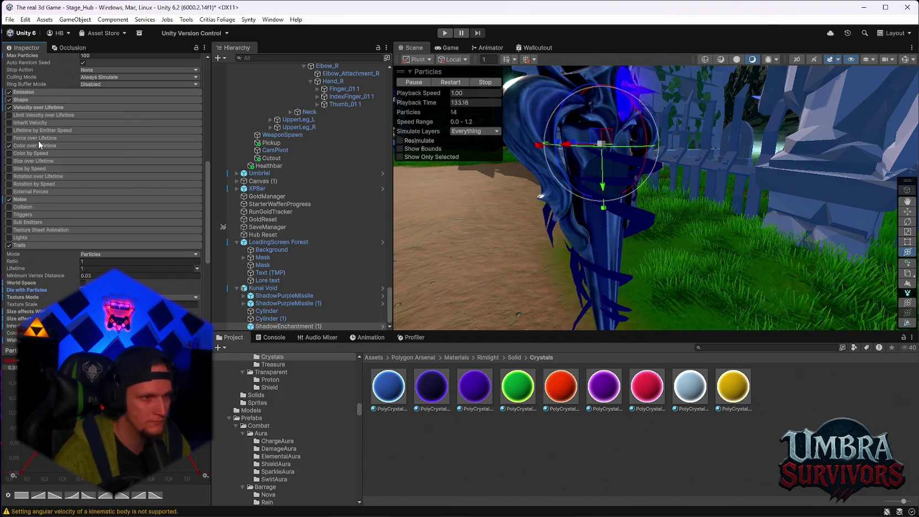
{"action": "scroll", "coordinate": [34, 144], "scroll_direction": "up", "scroll_amount": 5}
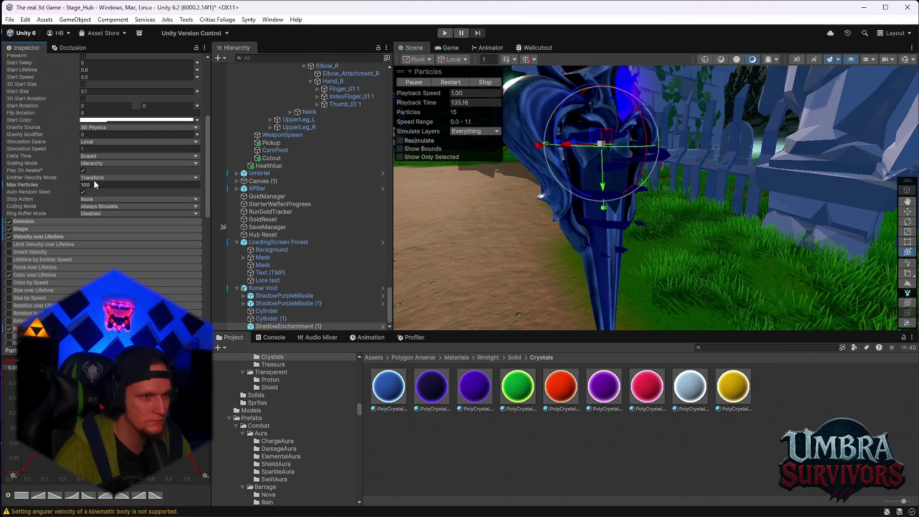
Try Rigidbody and Custom emitter velocity modes, then keep Transform.
{"action": "left_click", "coordinate": [94, 178]}
{"action": "left_click", "coordinate": [102, 197]}
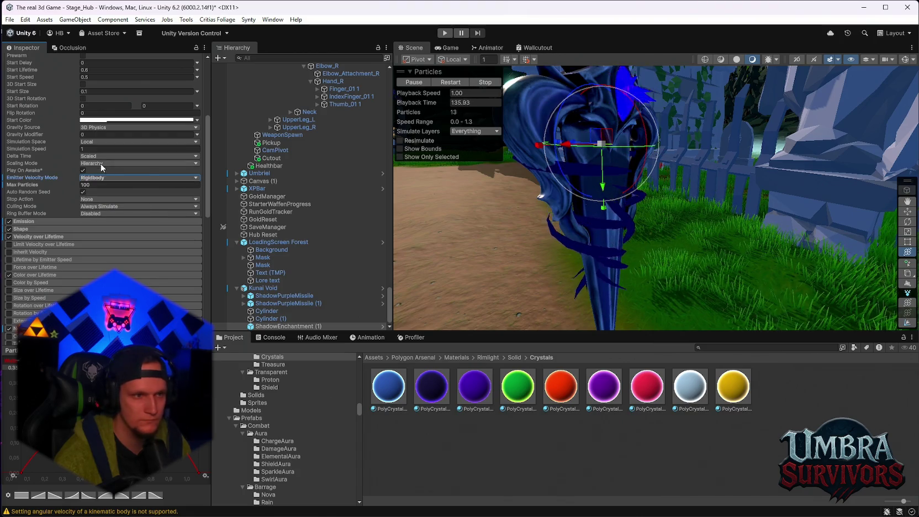
{"action": "left_click", "coordinate": [97, 178]}
{"action": "left_click", "coordinate": [106, 208]}
{"action": "left_click", "coordinate": [99, 177]}
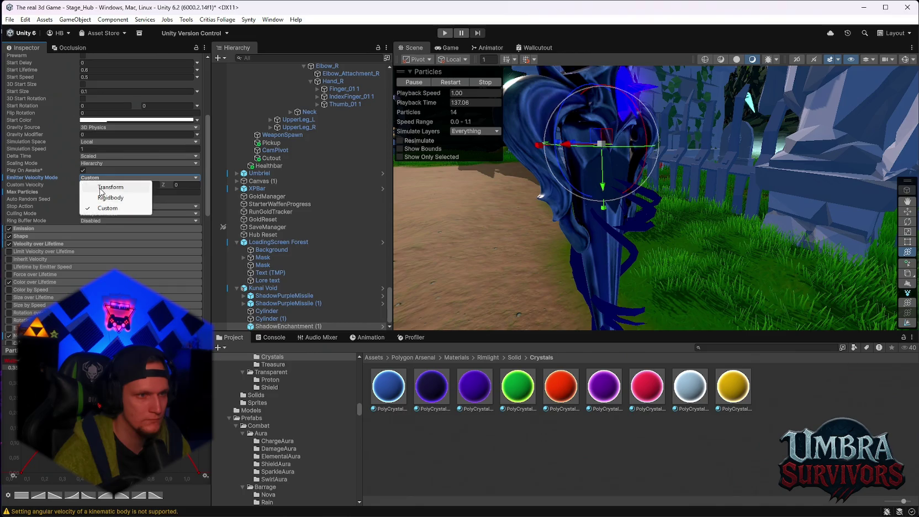
{"action": "left_click", "coordinate": [101, 189]}
Set the particle system's Delta Time to Unscaled.
{"action": "left_click", "coordinate": [93, 164]}
{"action": "left_click", "coordinate": [94, 156]}
{"action": "left_click", "coordinate": [94, 156]}
{"action": "left_click", "coordinate": [104, 177]}
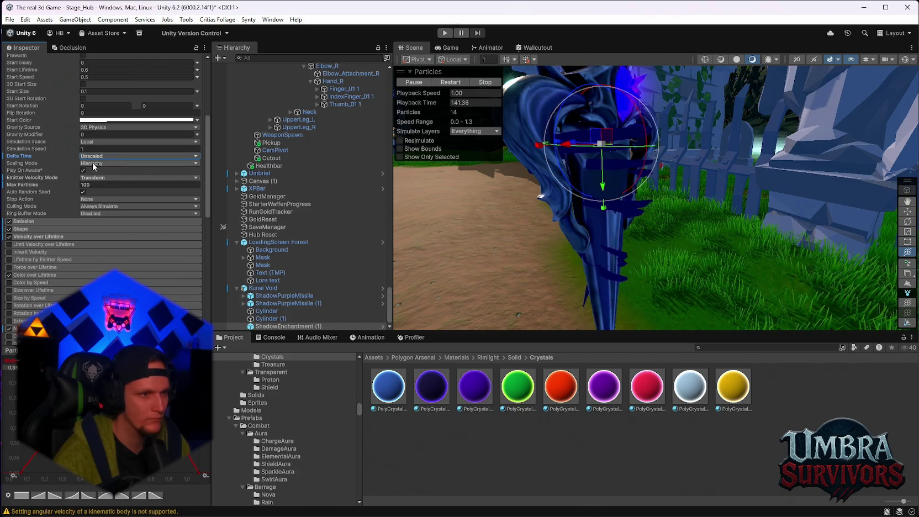
Zoom and orbit the Scene view to inspect the purple trails around the kunai blade.
{"action": "scroll", "coordinate": [100, 171], "scroll_direction": "up", "scroll_amount": 1}
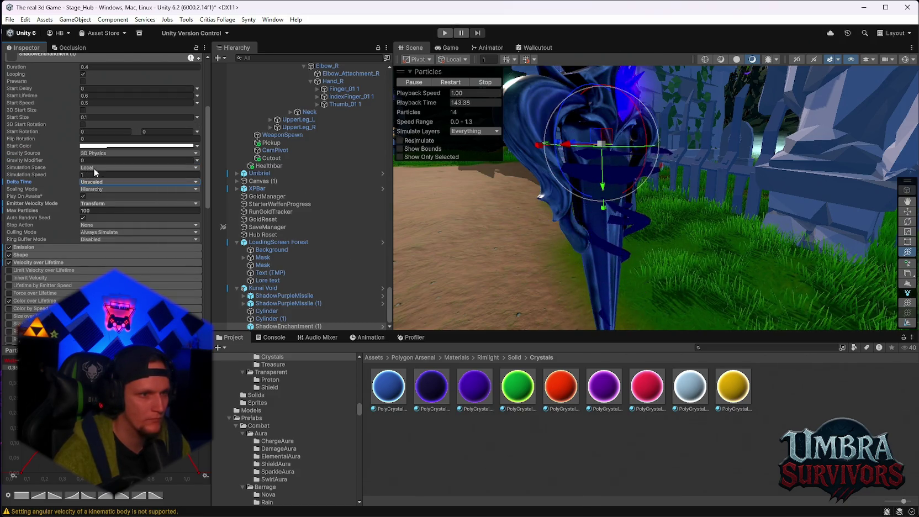
{"action": "scroll", "coordinate": [92, 168], "scroll_direction": "up", "scroll_amount": 1}
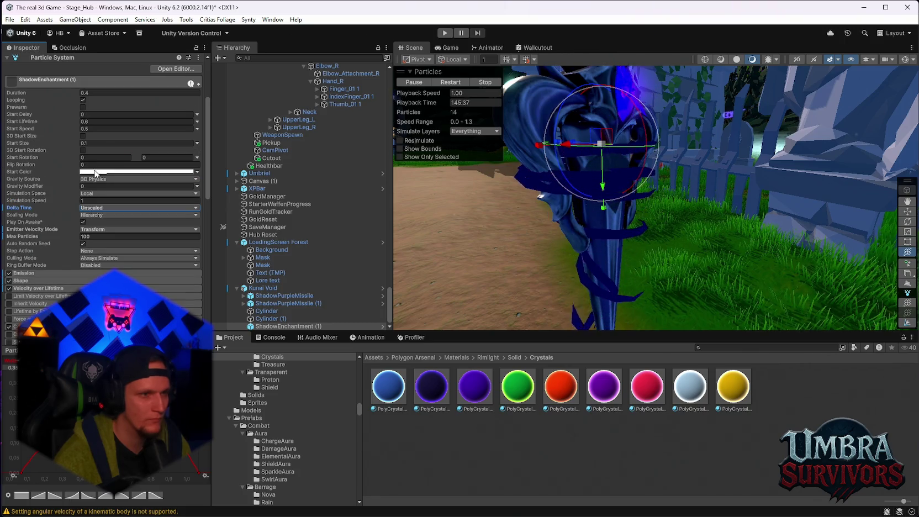
{"action": "scroll", "coordinate": [100, 181], "scroll_direction": "up", "scroll_amount": 1}
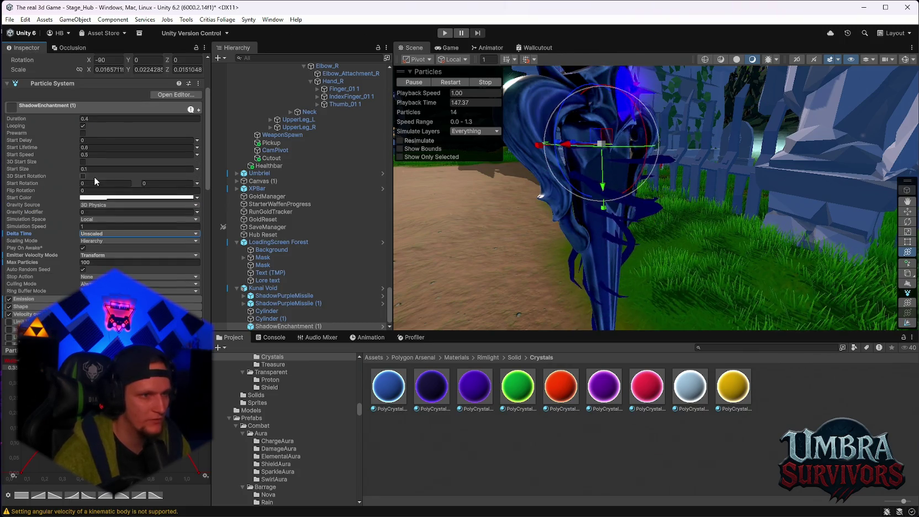
{"action": "scroll", "coordinate": [104, 214], "scroll_direction": "up", "scroll_amount": 1}
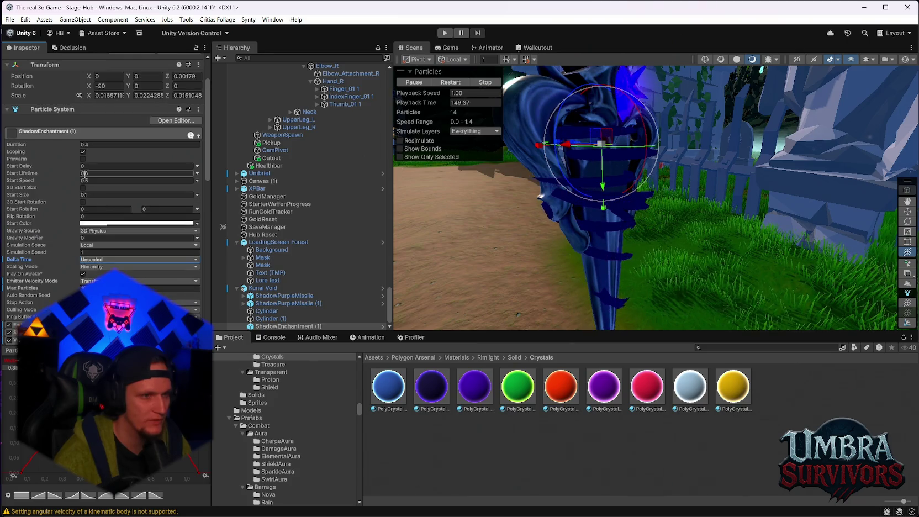
{"action": "scroll", "coordinate": [90, 237], "scroll_direction": "down", "scroll_amount": 2}
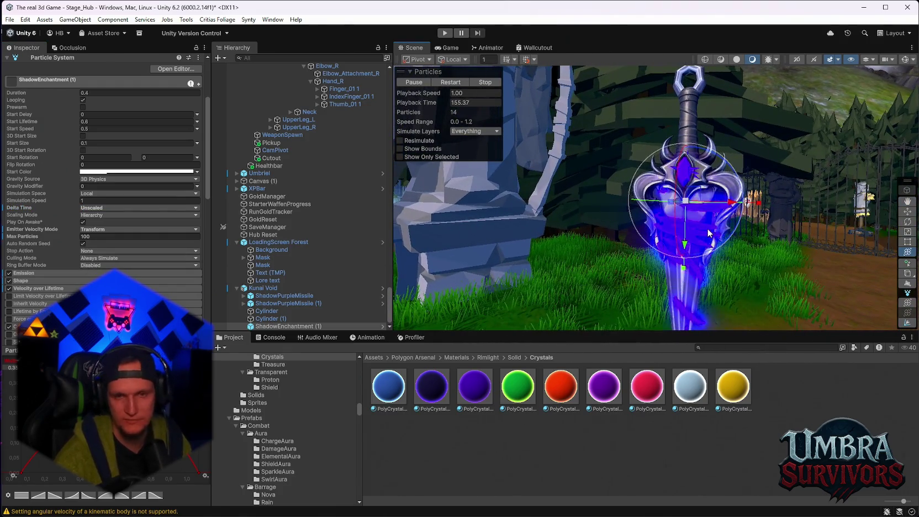
{"action": "left_click_drag", "start_coordinate": [763, 198], "coordinate": [655, 219]}
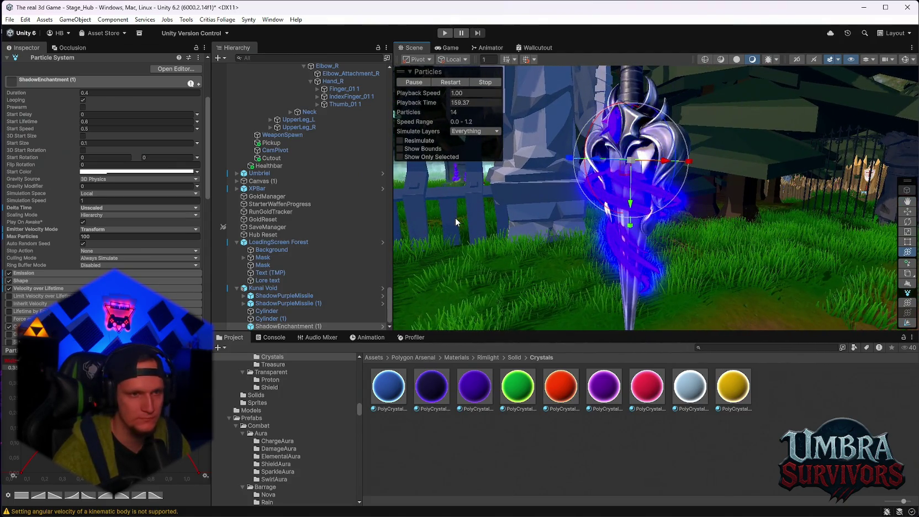
{"action": "scroll", "coordinate": [127, 250], "scroll_direction": "up", "scroll_amount": 3}
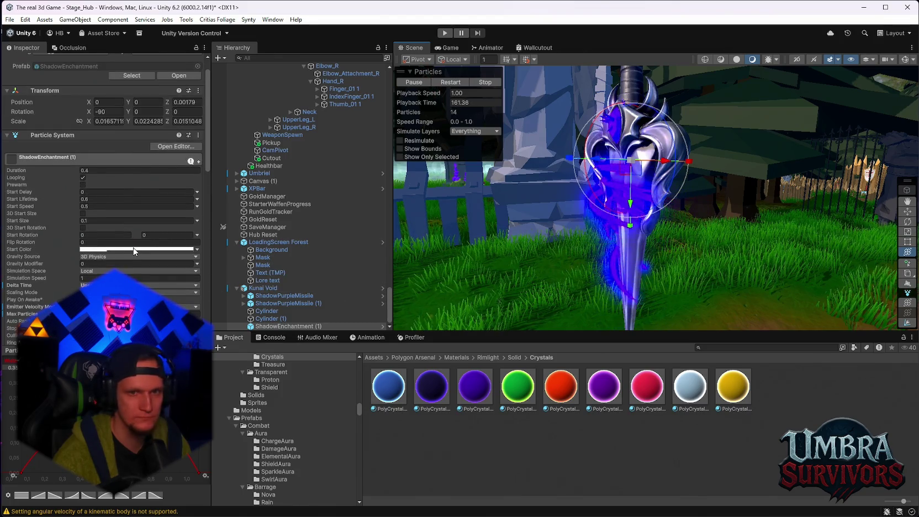
{"action": "mouse_move", "coordinate": [586, 210]}
{"action": "left_mouse_down"}
{"action": "mouse_move", "coordinate": [528, 206]}
{"action": "mouse_move", "coordinate": [589, 250]}
{"action": "mouse_move", "coordinate": [808, 245]}
{"action": "mouse_move", "coordinate": [691, 243]}
{"action": "mouse_move", "coordinate": [719, 243]}
{"action": "left_mouse_up"}
{"action": "scroll", "coordinate": [302, 275], "scroll_direction": "up", "scroll_amount": 2}
Expand ShadowPurpleMissile (1) in the Hierarchy and select its Glow child.
{"action": "scroll", "coordinate": [302, 279], "scroll_direction": "down", "scroll_amount": 2}
{"action": "left_click", "coordinate": [279, 304]}
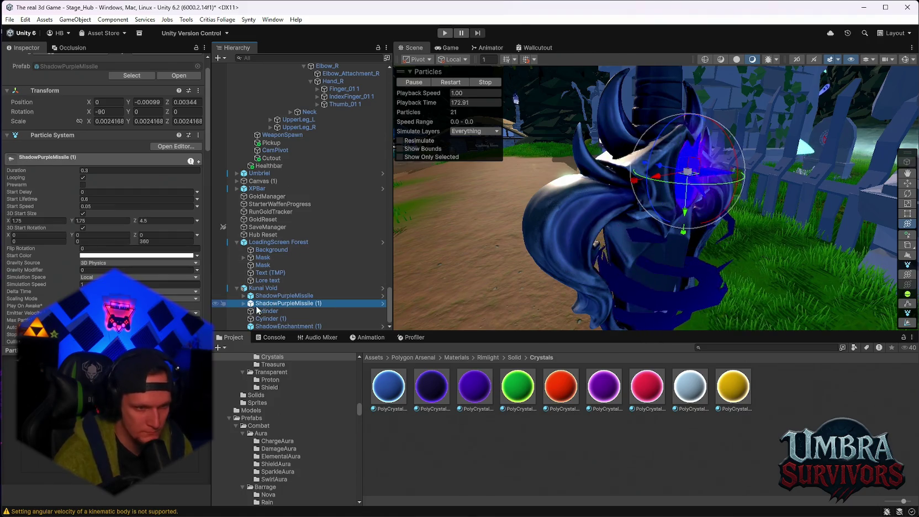
{"action": "scroll", "coordinate": [128, 233], "scroll_direction": "down", "scroll_amount": 5}
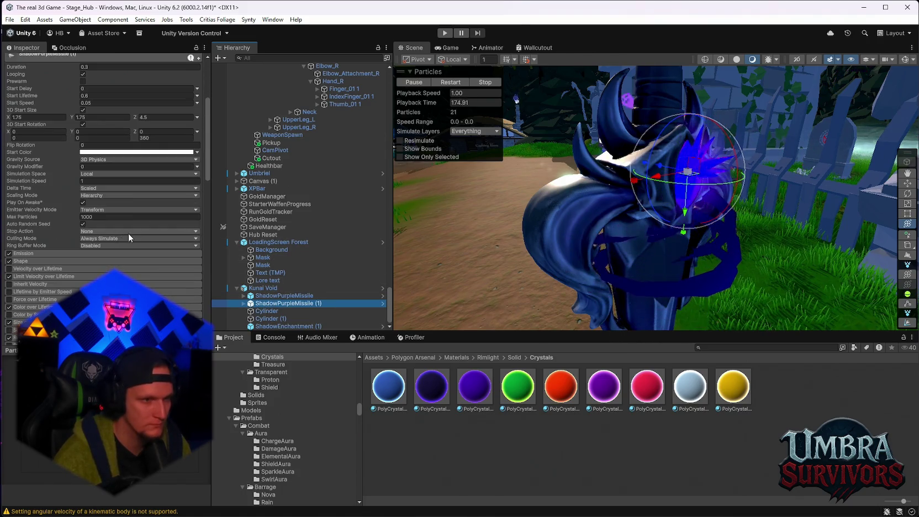
{"action": "left_click", "coordinate": [244, 303]}
{"action": "left_click", "coordinate": [268, 311]}
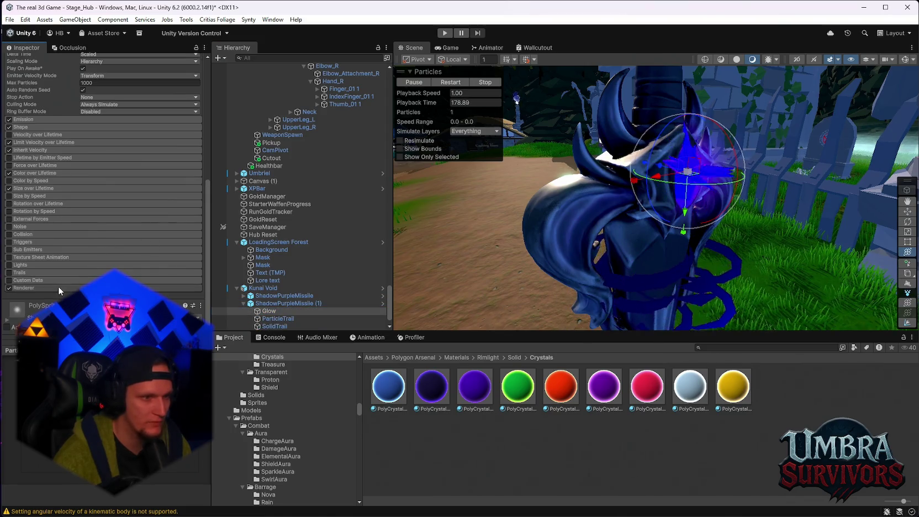
Expand Glow's Renderer, locate its material asset, and set Render Alignment to World.
{"action": "left_click", "coordinate": [58, 288]}
{"action": "scroll", "coordinate": [89, 263], "scroll_direction": "down", "scroll_amount": 3}
{"action": "left_click", "coordinate": [111, 234]}
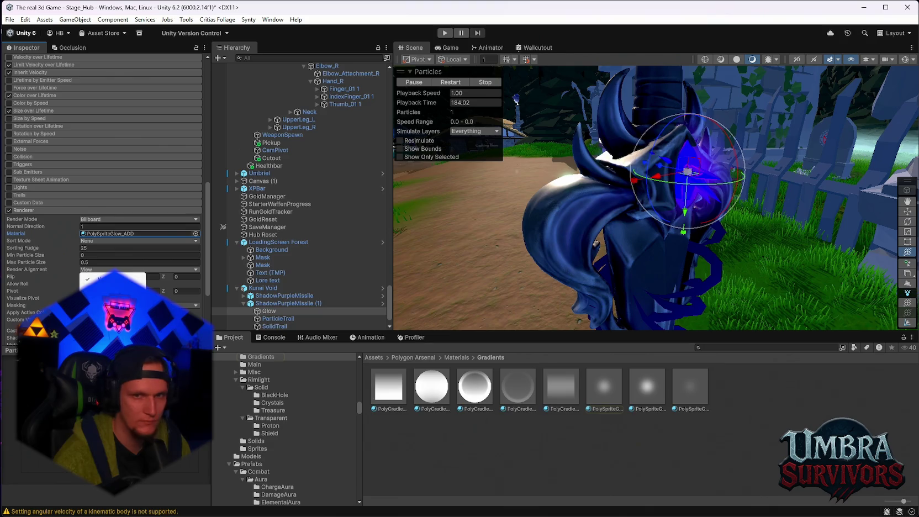
{"action": "left_click", "coordinate": [102, 287]}
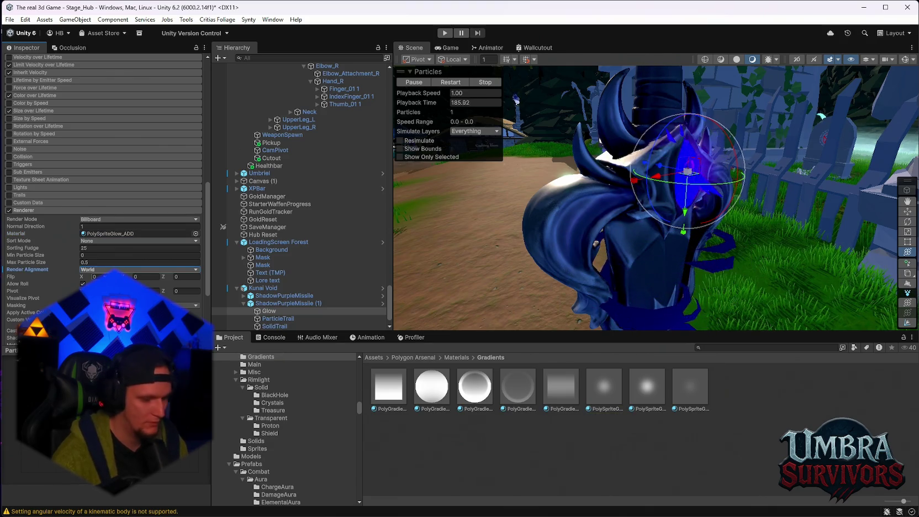
{"action": "scroll", "coordinate": [290, 274], "scroll_direction": "down", "scroll_amount": 1}
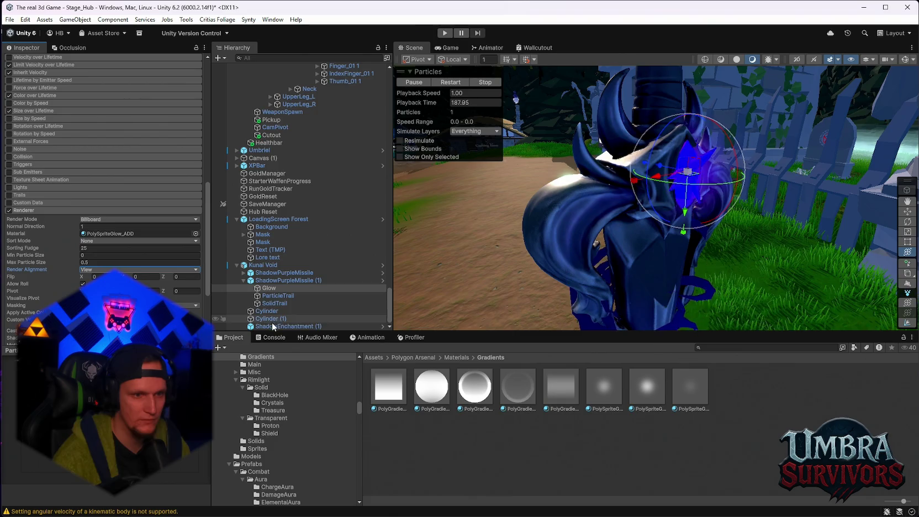
Inspect ShadowEnchantment (1), ShadowPurpleMissile (1), Glow and Cylinder (1), ending on ShadowEnchantment (1).
{"action": "left_click", "coordinate": [270, 325]}
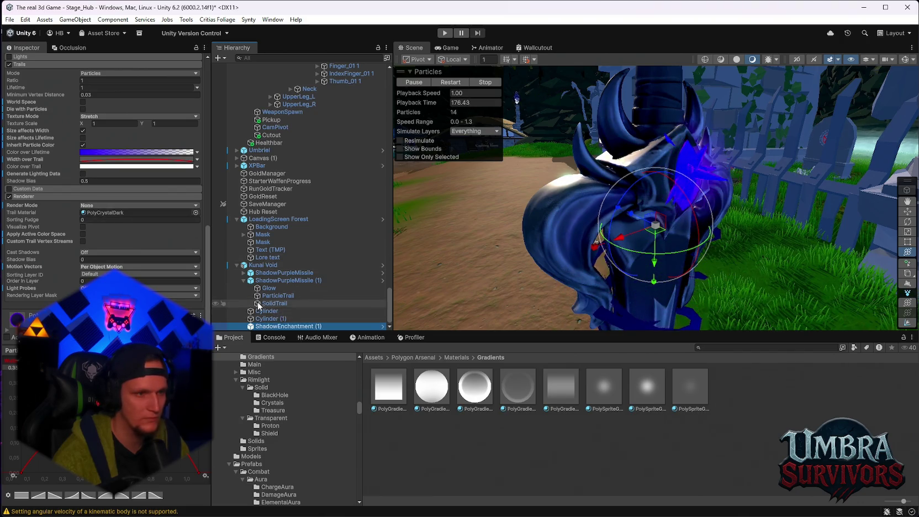
{"action": "left_click", "coordinate": [275, 280]}
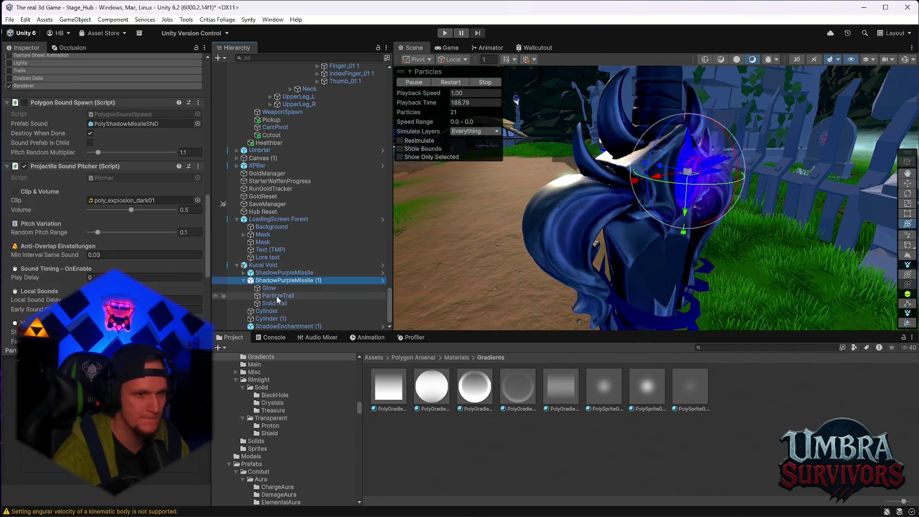
{"action": "left_click", "coordinate": [273, 290]}
{"action": "scroll", "coordinate": [151, 270], "scroll_direction": "down", "scroll_amount": 5}
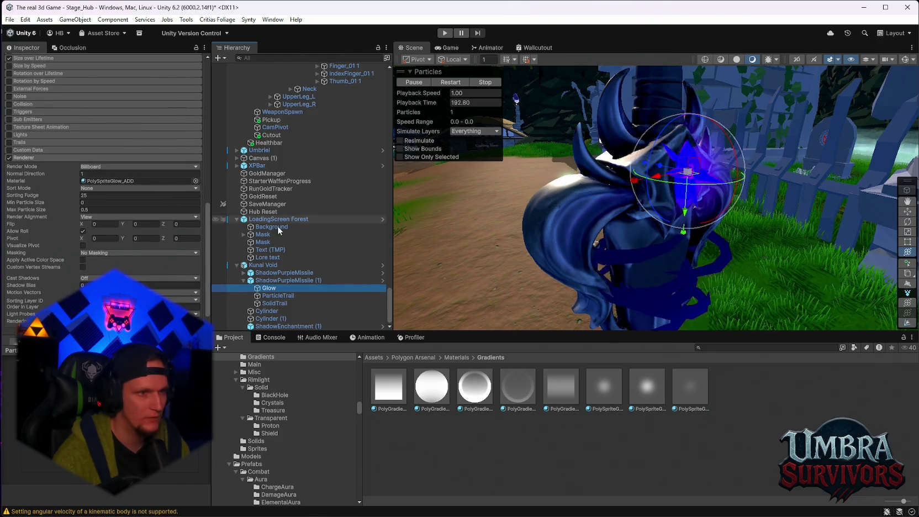
{"action": "left_click", "coordinate": [269, 319]}
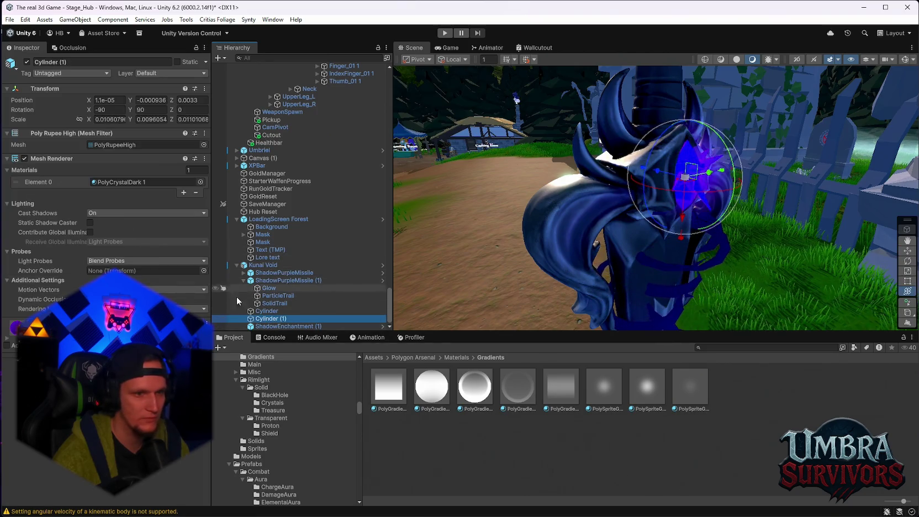
{"action": "left_click", "coordinate": [276, 326]}
{"action": "scroll", "coordinate": [135, 252], "scroll_direction": "down", "scroll_amount": 3}
{"action": "scroll", "coordinate": [137, 262], "scroll_direction": "down", "scroll_amount": 5}
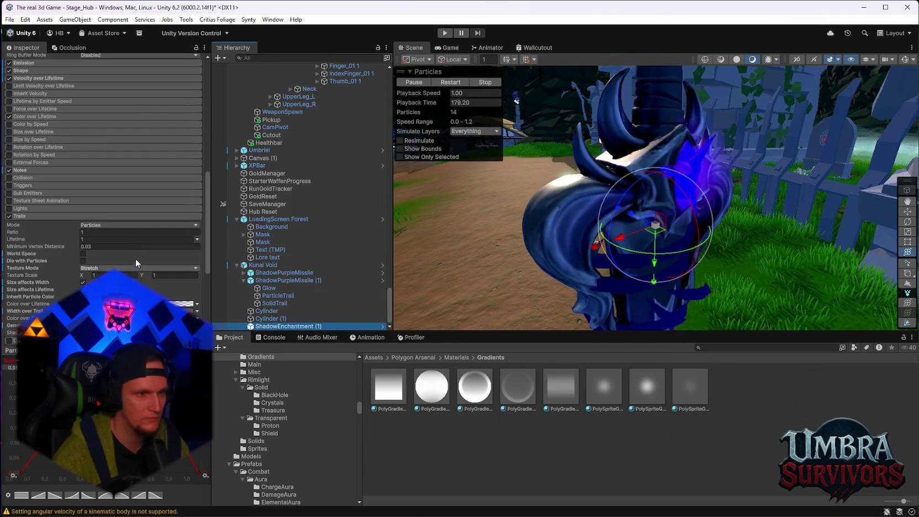
{"action": "left_click", "coordinate": [92, 226]}
{"action": "left_click", "coordinate": [32, 226]}
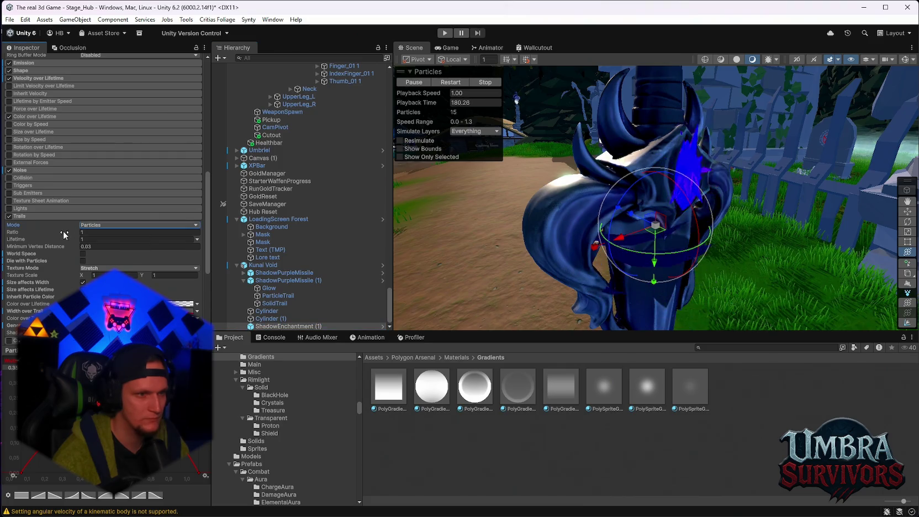
{"action": "scroll", "coordinate": [66, 237], "scroll_direction": "down", "scroll_amount": 3}
{"action": "left_click", "coordinate": [93, 228]}
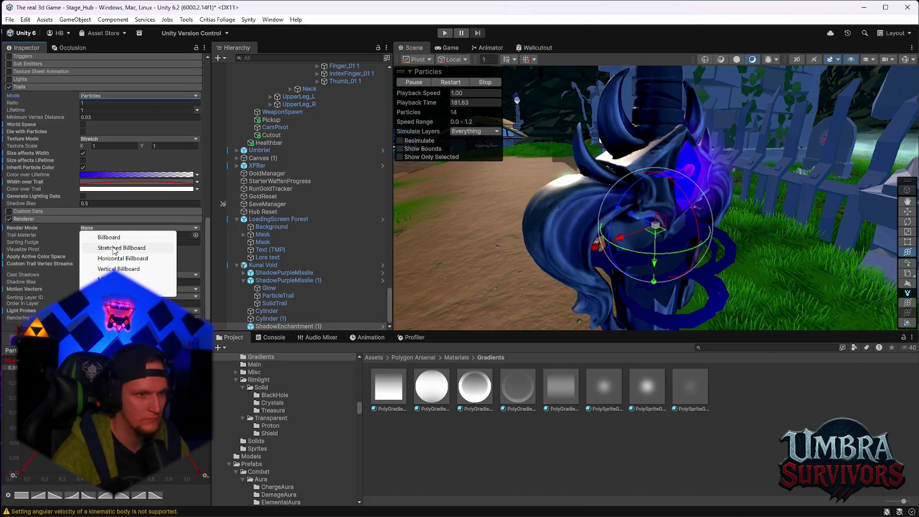
{"action": "left_click", "coordinate": [110, 237]}
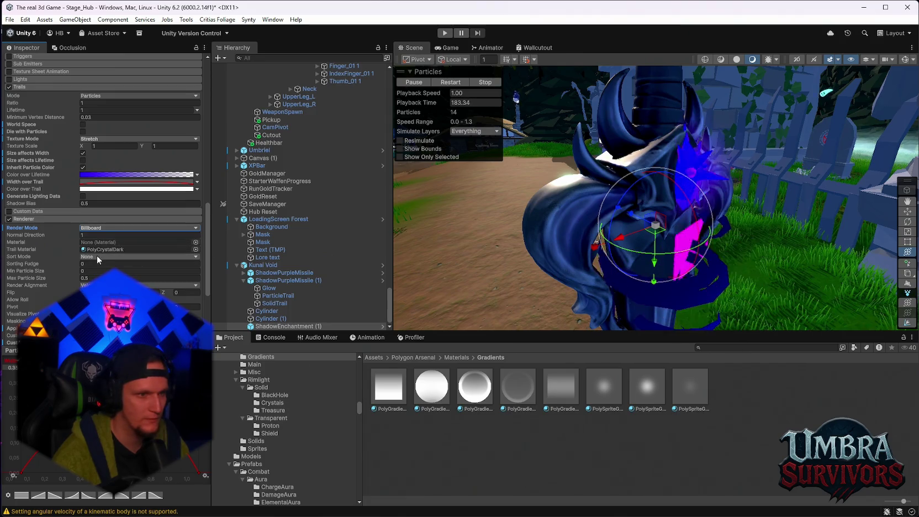
{"action": "left_click", "coordinate": [95, 256]}
{"action": "left_click", "coordinate": [100, 267]}
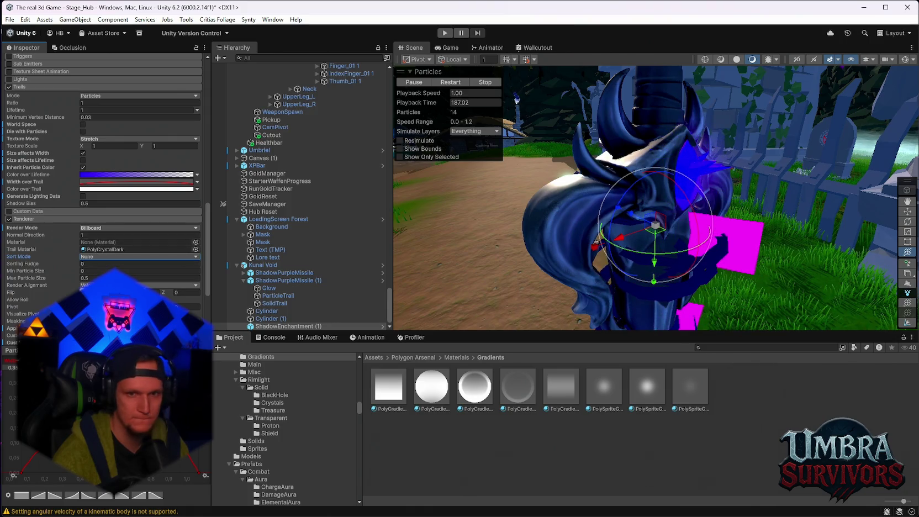
{"action": "left_click_drag", "start_coordinate": [548, 271], "coordinate": [545, 218]}
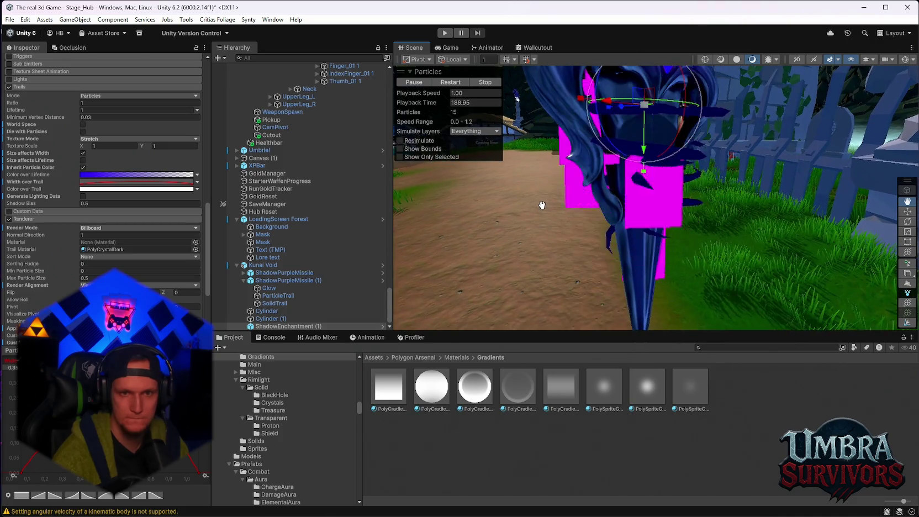
{"action": "left_click_drag", "start_coordinate": [100, 247], "coordinate": [100, 244]}
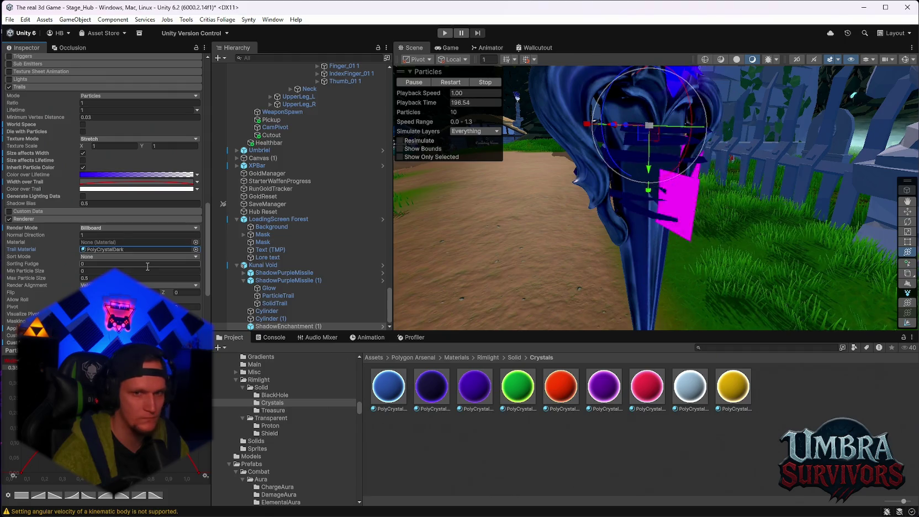
{"action": "left_click", "coordinate": [111, 227]}
{"action": "left_click", "coordinate": [105, 279]}
{"action": "left_click", "coordinate": [93, 229]}
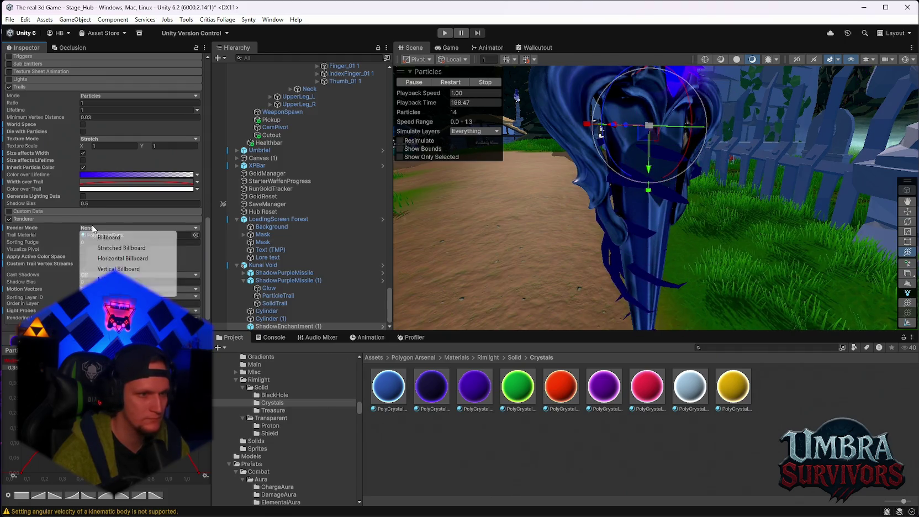
{"action": "left_click", "coordinate": [119, 279]}
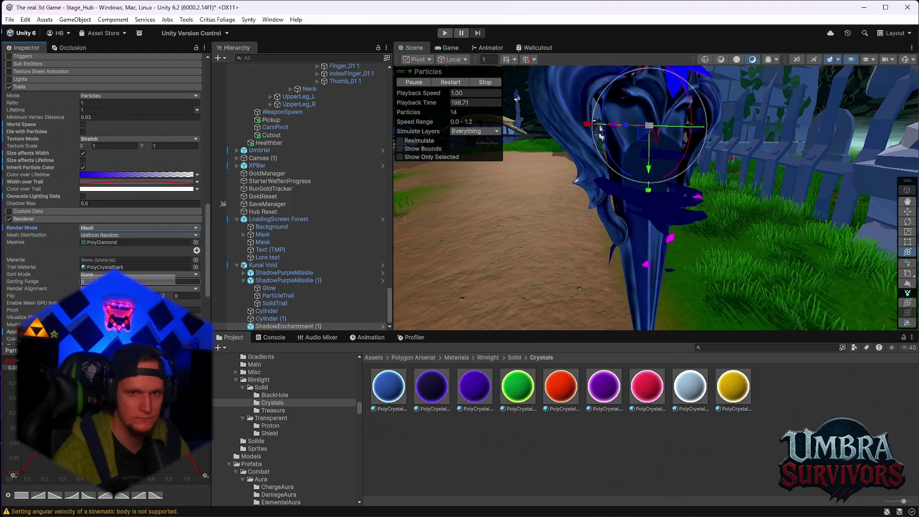
{"action": "mouse_move", "coordinate": [368, 371]}
{"action": "left_mouse_down"}
{"action": "mouse_move", "coordinate": [249, 321]}
{"action": "mouse_move", "coordinate": [144, 246]}
{"action": "mouse_move", "coordinate": [104, 262]}
{"action": "left_mouse_up"}
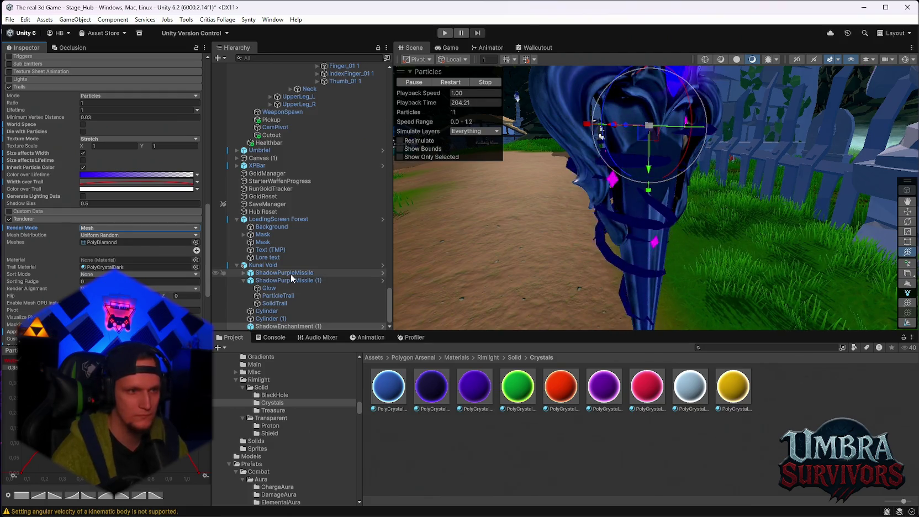
{"action": "key", "text": "ctrl+z"}
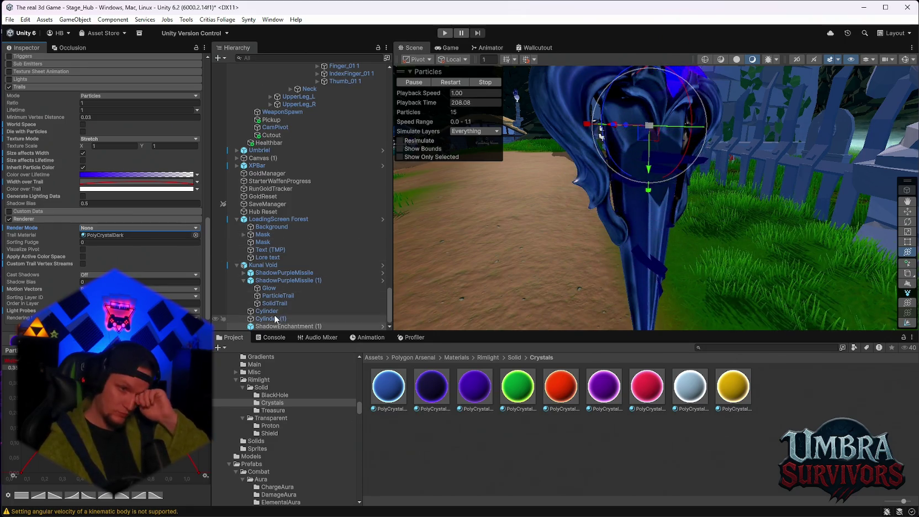
{"action": "left_click", "coordinate": [269, 288]}
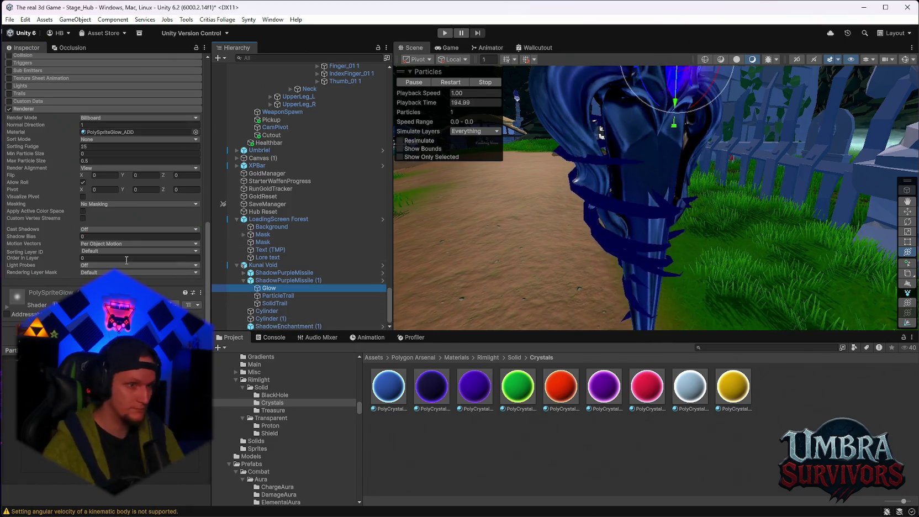
Keep the Glow's Render Mode as Billboard and Sort Mode as None.
{"action": "scroll", "coordinate": [120, 246], "scroll_direction": "up", "scroll_amount": 3}
{"action": "left_click", "coordinate": [99, 169]}
{"action": "left_click", "coordinate": [99, 175]}
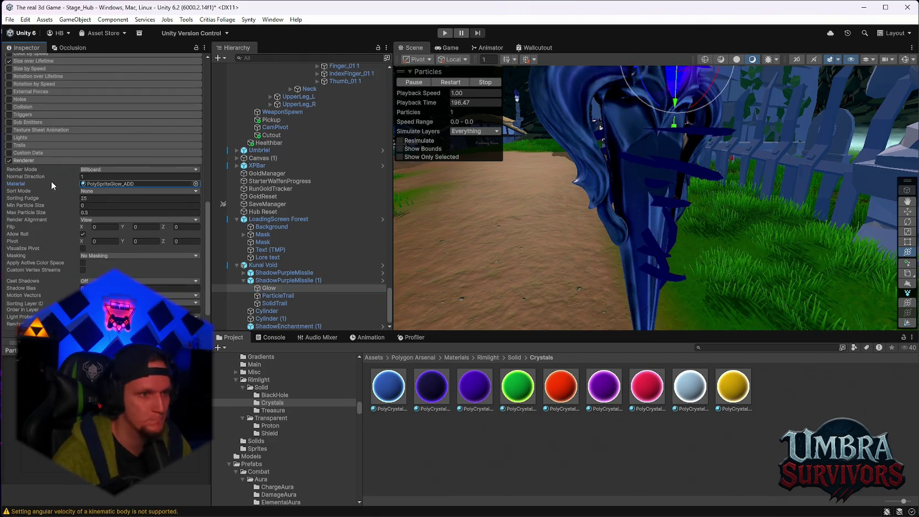
{"action": "left_click", "coordinate": [94, 190]}
{"action": "left_click", "coordinate": [66, 192]}
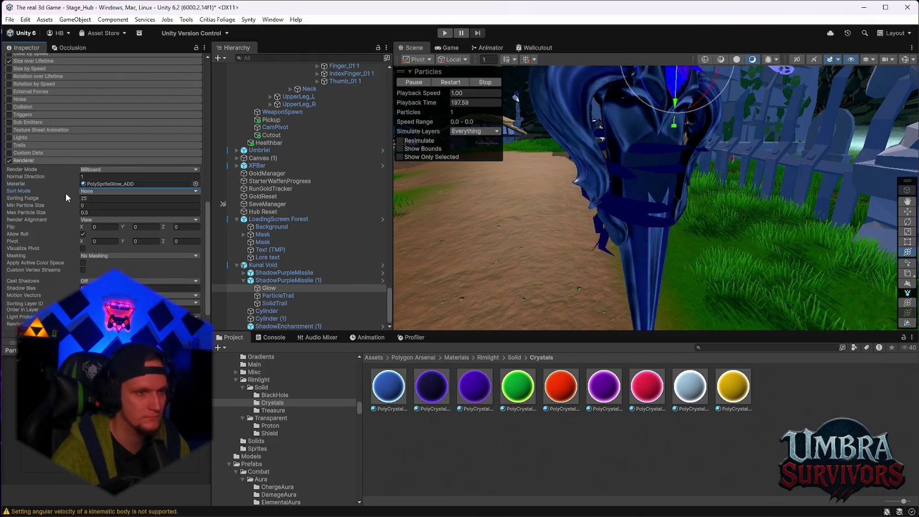
Try Facing and Velocity render alignment on the Glow, then return it to View.
{"action": "left_click", "coordinate": [109, 220]}
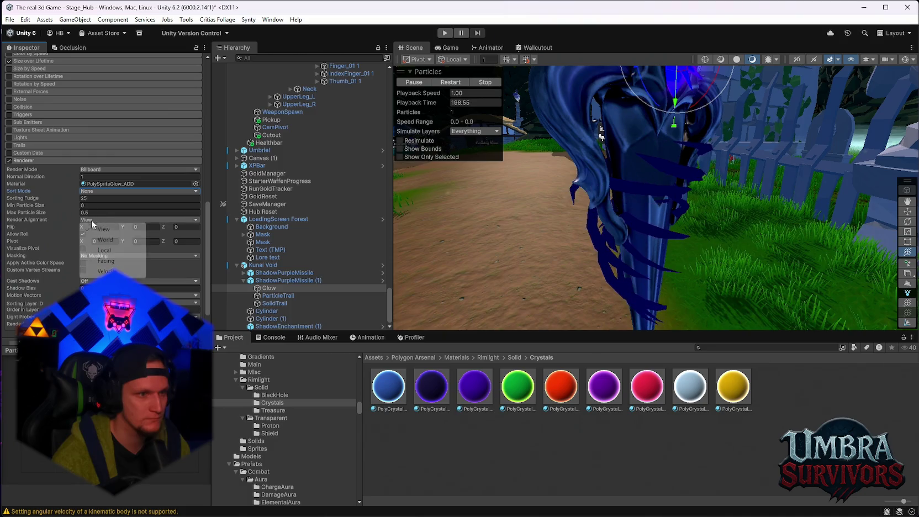
{"action": "left_click", "coordinate": [107, 261]}
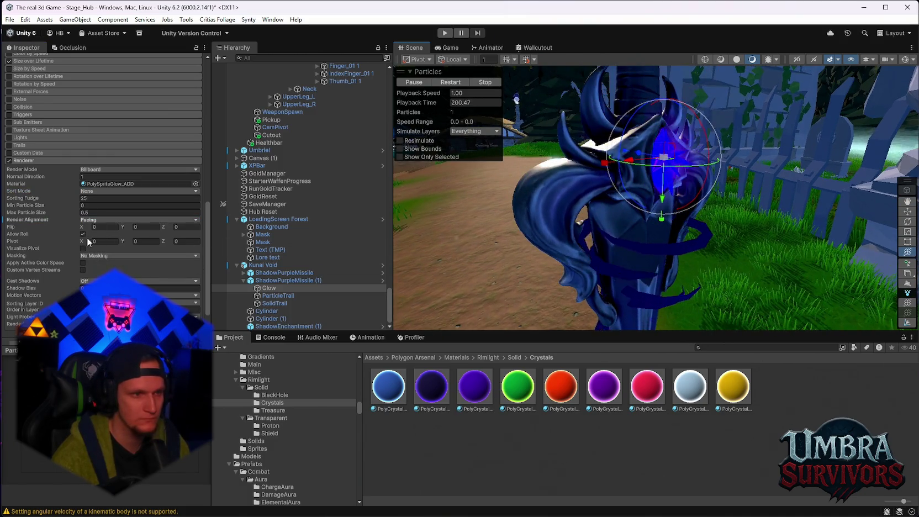
{"action": "left_click", "coordinate": [97, 219]}
{"action": "left_click", "coordinate": [113, 271]}
{"action": "left_click", "coordinate": [101, 220]}
{"action": "left_click", "coordinate": [104, 229]}
Enable Color over Lifetime, disable Limit Velocity over Lifetime, and switch off Emission on the Glow.
{"action": "scroll", "coordinate": [27, 237], "scroll_direction": "up", "scroll_amount": 3}
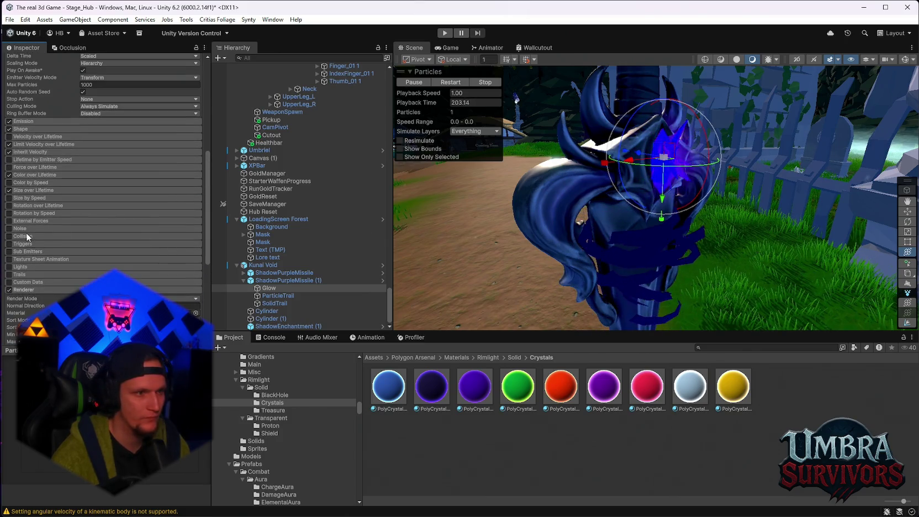
{"action": "scroll", "coordinate": [11, 276], "scroll_direction": "up", "scroll_amount": 3}
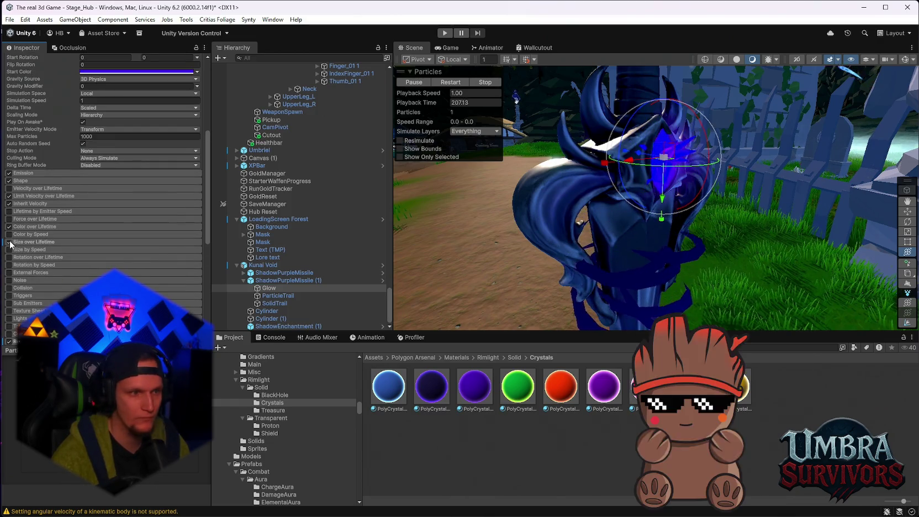
{"action": "left_click", "coordinate": [9, 227]}
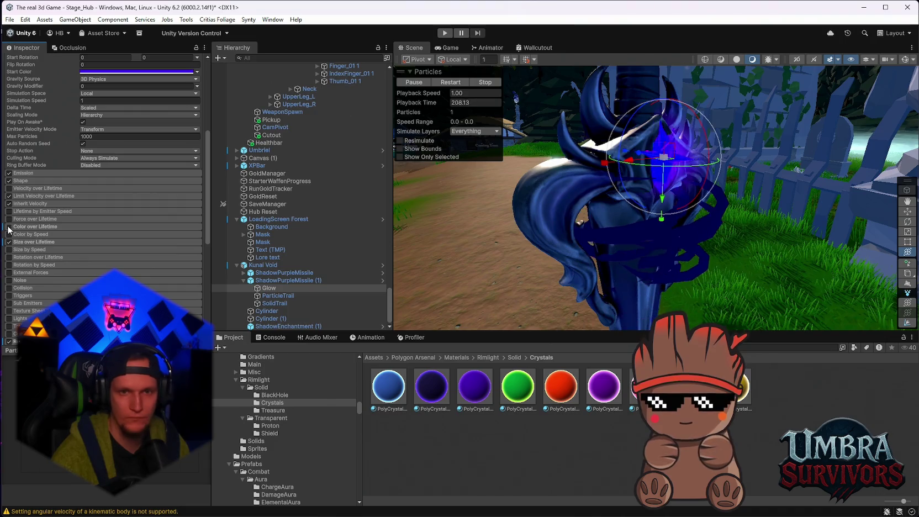
{"action": "left_click", "coordinate": [9, 197]}
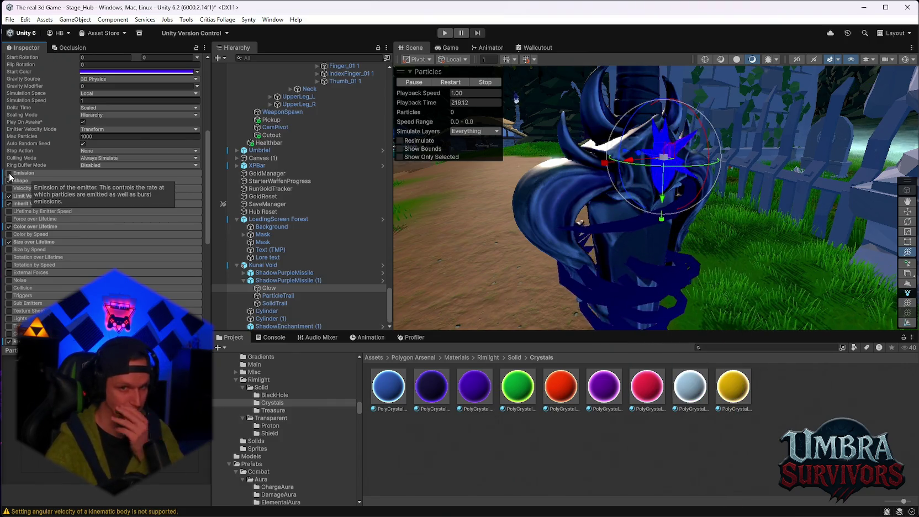
{"action": "left_click", "coordinate": [9, 174]}
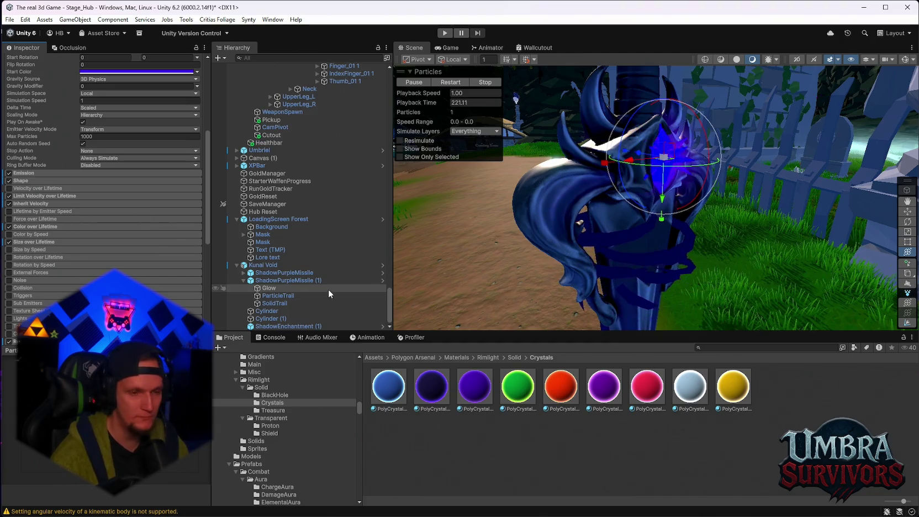
Select ShadowEnchantment (1), expand Emission, and scrub the Rate over Distance value.
{"action": "left_click", "coordinate": [274, 324]}
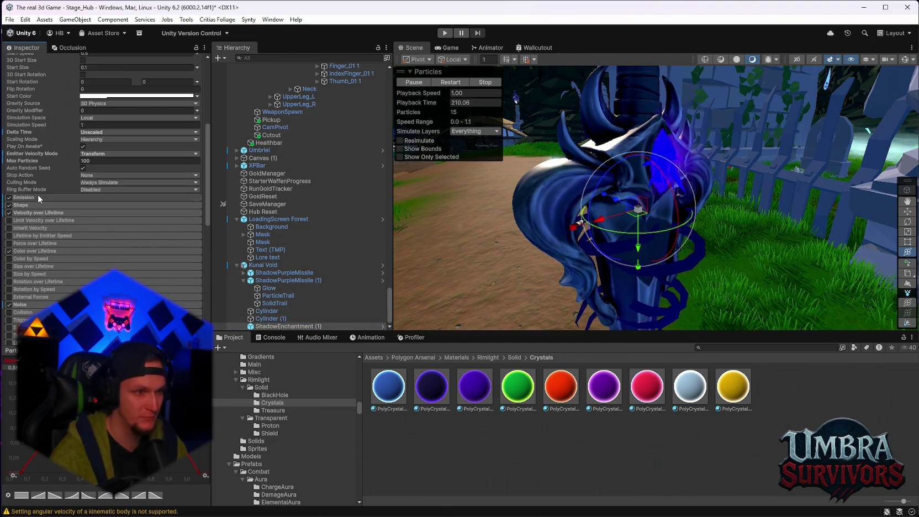
{"action": "left_click", "coordinate": [38, 196]}
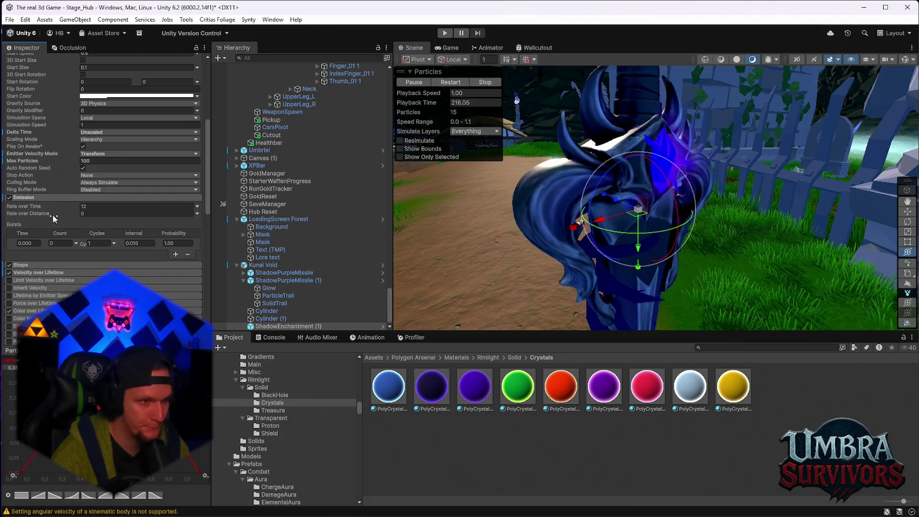
{"action": "left_click_drag", "start_coordinate": [57, 218], "coordinate": [155, 217]}
{"action": "mouse_move", "coordinate": [517, 267]}
{"action": "left_mouse_down"}
{"action": "mouse_move", "coordinate": [802, 209]}
{"action": "mouse_move", "coordinate": [534, 208]}
{"action": "left_mouse_up"}
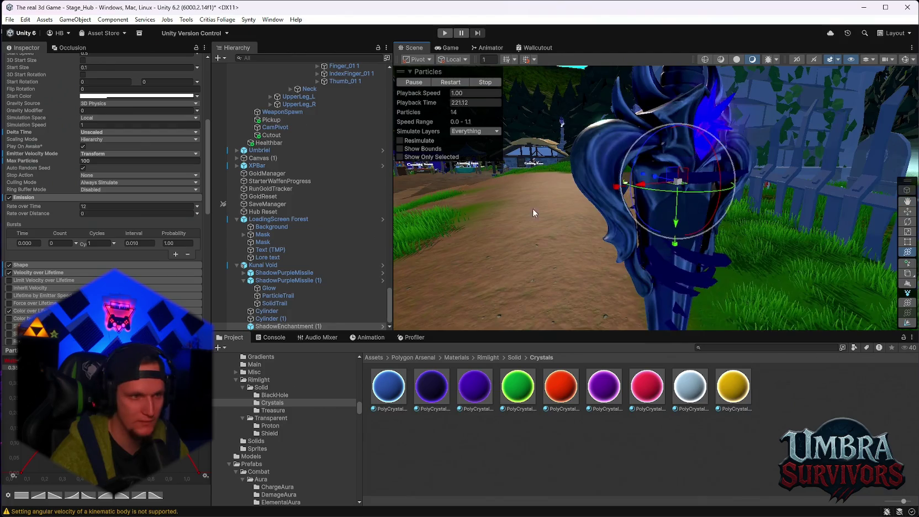
{"action": "mouse_move", "coordinate": [74, 213]}
{"action": "left_mouse_down"}
{"action": "mouse_move", "coordinate": [413, 266]}
{"action": "mouse_move", "coordinate": [96, 268]}
{"action": "left_mouse_up"}
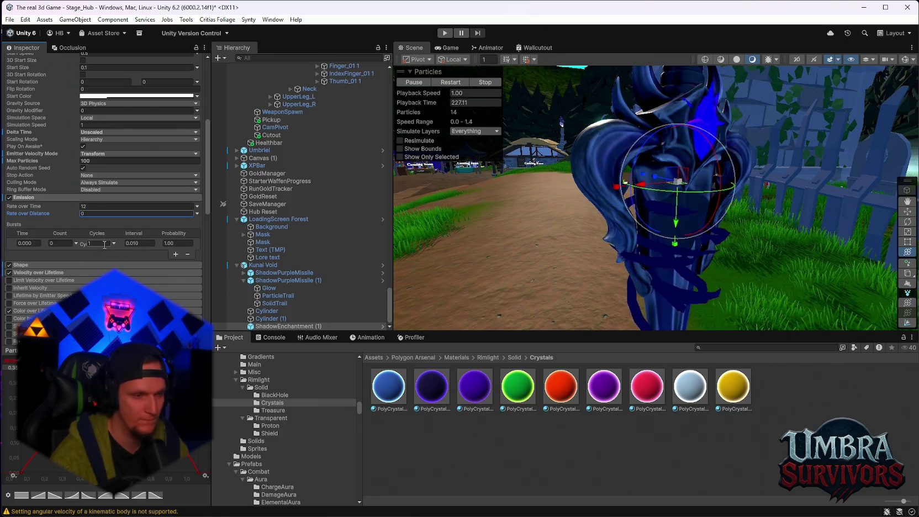
Edit the burst to time 0.4, count 1, interval 1, then undo the changes.
{"action": "left_click", "coordinate": [36, 244]}
{"action": "type", "text": "0.4"}
{"action": "key", "text": "Tab"}
{"action": "type", "text": "1"}
{"action": "key", "text": "Tab"}
{"action": "key", "text": "Tab"}
{"action": "type", "text": "1"}
{"action": "left_click", "coordinate": [178, 243]}
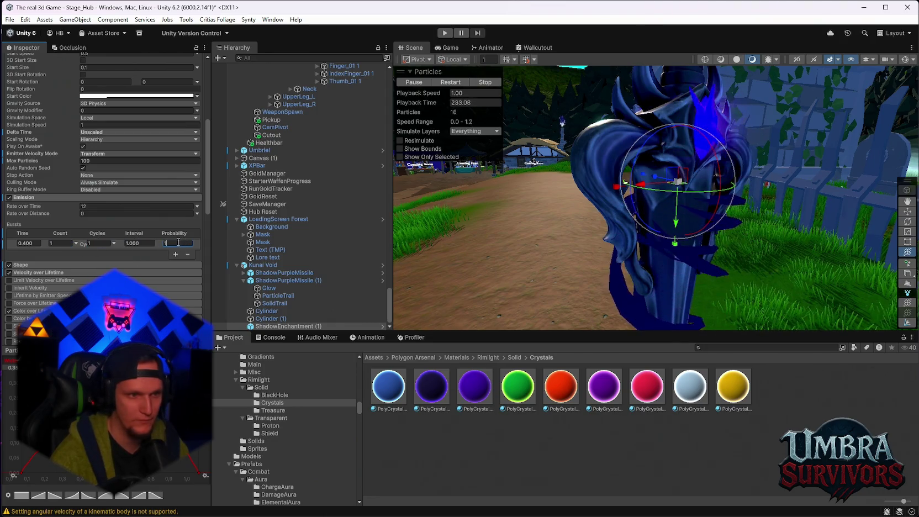
{"action": "key", "text": "ctrl+z"}
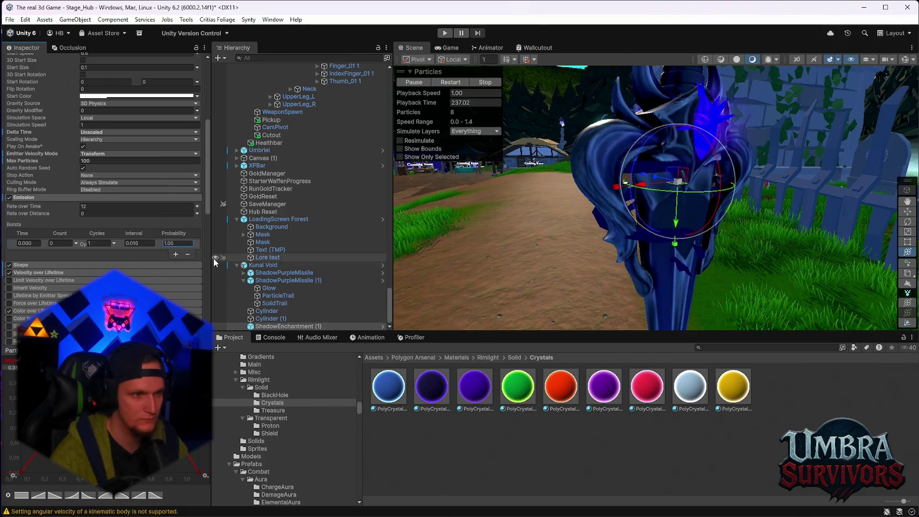
Select Glow and toggle its Emission module off and back on.
{"action": "left_click", "coordinate": [270, 288]}
{"action": "scroll", "coordinate": [124, 262], "scroll_direction": "up", "scroll_amount": 2}
{"action": "left_click", "coordinate": [9, 225]}
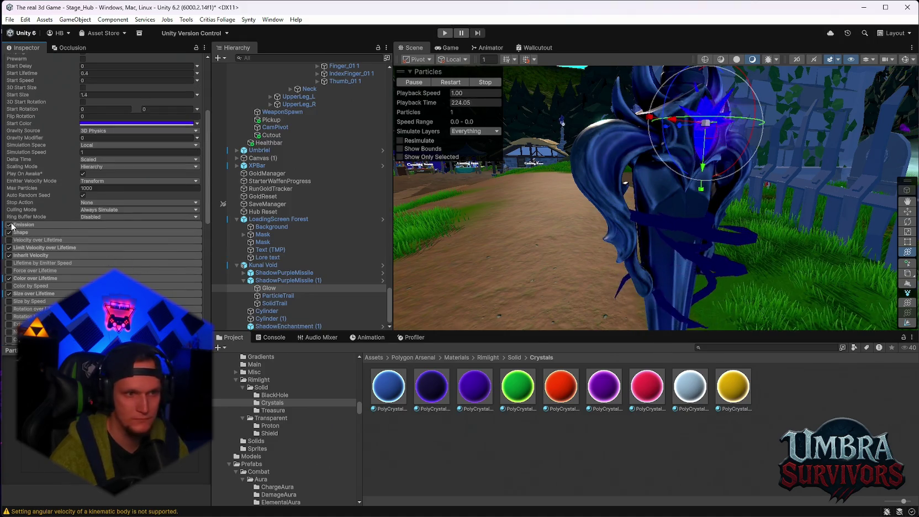
{"action": "mouse_move", "coordinate": [623, 231]}
{"action": "left_mouse_down"}
{"action": "mouse_move", "coordinate": [695, 200]}
{"action": "mouse_move", "coordinate": [525, 200]}
{"action": "left_mouse_up"}
{"action": "left_click", "coordinate": [9, 225]}
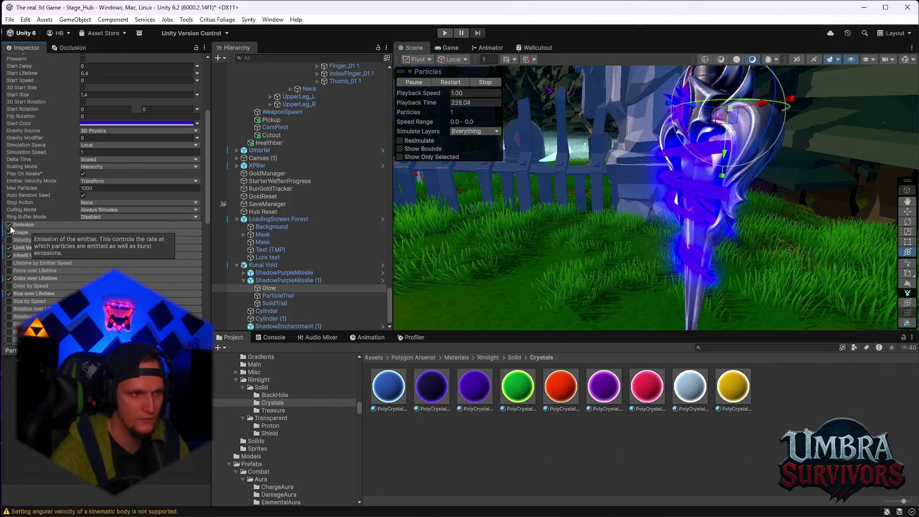
Enable Inherit Velocity on Glow with Initial mode and a 0.2 multiplier.
{"action": "scroll", "coordinate": [11, 254], "scroll_direction": "up", "scroll_amount": 2}
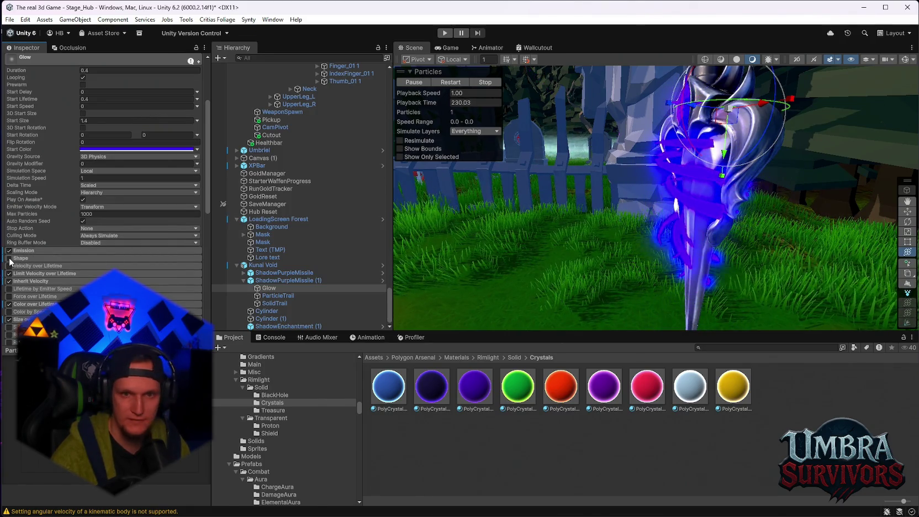
{"action": "left_click", "coordinate": [9, 281]}
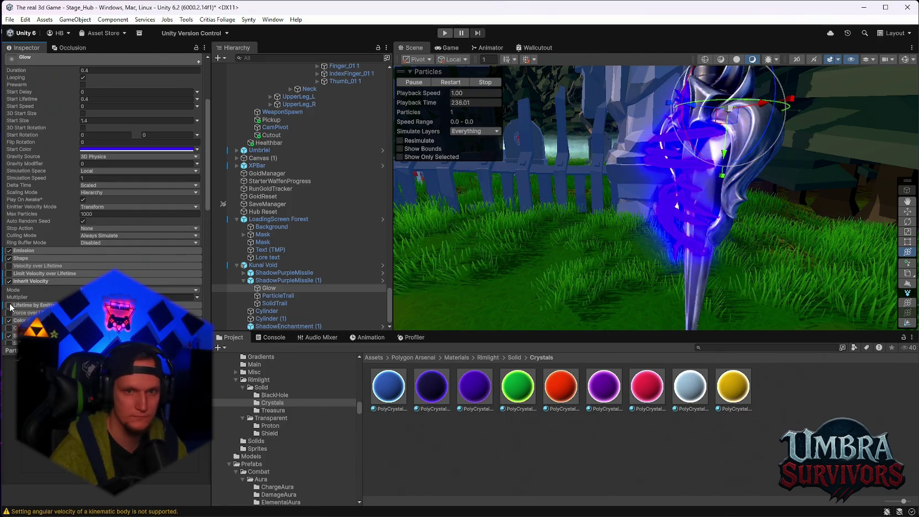
{"action": "scroll", "coordinate": [10, 304], "scroll_direction": "down", "scroll_amount": 2}
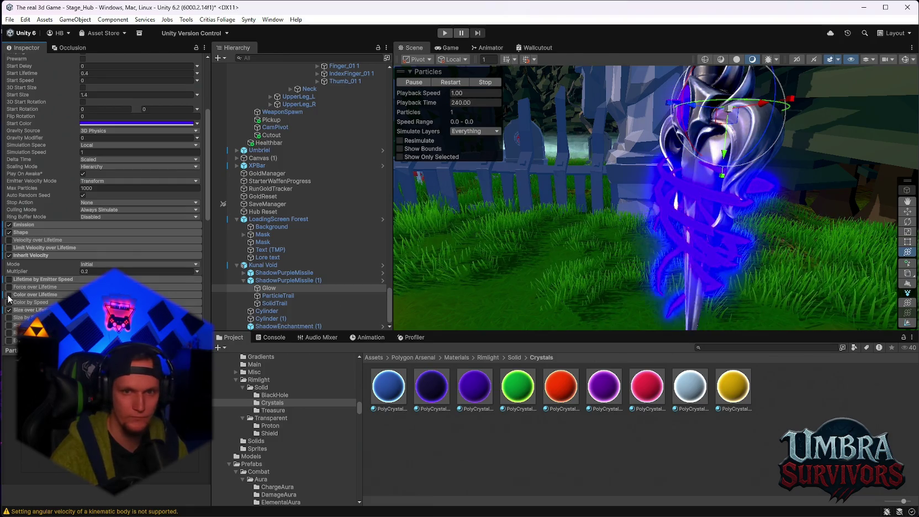
{"action": "scroll", "coordinate": [8, 321], "scroll_direction": "down", "scroll_amount": 5}
{"action": "scroll", "coordinate": [10, 335], "scroll_direction": "down", "scroll_amount": 5}
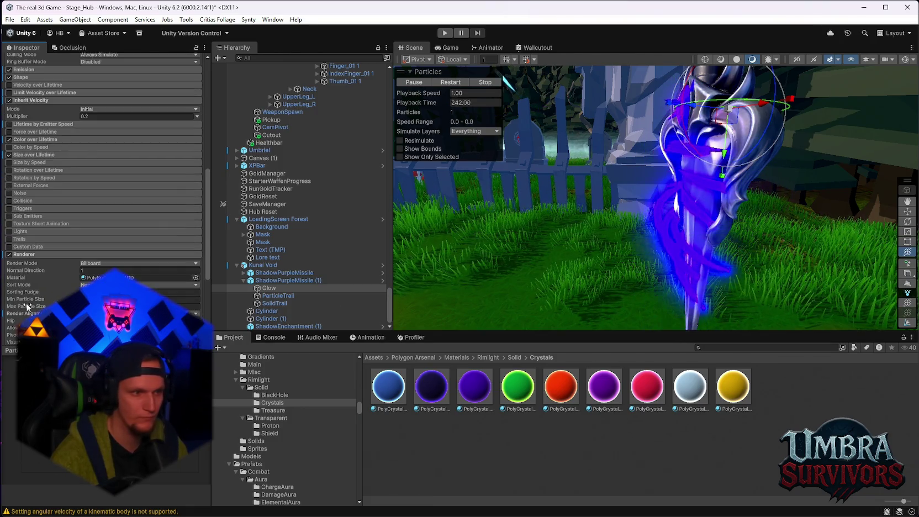
{"action": "left_click", "coordinate": [287, 326]}
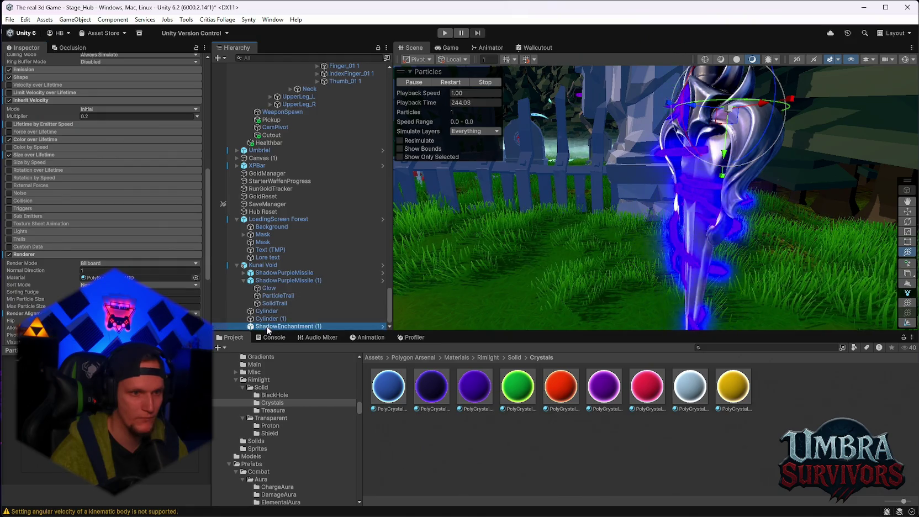
{"action": "scroll", "coordinate": [62, 199], "scroll_direction": "up", "scroll_amount": 5}
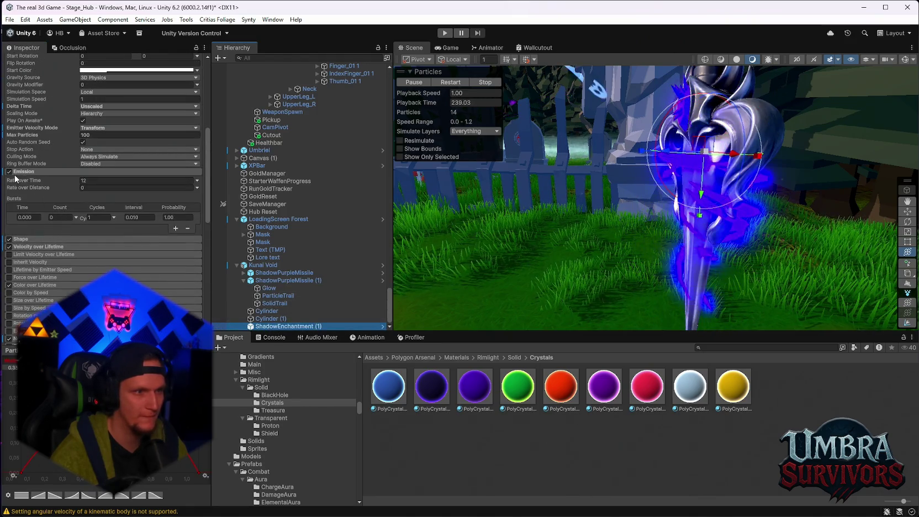
{"action": "left_click", "coordinate": [9, 172]}
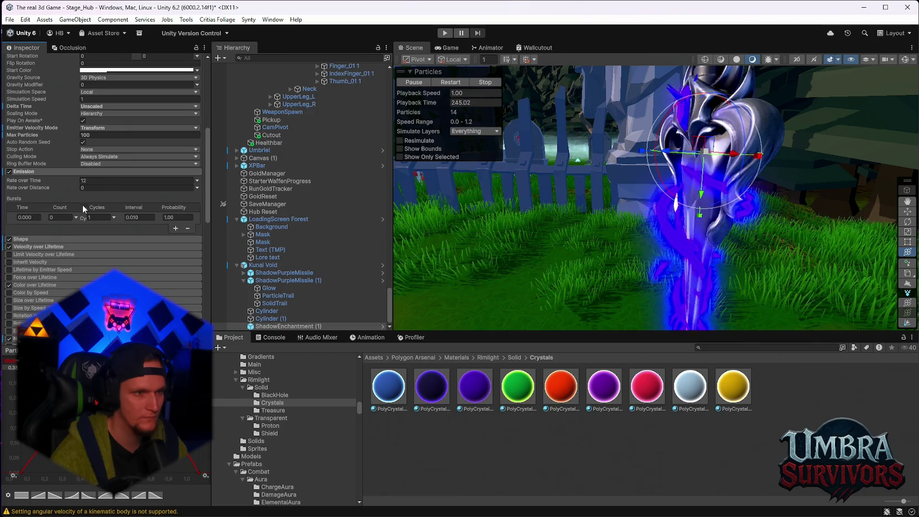
{"action": "type", "text": ".2"}
{"action": "mouse_move", "coordinate": [97, 191]}
{"action": "left_mouse_down"}
{"action": "mouse_move", "coordinate": [299, 202]}
{"action": "mouse_move", "coordinate": [337, 210]}
{"action": "mouse_move", "coordinate": [343, 226]}
{"action": "mouse_move", "coordinate": [647, 232]}
{"action": "left_mouse_up"}
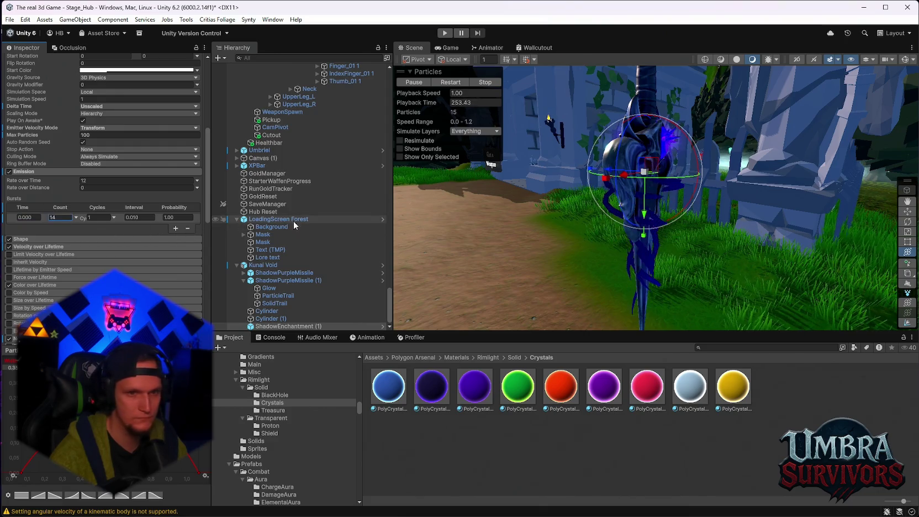
{"action": "key", "text": "BackSpace"}
{"action": "type", "text": "6"}
{"action": "key", "text": "BackSpace"}
{"action": "key", "text": "BackSpace"}
{"action": "type", "text": "0"}
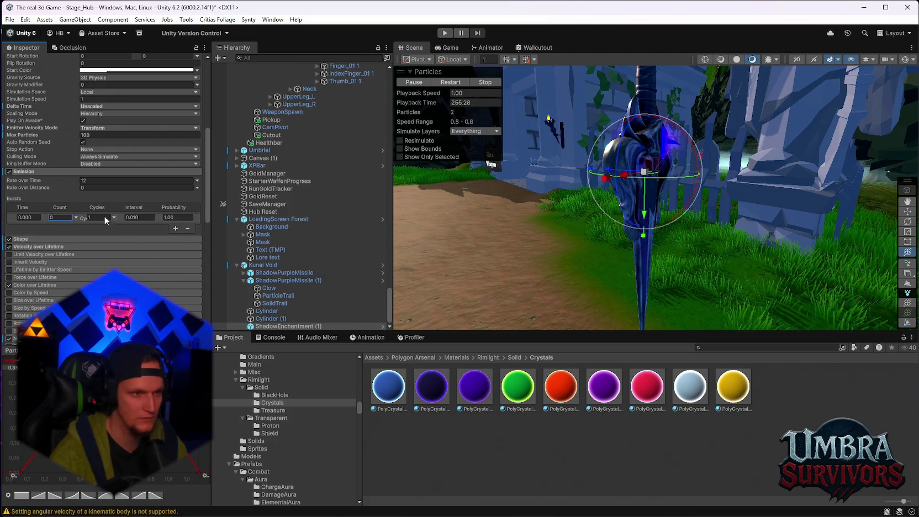
{"action": "left_click_drag", "start_coordinate": [83, 222], "coordinate": [238, 229]}
{"action": "left_click", "coordinate": [110, 217]}
{"action": "type", "text": "1"}
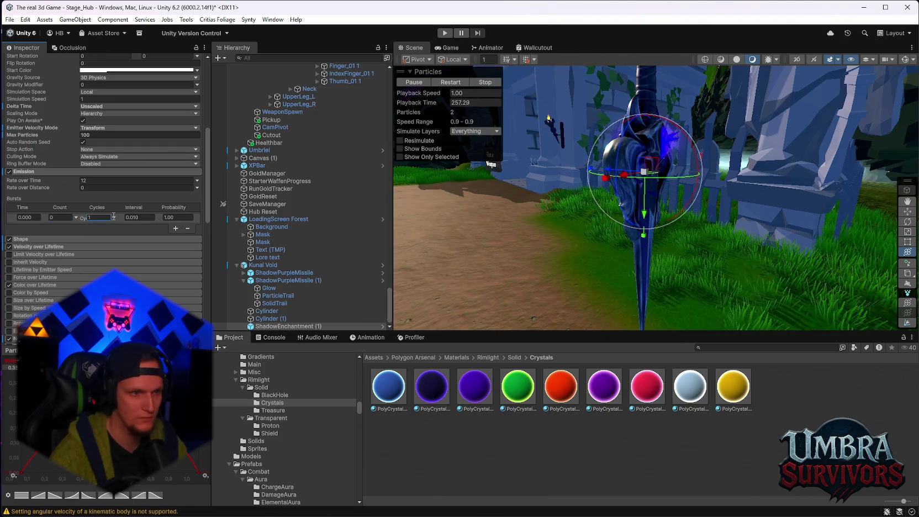
{"action": "left_click", "coordinate": [125, 218]}
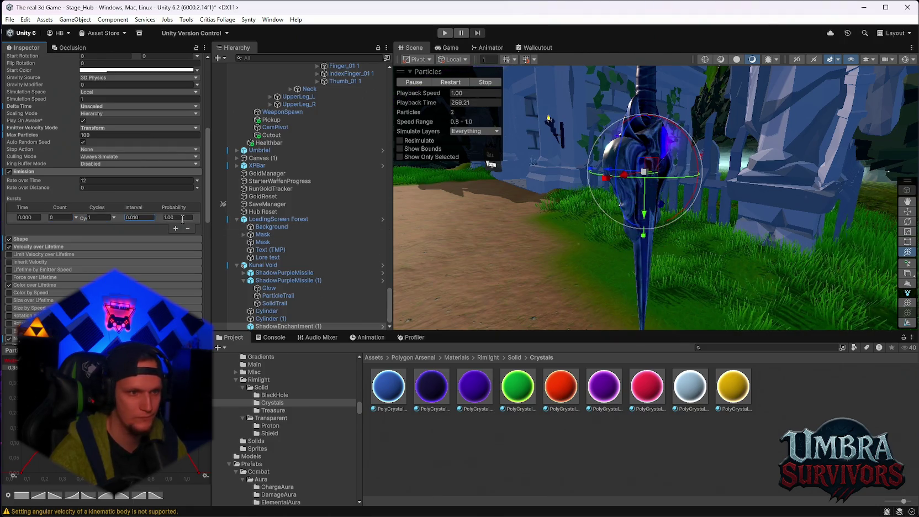
{"action": "left_click_drag", "start_coordinate": [257, 231], "coordinate": [31, 227]}
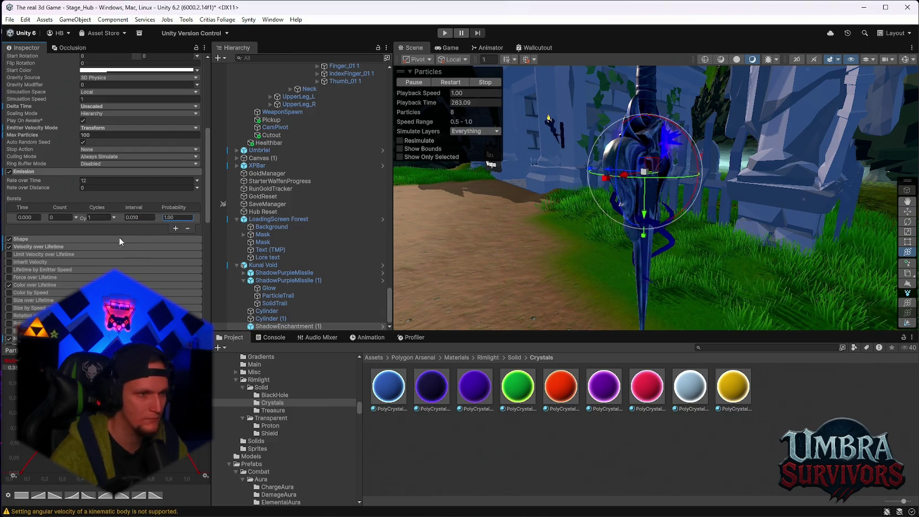
{"action": "key", "text": "Return"}
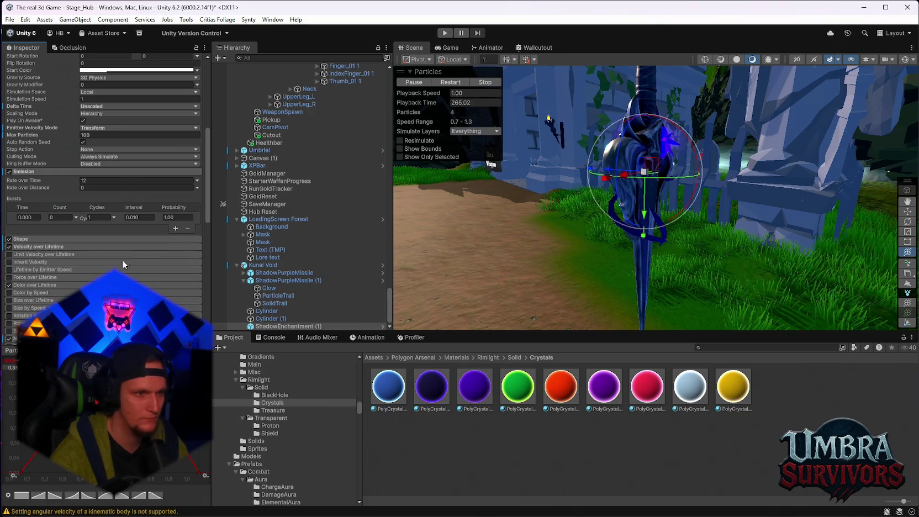
{"action": "mouse_move", "coordinate": [55, 188]}
{"action": "left_mouse_down"}
{"action": "mouse_move", "coordinate": [732, 211]}
{"action": "mouse_move", "coordinate": [748, 198]}
{"action": "mouse_move", "coordinate": [831, 212]}
{"action": "mouse_move", "coordinate": [728, 217]}
{"action": "mouse_move", "coordinate": [146, 184]}
{"action": "left_mouse_up"}
{"action": "left_click_drag", "start_coordinate": [637, 241], "coordinate": [470, 224]}
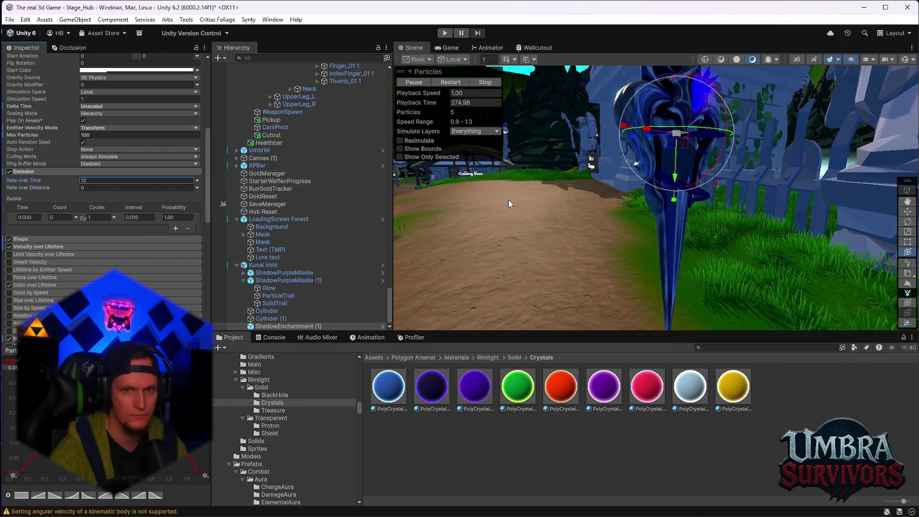
{"action": "scroll", "coordinate": [100, 212], "scroll_direction": "up", "scroll_amount": 3}
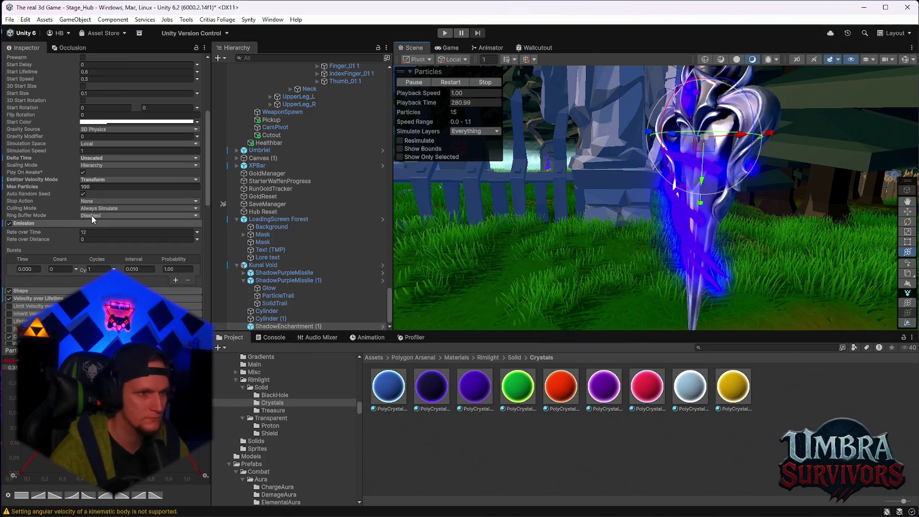
{"action": "left_click", "coordinate": [87, 201]}
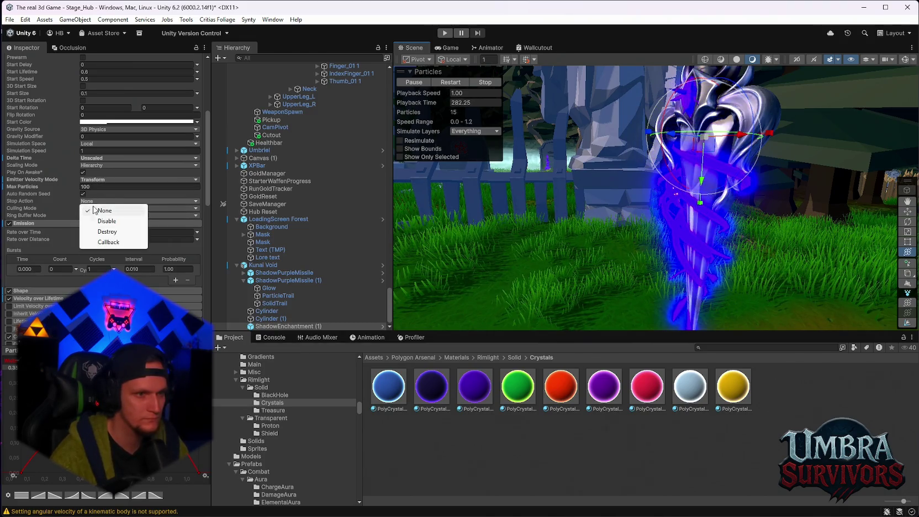
{"action": "left_click", "coordinate": [29, 209]}
{"action": "left_click", "coordinate": [87, 208]}
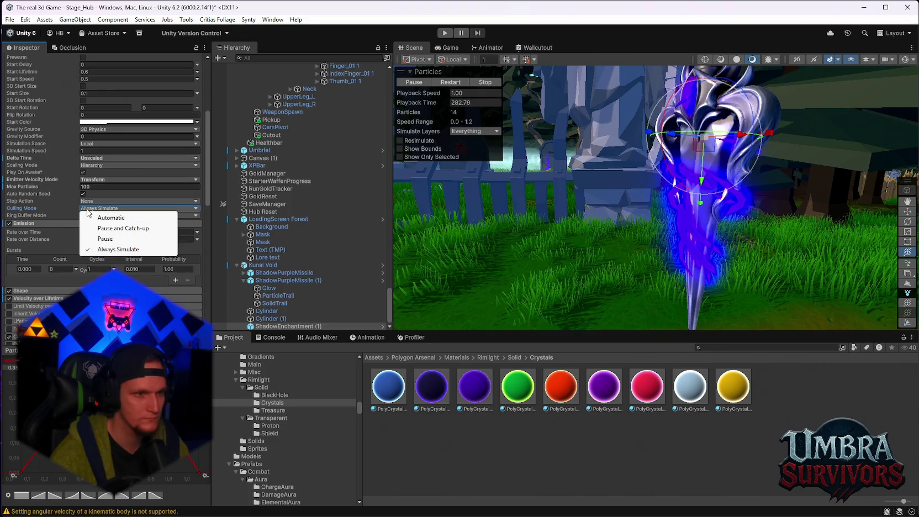
{"action": "key", "text": "Escape"}
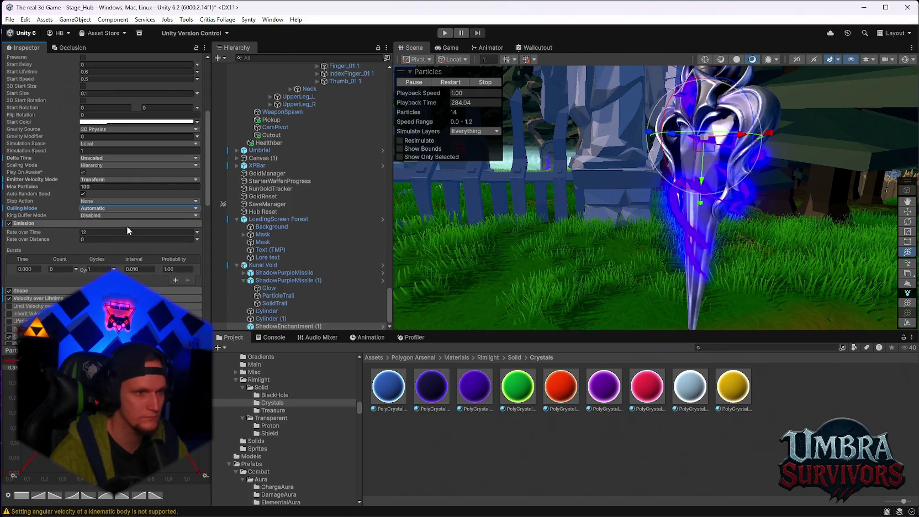
{"action": "left_click", "coordinate": [93, 217]}
{"action": "left_click", "coordinate": [112, 225]}
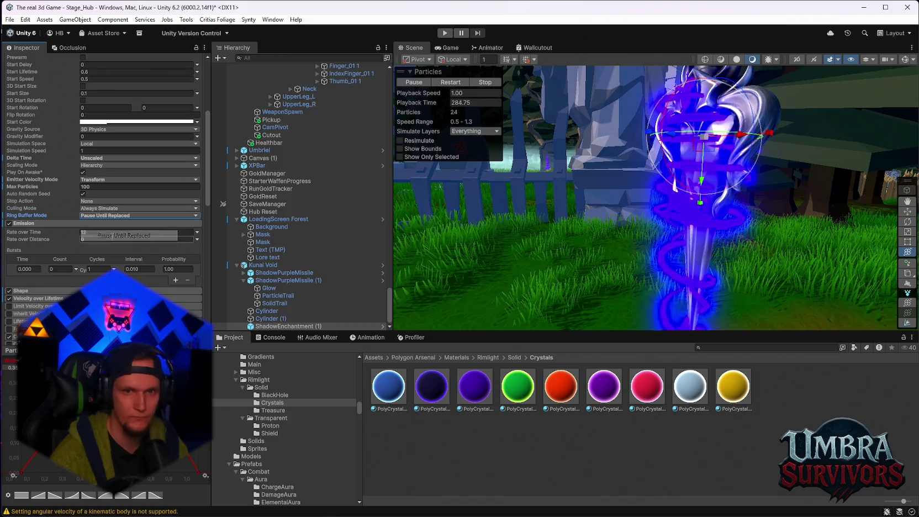
{"action": "left_click", "coordinate": [90, 215]}
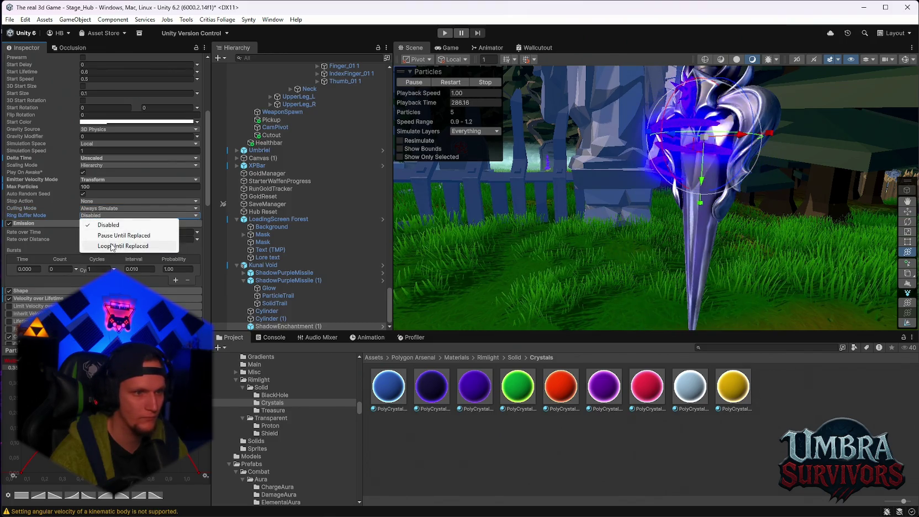
{"action": "left_click", "coordinate": [112, 247]}
{"action": "mouse_move", "coordinate": [680, 176]}
{"action": "left_mouse_down"}
{"action": "mouse_move", "coordinate": [654, 149]}
{"action": "mouse_move", "coordinate": [661, 227]}
{"action": "mouse_move", "coordinate": [525, 242]}
{"action": "mouse_move", "coordinate": [593, 222]}
{"action": "left_mouse_up"}
{"action": "key", "text": "y"}
{"action": "key", "text": "ctrl+z"}
{"action": "left_click", "coordinate": [92, 166]}
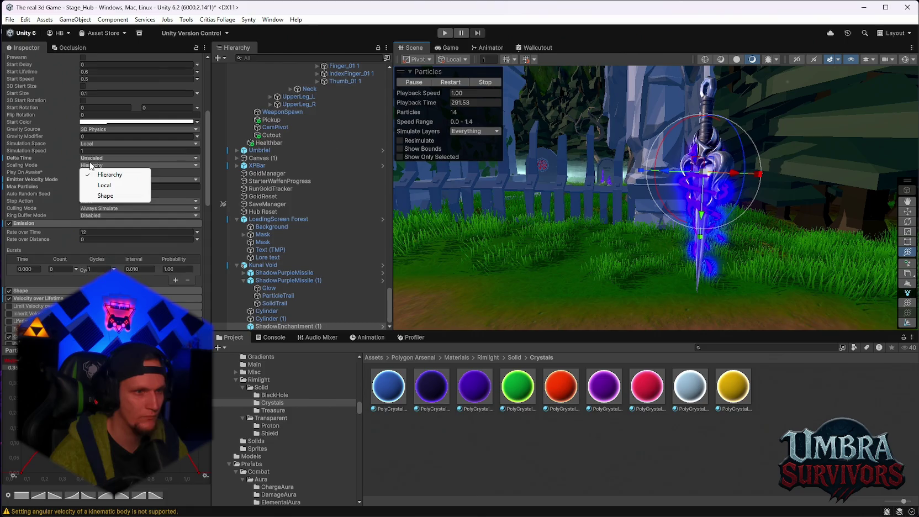
{"action": "key", "text": "Escape"}
{"action": "scroll", "coordinate": [802, 209], "scroll_direction": "up", "scroll_amount": 2}
{"action": "left_click_drag", "start_coordinate": [803, 208], "coordinate": [397, 228]}
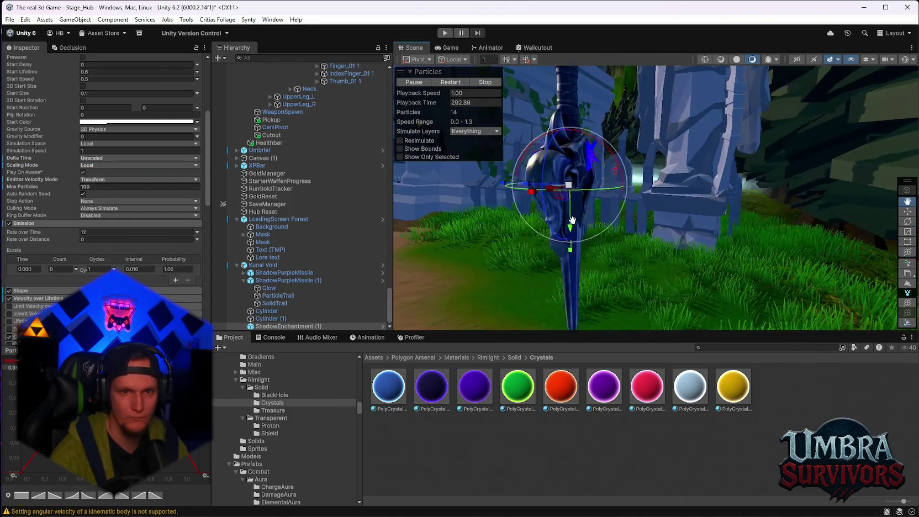
{"action": "left_click", "coordinate": [101, 166]}
{"action": "left_click", "coordinate": [113, 202]}
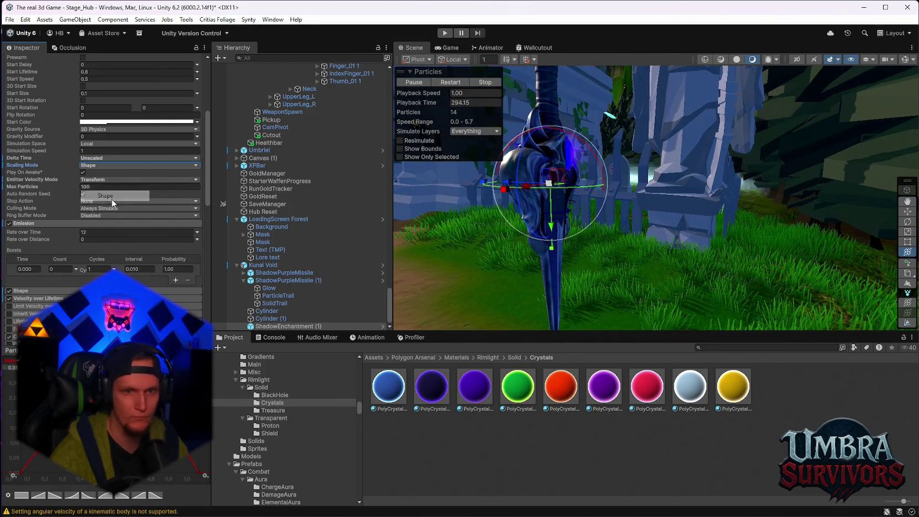
{"action": "mouse_move", "coordinate": [556, 236]}
{"action": "left_mouse_down"}
{"action": "mouse_move", "coordinate": [580, 241]}
{"action": "mouse_move", "coordinate": [596, 231]}
{"action": "mouse_move", "coordinate": [591, 246]}
{"action": "mouse_move", "coordinate": [618, 264]}
{"action": "left_mouse_up"}
{"action": "key", "text": "ctrl+z"}
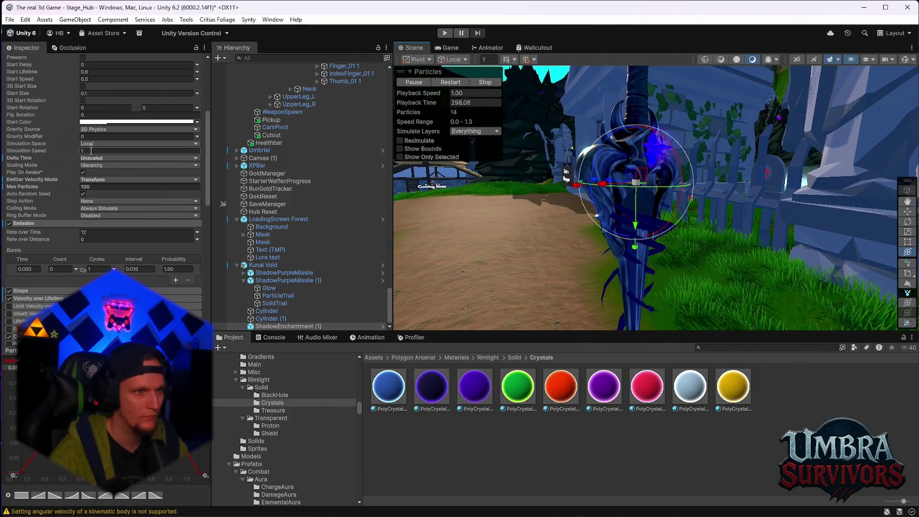
{"action": "left_click", "coordinate": [92, 143]}
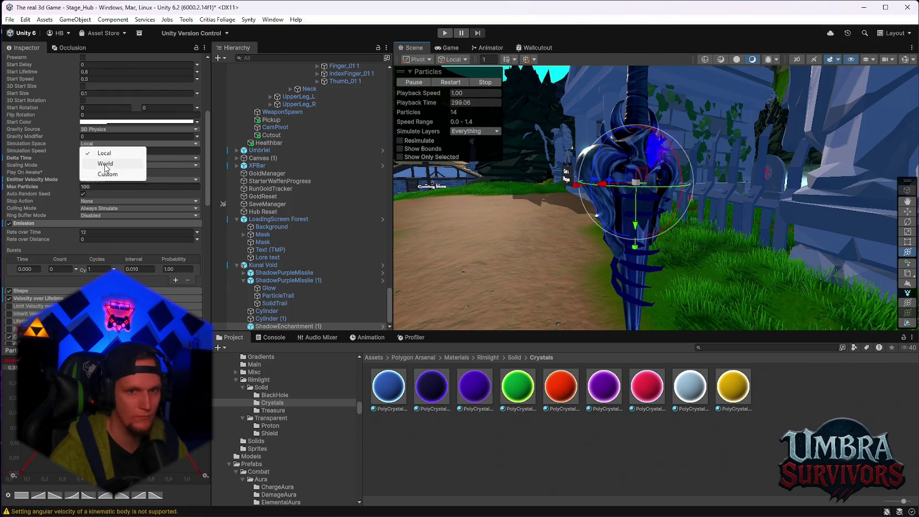
{"action": "left_click", "coordinate": [102, 160]}
{"action": "left_click", "coordinate": [103, 144]}
{"action": "left_click", "coordinate": [105, 174]}
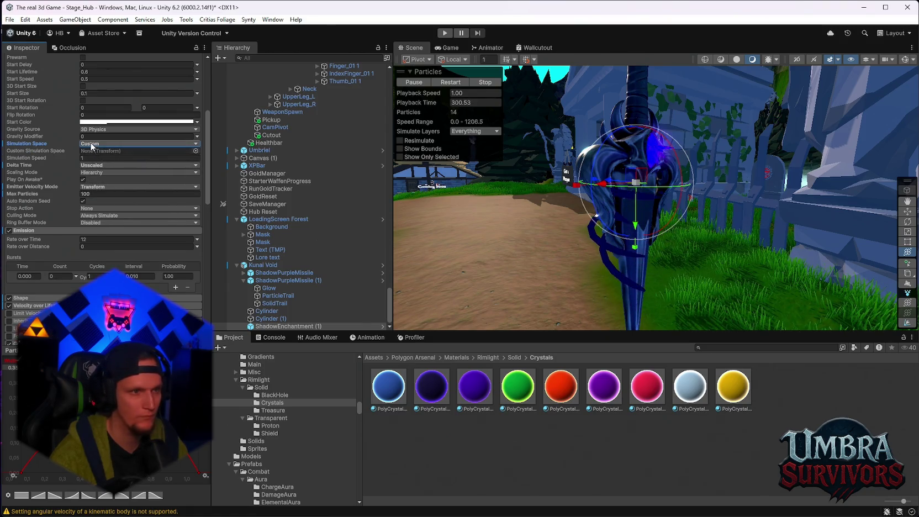
{"action": "left_click", "coordinate": [92, 144]}
{"action": "left_click", "coordinate": [97, 151]}
{"action": "scroll", "coordinate": [97, 148], "scroll_direction": "up", "scroll_amount": 2}
{"action": "left_click", "coordinate": [89, 182]}
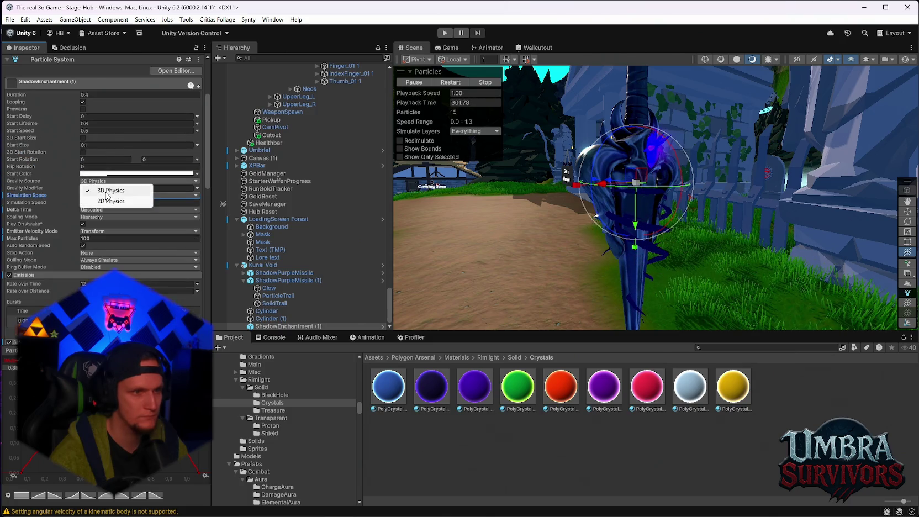
{"action": "left_click", "coordinate": [101, 196]}
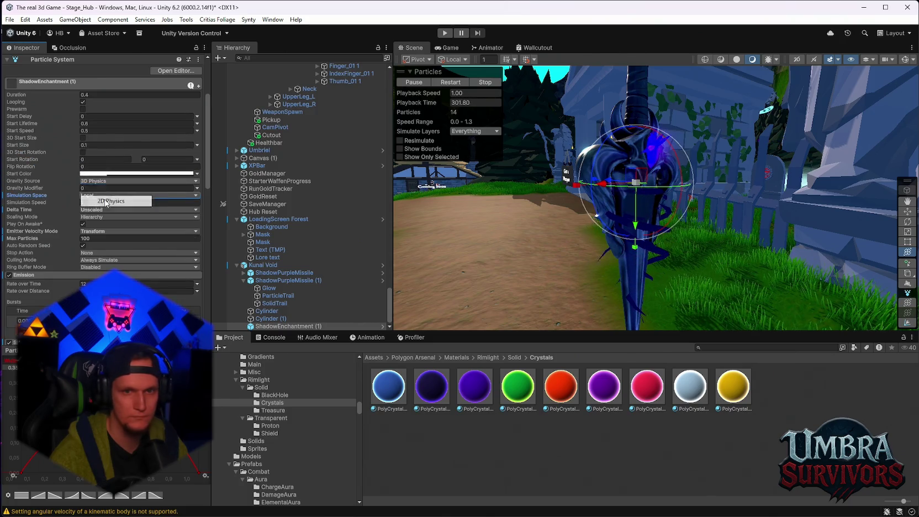
{"action": "left_click", "coordinate": [90, 174]}
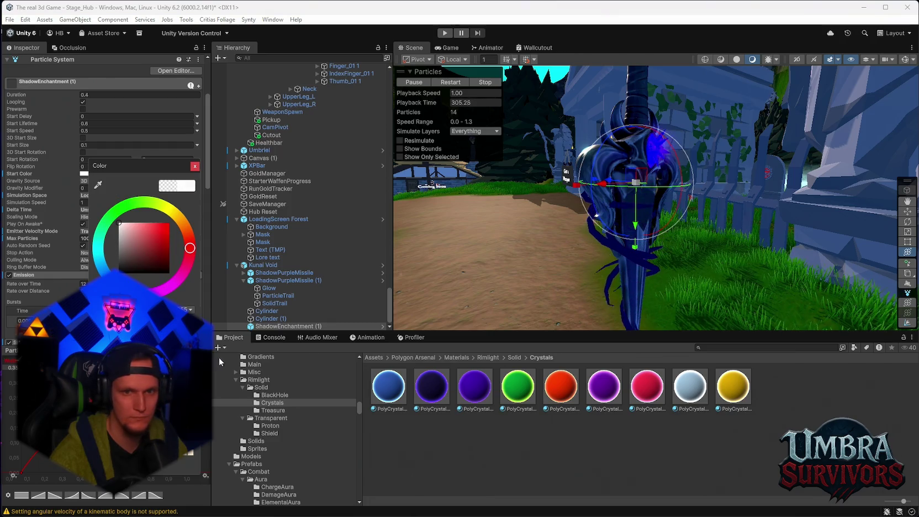
{"action": "mouse_move", "coordinate": [454, 242]}
{"action": "left_mouse_down"}
{"action": "mouse_move", "coordinate": [644, 238]}
{"action": "mouse_move", "coordinate": [755, 255]}
{"action": "mouse_move", "coordinate": [649, 237]}
{"action": "mouse_move", "coordinate": [660, 233]}
{"action": "left_mouse_up"}
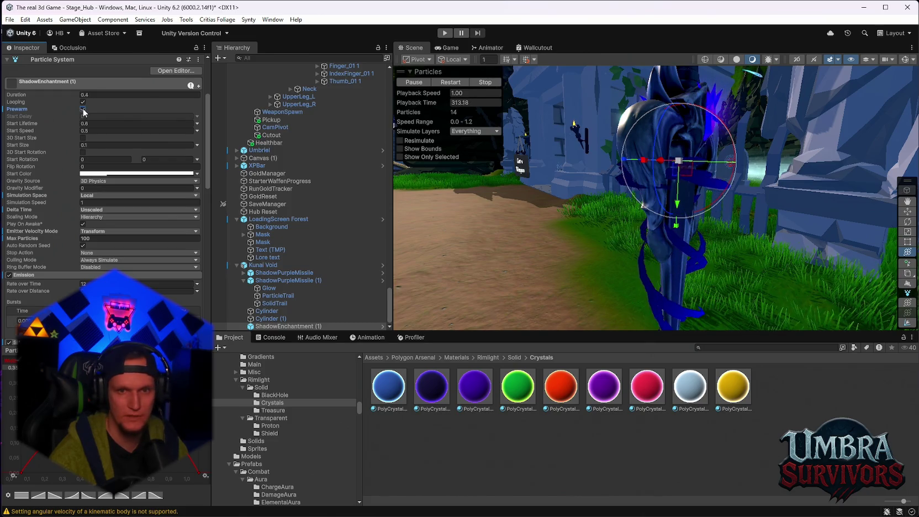
{"action": "left_click_drag", "start_coordinate": [569, 218], "coordinate": [530, 215]}
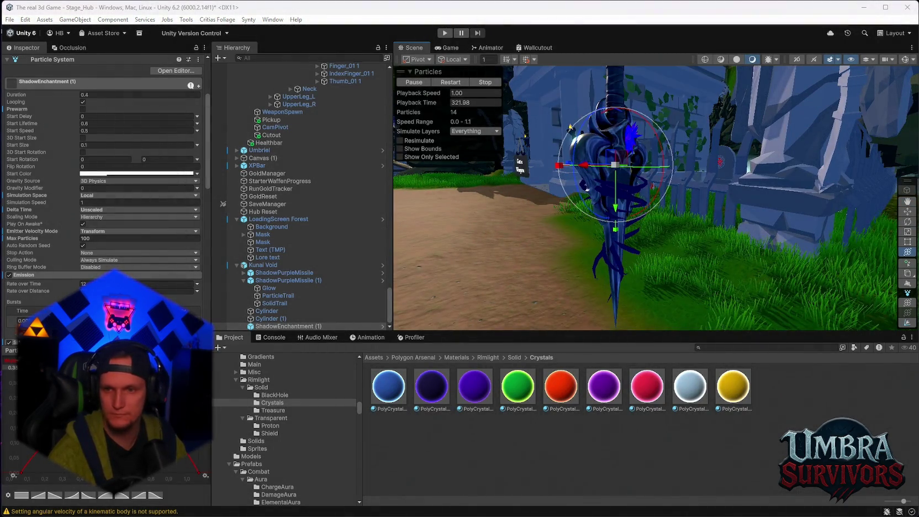
{"action": "mouse_move", "coordinate": [722, 288]}
{"action": "left_mouse_down"}
{"action": "mouse_move", "coordinate": [748, 290]}
{"action": "mouse_move", "coordinate": [673, 185]}
{"action": "mouse_move", "coordinate": [848, 174]}
{"action": "left_mouse_up"}
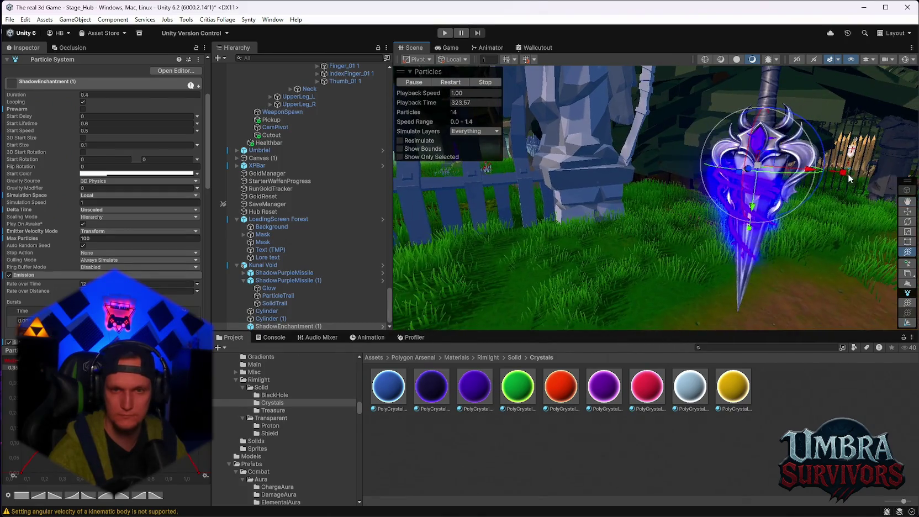
{"action": "left_click", "coordinate": [857, 199]}
{"action": "key", "text": "super+shift+s"}
Snip a screenshot of the area around the glowing kunai in the Scene view.
{"action": "left_click_drag", "start_coordinate": [850, 78], "coordinate": [668, 276]}
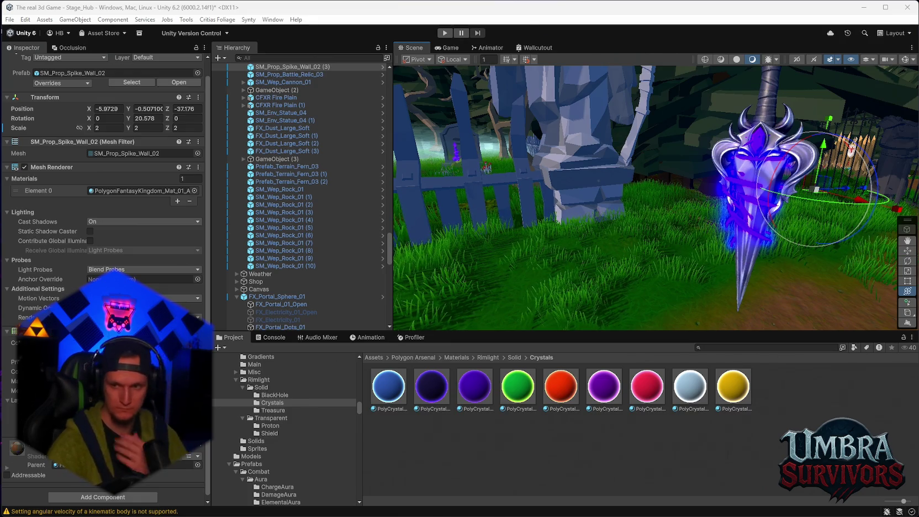
{"action": "left_click_drag", "start_coordinate": [749, 245], "coordinate": [514, 244]}
Select and frame ShadowEnchantment (1), then enable its Trails module.
{"action": "scroll", "coordinate": [302, 250], "scroll_direction": "down", "scroll_amount": 15}
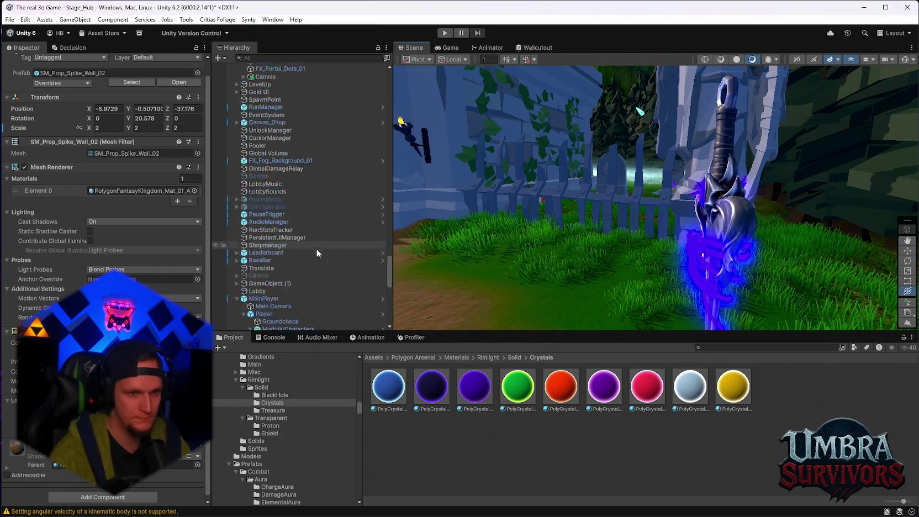
{"action": "left_click", "coordinate": [284, 326]}
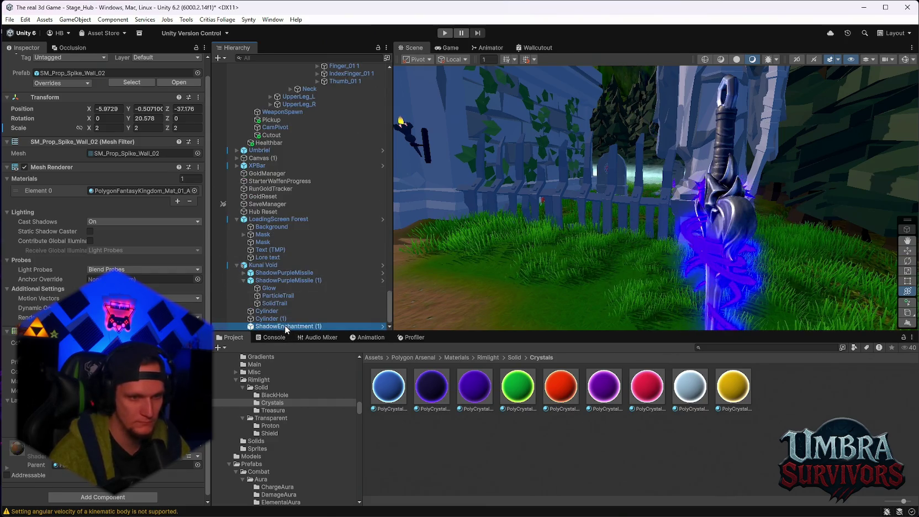
{"action": "scroll", "coordinate": [140, 270], "scroll_direction": "down", "scroll_amount": 3}
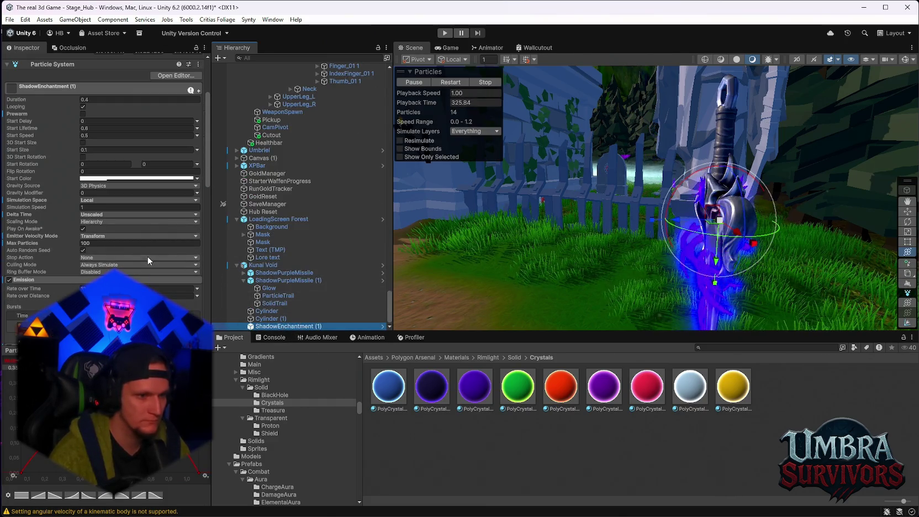
{"action": "key", "text": "f"}
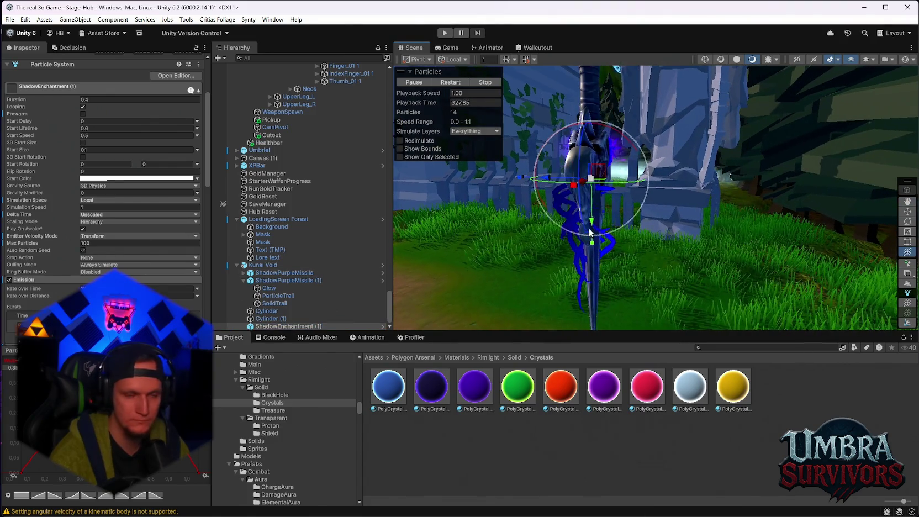
{"action": "scroll", "coordinate": [63, 251], "scroll_direction": "down", "scroll_amount": 3}
{"action": "scroll", "coordinate": [70, 264], "scroll_direction": "down", "scroll_amount": 3}
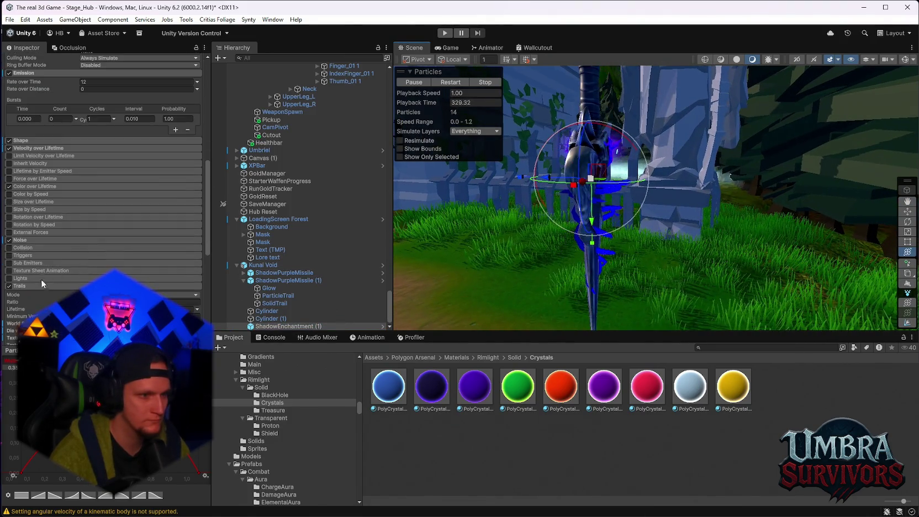
{"action": "left_click", "coordinate": [10, 287]}
{"action": "left_click", "coordinate": [10, 288]}
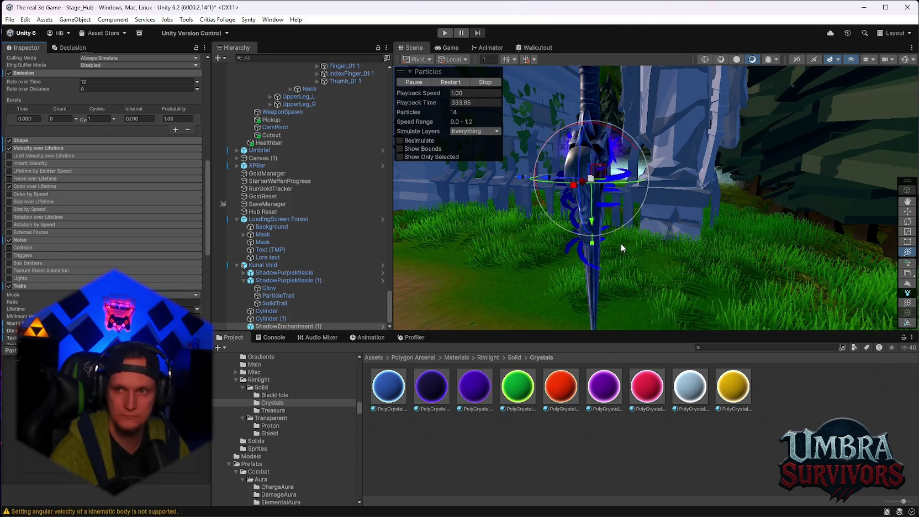
Try 4 burst cycles, then set the burst cycles back to 1.
{"action": "scroll", "coordinate": [63, 169], "scroll_direction": "up", "scroll_amount": 3}
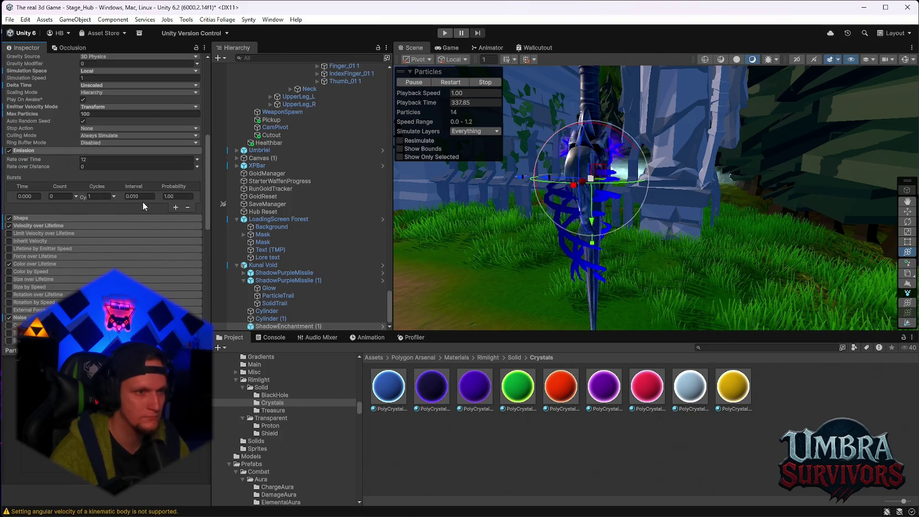
{"action": "left_click", "coordinate": [94, 196]}
{"action": "type", "text": "4"}
{"action": "mouse_move", "coordinate": [552, 243]}
{"action": "left_mouse_down"}
{"action": "mouse_move", "coordinate": [650, 253]}
{"action": "mouse_move", "coordinate": [499, 224]}
{"action": "mouse_move", "coordinate": [350, 217]}
{"action": "left_mouse_up"}
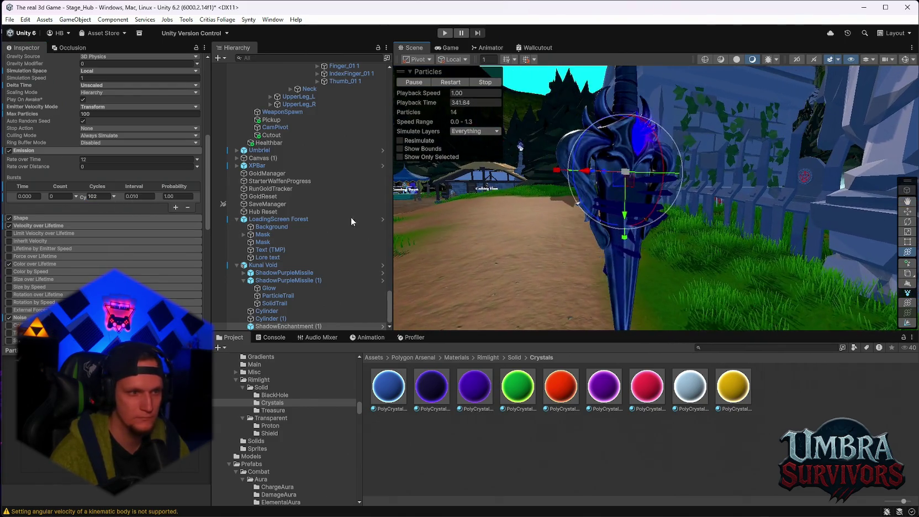
{"action": "left_click", "coordinate": [110, 198]}
{"action": "type", "text": "1"}
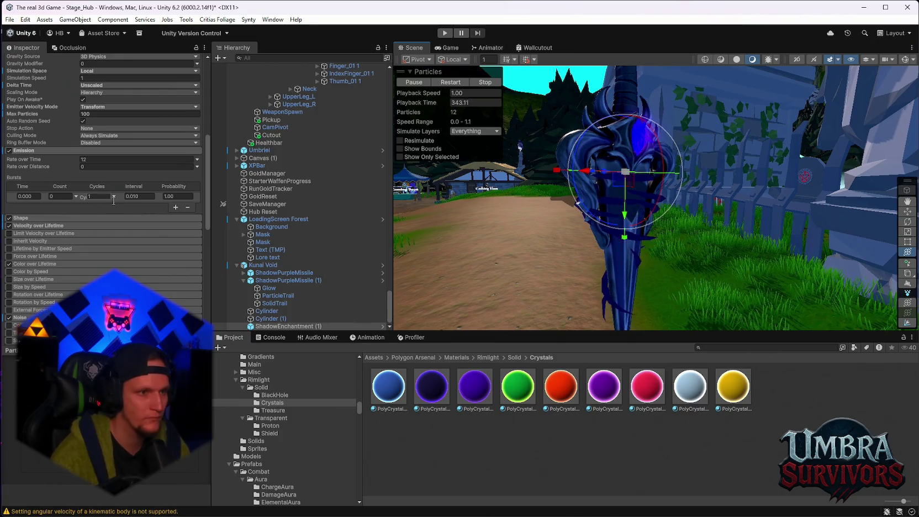
Add a second burst of 39 particles, remove it, and keep Rate over Distance constant.
{"action": "left_click", "coordinate": [174, 208]}
{"action": "left_click", "coordinate": [58, 205]}
{"action": "type", "text": "39"}
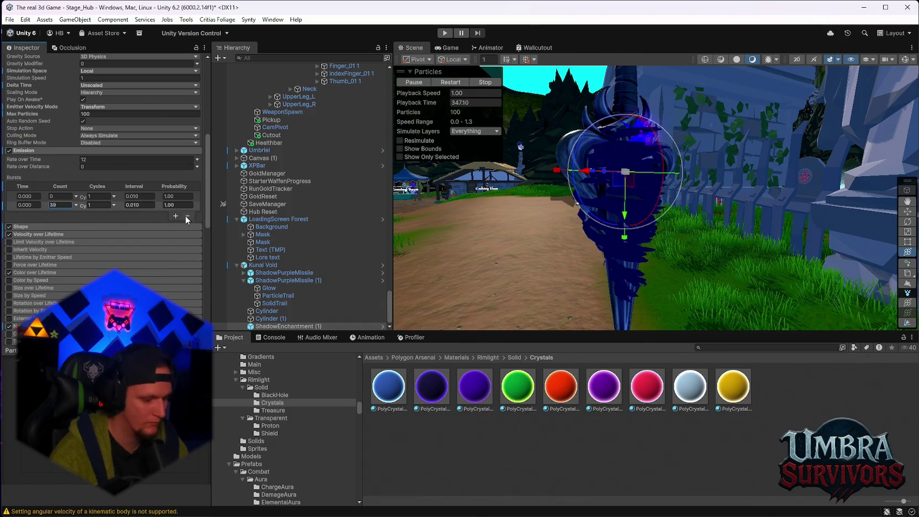
{"action": "left_click", "coordinate": [182, 214]}
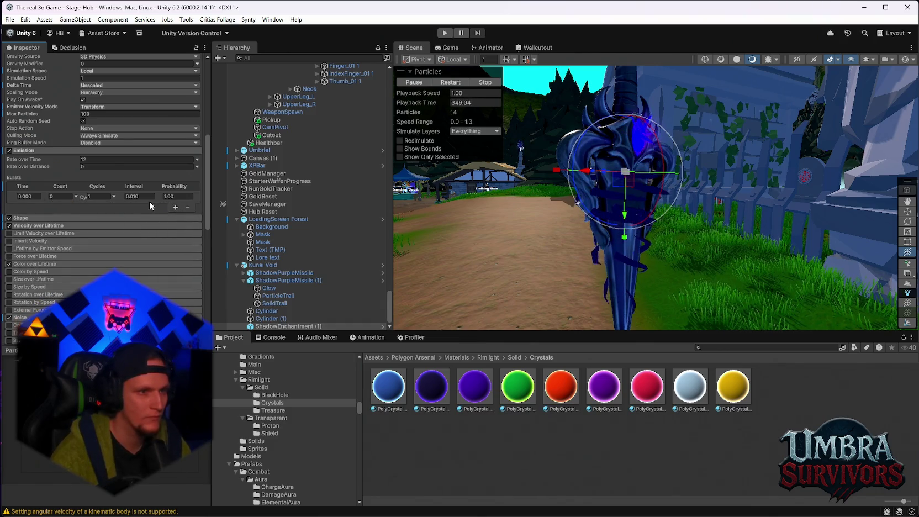
{"action": "scroll", "coordinate": [148, 200], "scroll_direction": "up", "scroll_amount": 1}
{"action": "left_click", "coordinate": [197, 193]}
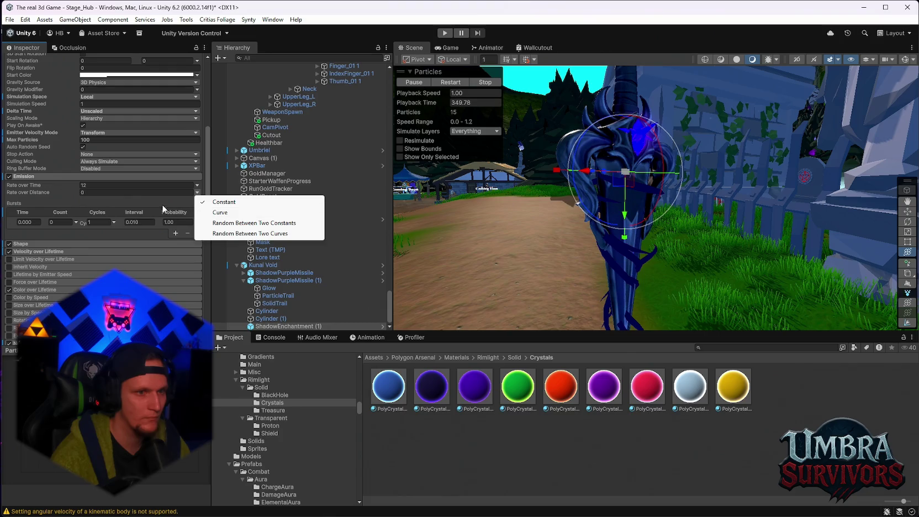
{"action": "left_click", "coordinate": [61, 198]}
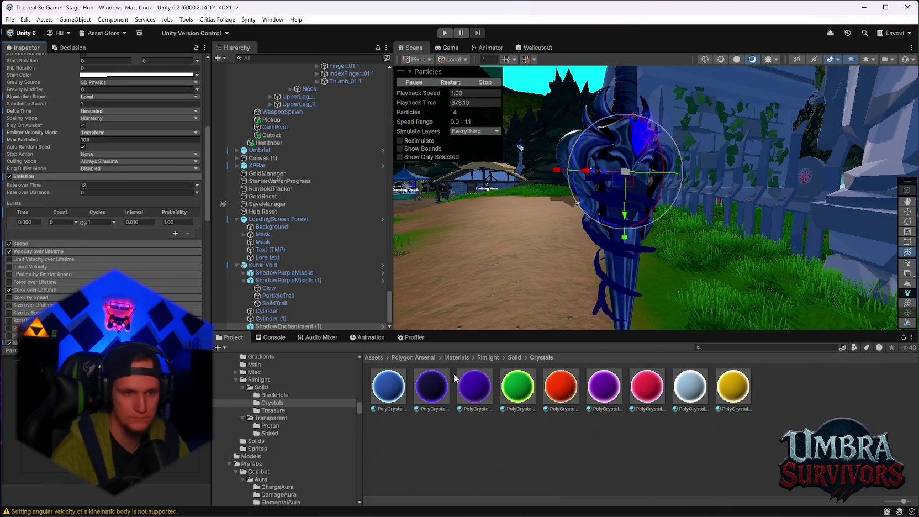
Open PolyCrystalDark, try white and red Fresnel colours, then restore the original purple.
{"action": "left_click", "coordinate": [432, 387]}
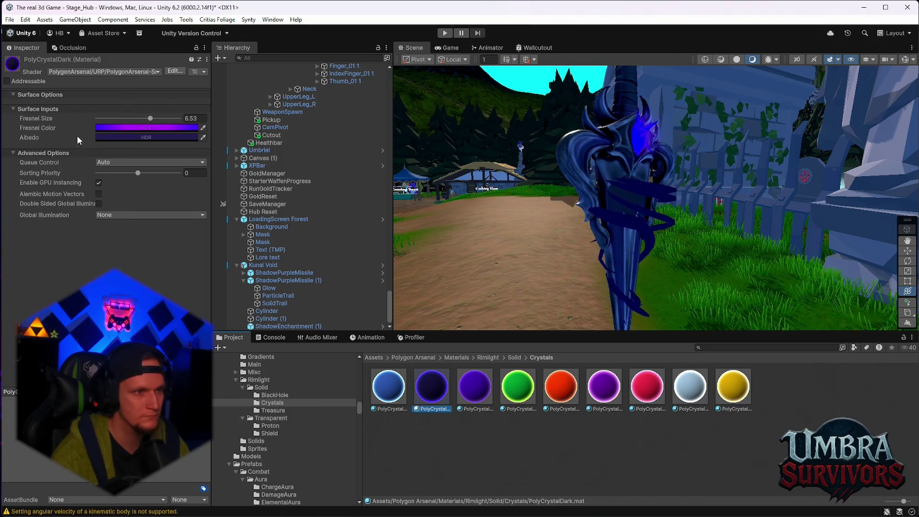
{"action": "left_click", "coordinate": [120, 136]}
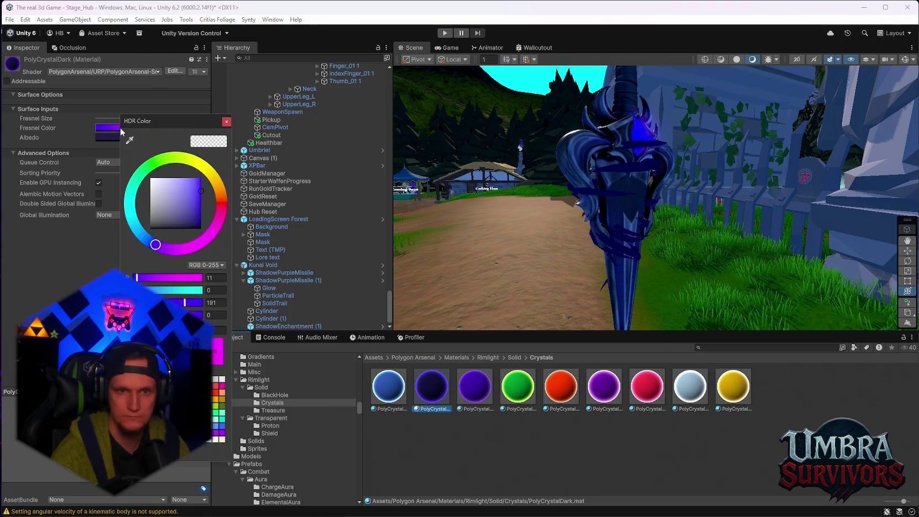
{"action": "mouse_move", "coordinate": [174, 202]}
{"action": "left_mouse_down"}
{"action": "mouse_move", "coordinate": [117, 201]}
{"action": "mouse_move", "coordinate": [114, 160]}
{"action": "left_mouse_up"}
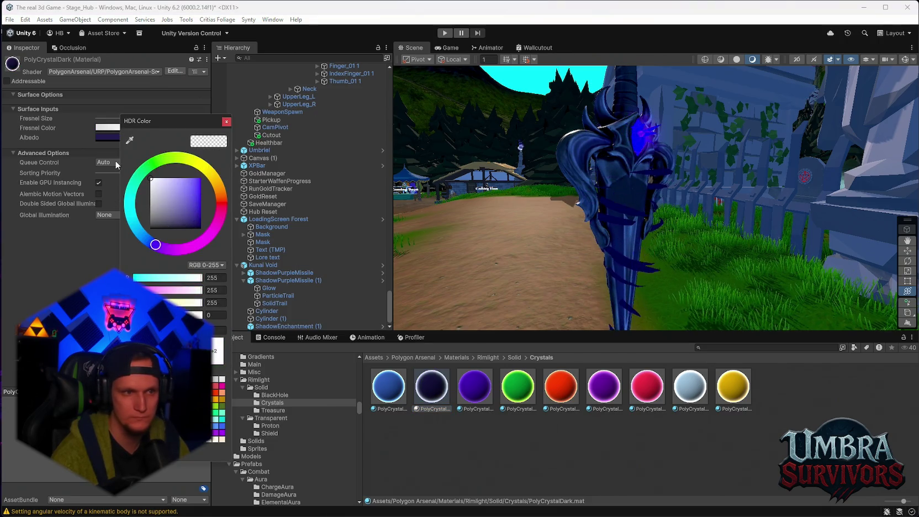
{"action": "key", "text": "ctrl+z"}
{"action": "key", "text": "ctrl+y"}
{"action": "key", "text": "ctrl+z"}
{"action": "left_click", "coordinate": [221, 203]}
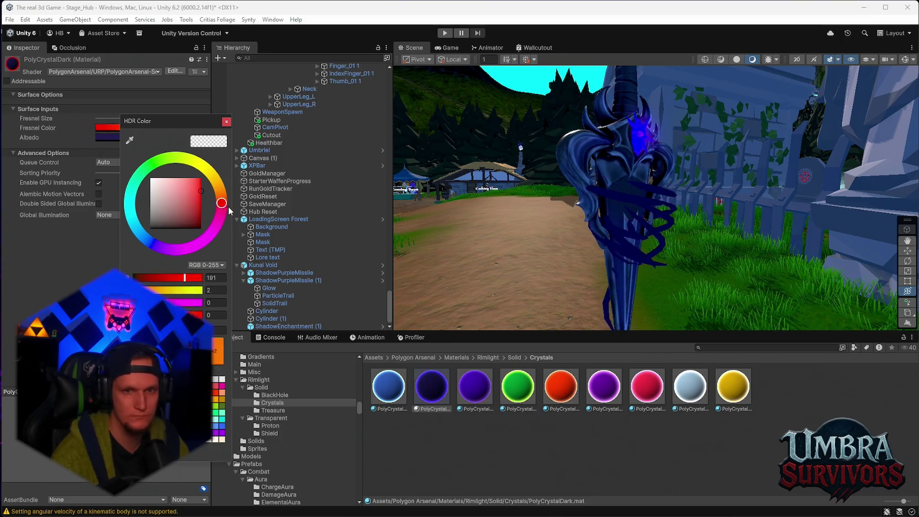
{"action": "key", "text": "ctrl+z"}
{"action": "left_click", "coordinate": [227, 121]}
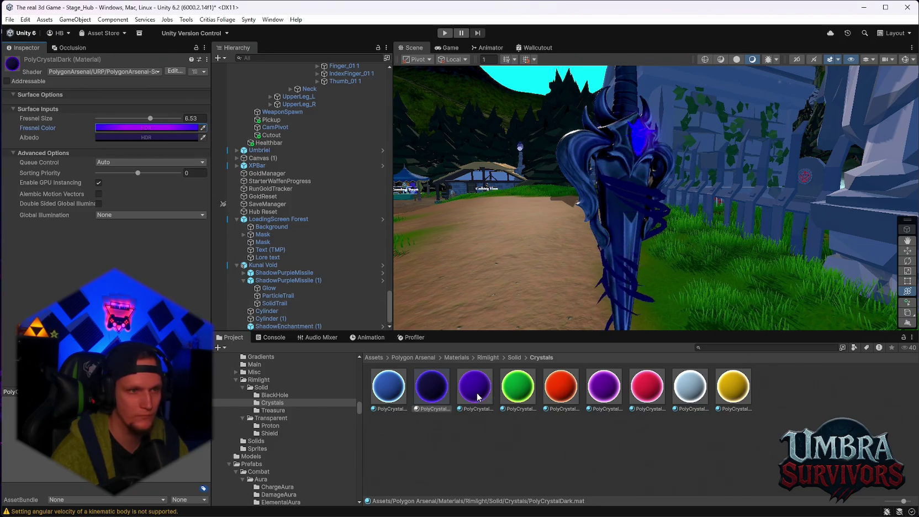
{"action": "left_click_drag", "start_coordinate": [478, 397], "coordinate": [606, 232]}
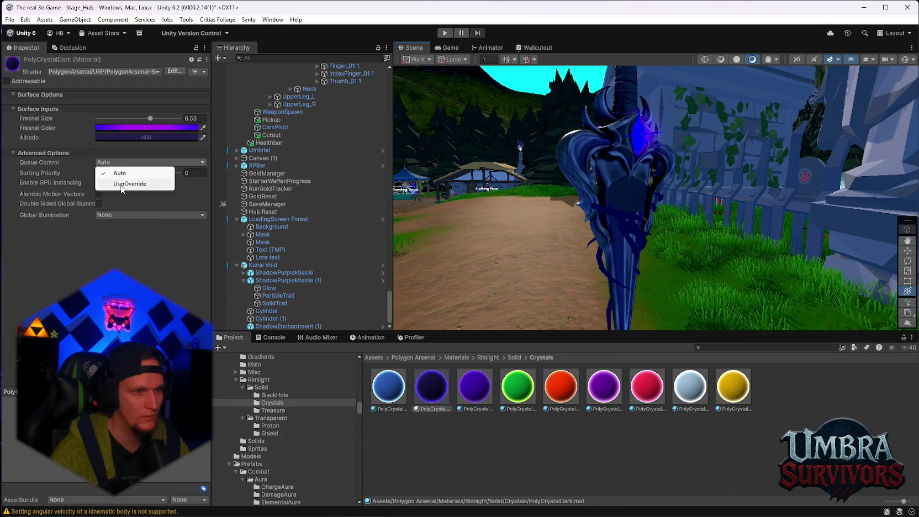
Try AlphaTest and Transparent render queues, return to From Shader, and set Queue Control to Auto.
{"action": "left_click", "coordinate": [123, 185]}
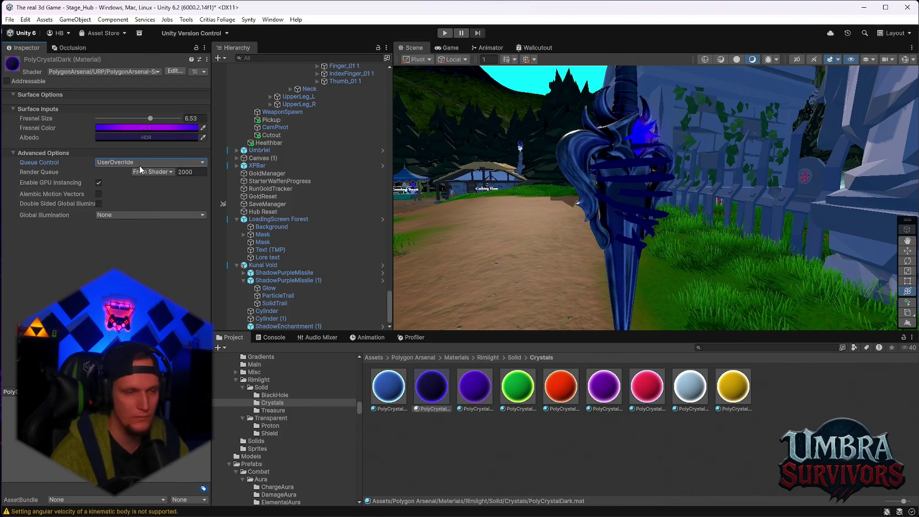
{"action": "left_click", "coordinate": [159, 173]}
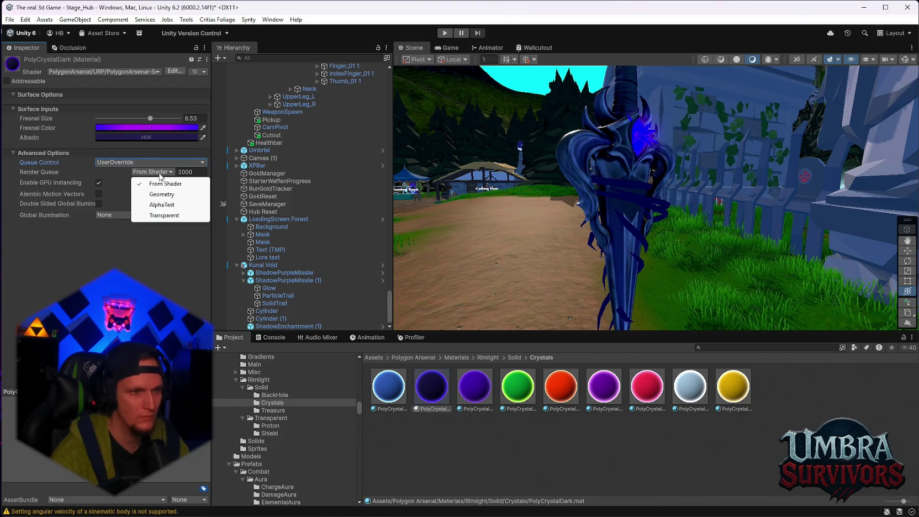
{"action": "left_click", "coordinate": [162, 205]}
{"action": "left_click", "coordinate": [152, 172]}
{"action": "left_click", "coordinate": [161, 215]}
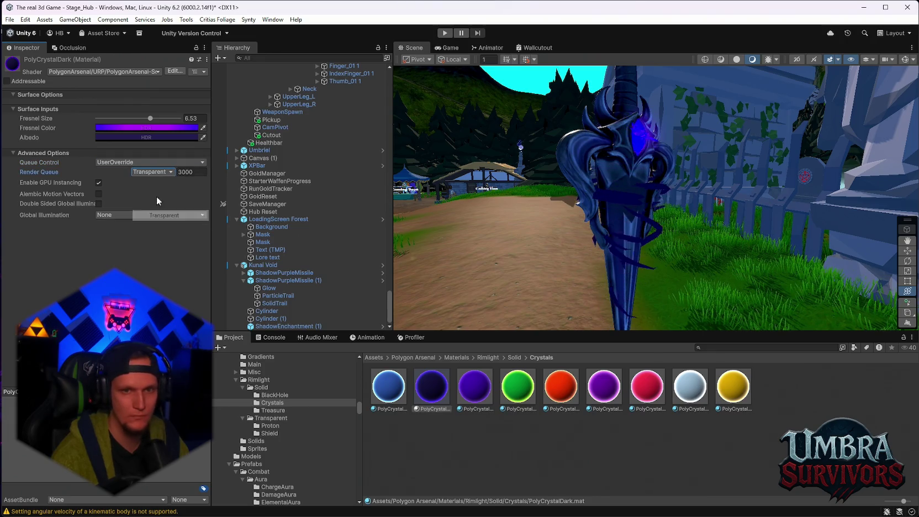
{"action": "left_click", "coordinate": [148, 172]}
{"action": "left_click", "coordinate": [160, 193]}
{"action": "left_click", "coordinate": [153, 172]}
{"action": "left_click", "coordinate": [161, 183]}
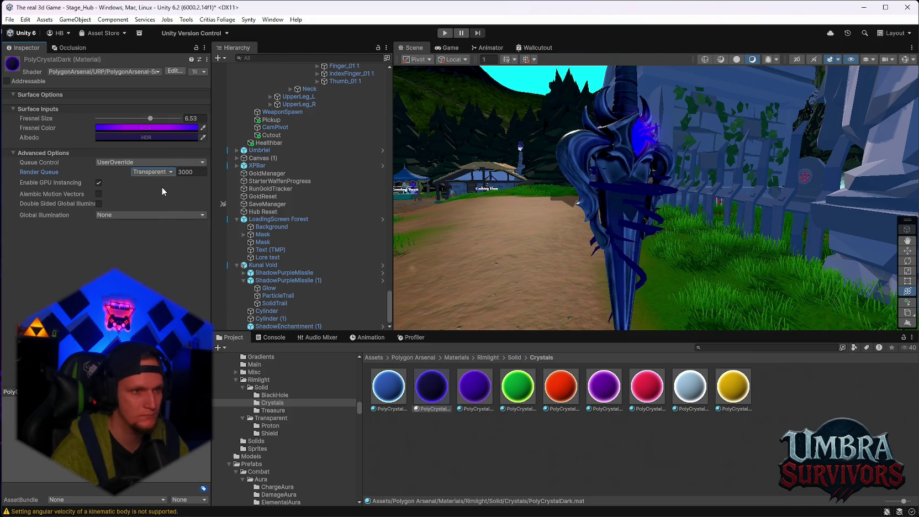
{"action": "left_click", "coordinate": [161, 186]}
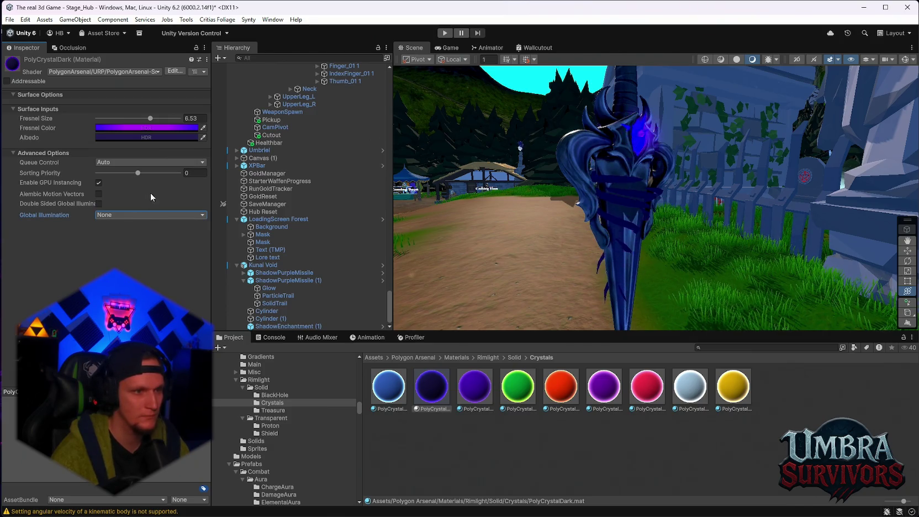
{"action": "left_click", "coordinate": [117, 215]}
Try Realtime global illumination, then set it back to None.
{"action": "left_click", "coordinate": [128, 225]}
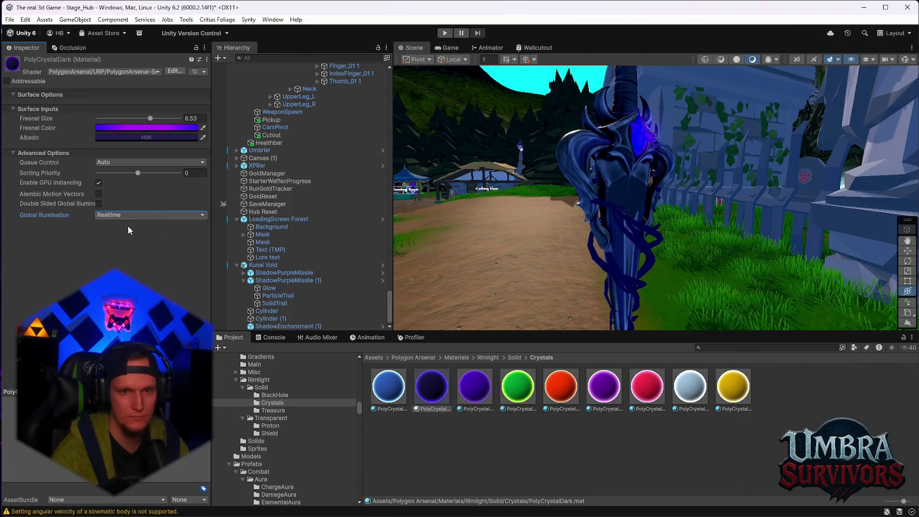
{"action": "left_click", "coordinate": [127, 217]}
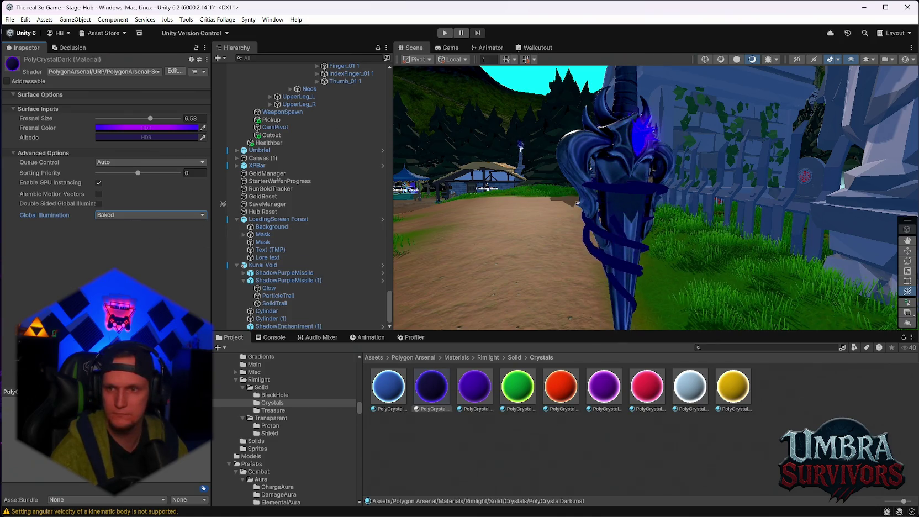
{"action": "left_click", "coordinate": [149, 215]}
{"action": "left_click", "coordinate": [127, 224]}
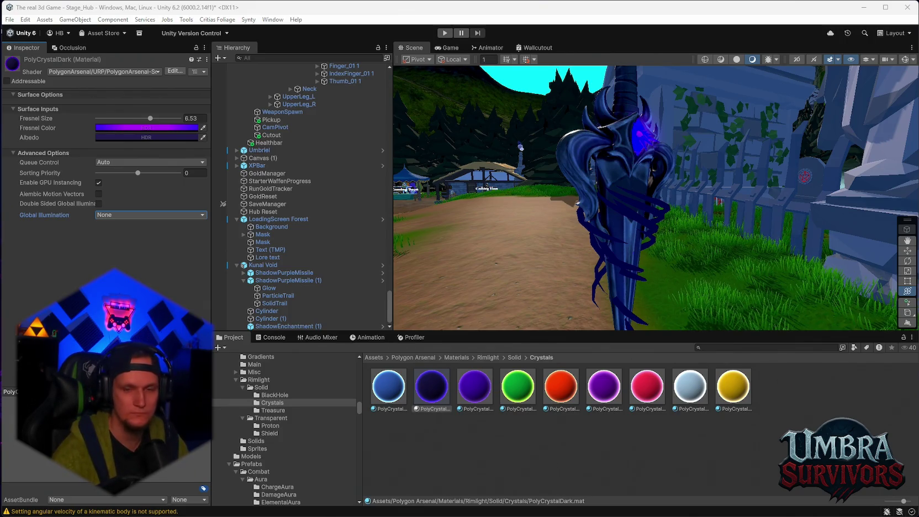
Try the purple crystal materials on the kunai's crystal, settling on the violet one, and orbit to inspect.
{"action": "left_click_drag", "start_coordinate": [604, 393], "coordinate": [621, 208]}
{"action": "left_click_drag", "start_coordinate": [590, 172], "coordinate": [642, 144]}
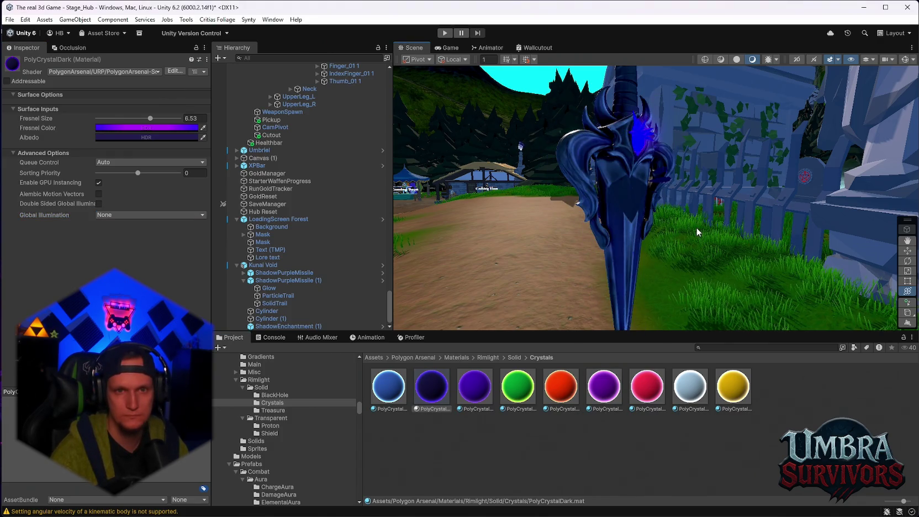
{"action": "mouse_move", "coordinate": [605, 397]}
{"action": "left_mouse_down"}
{"action": "mouse_move", "coordinate": [625, 165]}
{"action": "mouse_move", "coordinate": [639, 148]}
{"action": "left_mouse_up"}
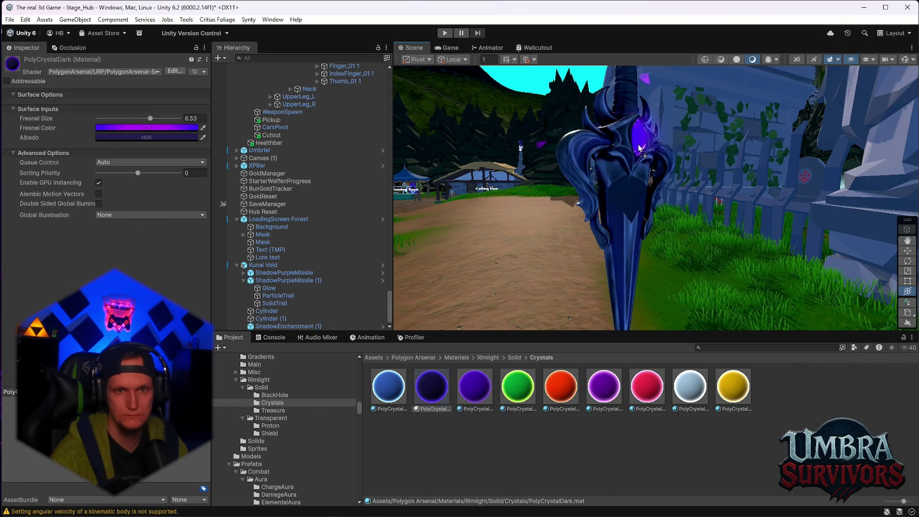
{"action": "mouse_move", "coordinate": [486, 405]}
{"action": "left_mouse_down"}
{"action": "mouse_move", "coordinate": [603, 182]}
{"action": "mouse_move", "coordinate": [638, 146]}
{"action": "left_mouse_up"}
{"action": "mouse_move", "coordinate": [590, 199]}
{"action": "left_mouse_down"}
{"action": "mouse_move", "coordinate": [640, 148]}
{"action": "mouse_move", "coordinate": [606, 204]}
{"action": "mouse_move", "coordinate": [742, 207]}
{"action": "mouse_move", "coordinate": [712, 162]}
{"action": "mouse_move", "coordinate": [750, 217]}
{"action": "mouse_move", "coordinate": [703, 254]}
{"action": "left_mouse_up"}
{"action": "scroll", "coordinate": [719, 173], "scroll_direction": "up", "scroll_amount": 3}
{"action": "mouse_move", "coordinate": [764, 238]}
{"action": "left_mouse_down"}
{"action": "mouse_move", "coordinate": [688, 223]}
{"action": "mouse_move", "coordinate": [636, 258]}
{"action": "left_mouse_up"}
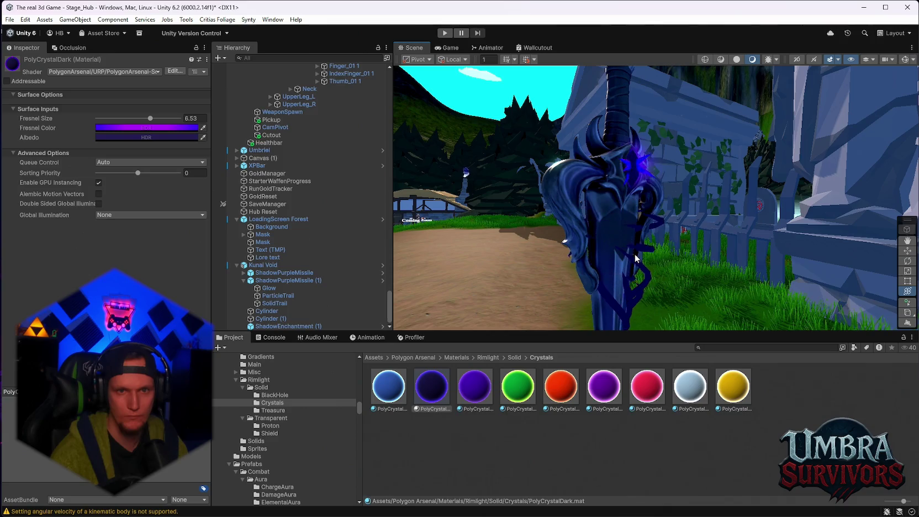
{"action": "scroll", "coordinate": [647, 182], "scroll_direction": "up", "scroll_amount": 3}
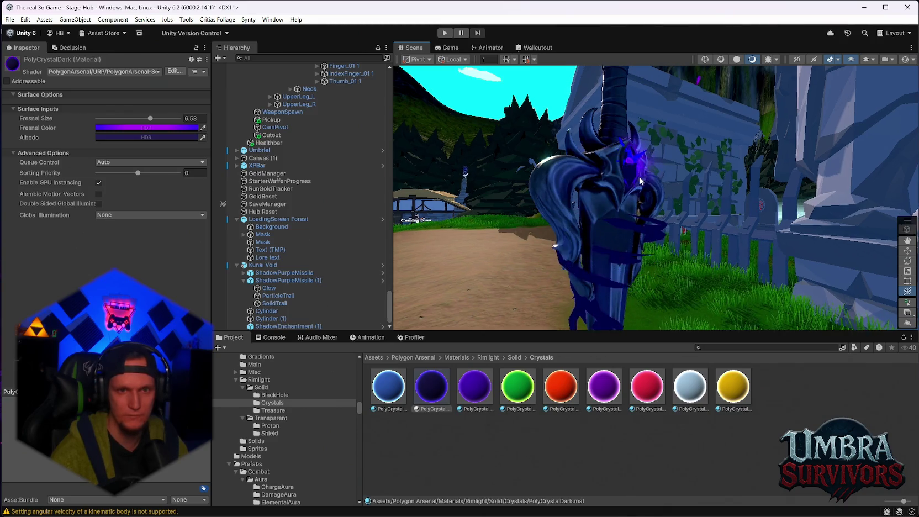
Open ShadowPurpleMissile (1)'s Renderer material, PolyCrystalDark 1, to check its properties.
{"action": "left_click", "coordinate": [694, 191]}
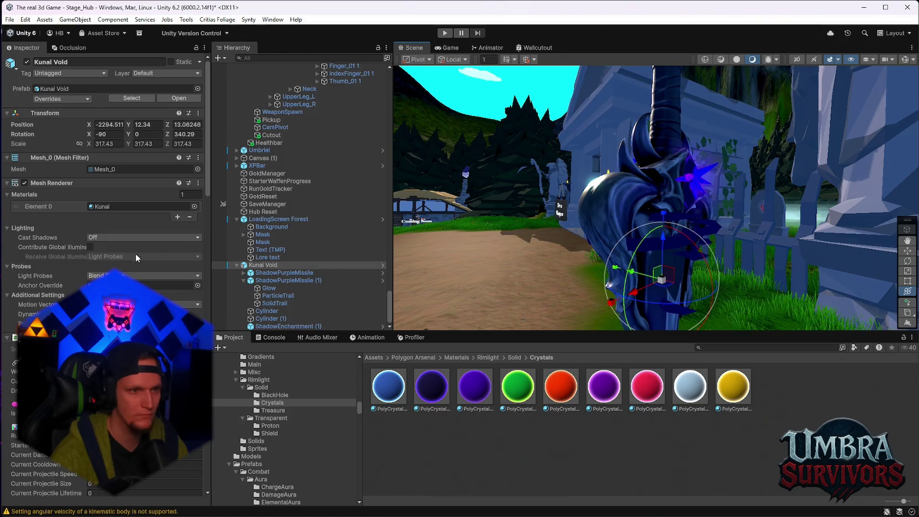
{"action": "left_click", "coordinate": [279, 280]}
{"action": "scroll", "coordinate": [137, 276], "scroll_direction": "down", "scroll_amount": 3}
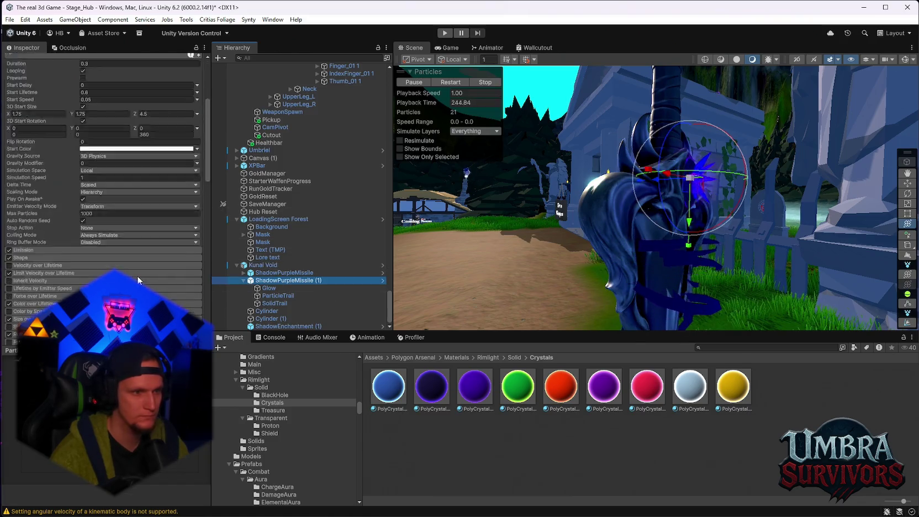
{"action": "scroll", "coordinate": [137, 276], "scroll_direction": "down", "scroll_amount": 10}
{"action": "left_click", "coordinate": [33, 177]}
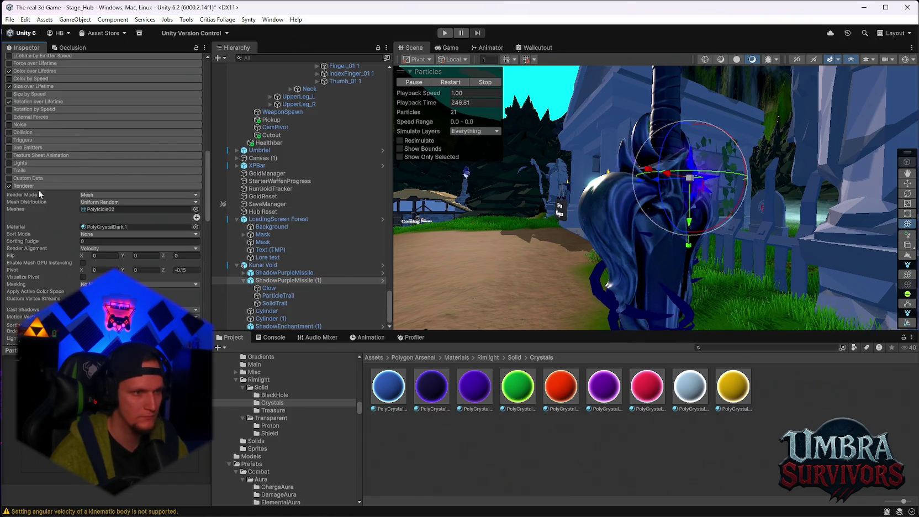
{"action": "left_click", "coordinate": [101, 227]}
{"action": "double_click", "coordinate": [100, 229]}
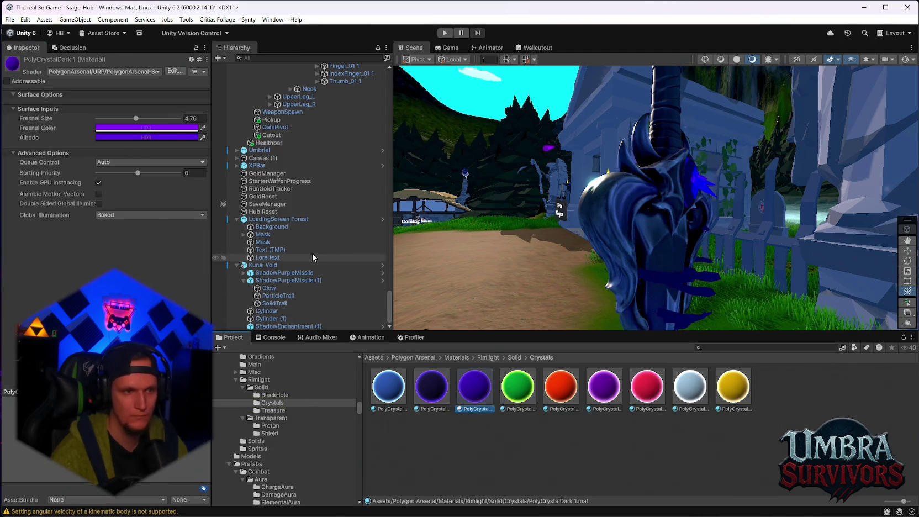
Select ShadowEnchantment (1) and scroll down to its Trails settings.
{"action": "left_click_drag", "start_coordinate": [513, 225], "coordinate": [587, 229]}
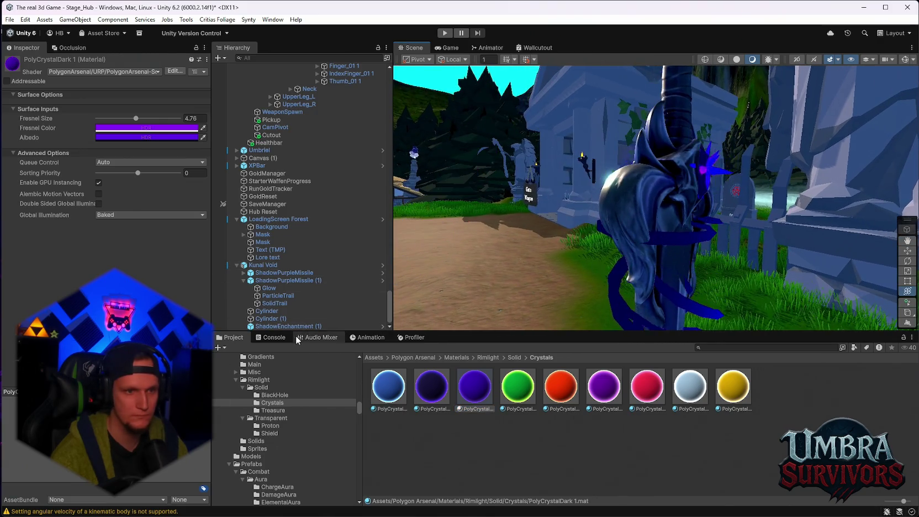
{"action": "left_click", "coordinate": [287, 326]}
{"action": "scroll", "coordinate": [166, 279], "scroll_direction": "down", "scroll_amount": 10}
{"action": "scroll", "coordinate": [80, 242], "scroll_direction": "down", "scroll_amount": 5}
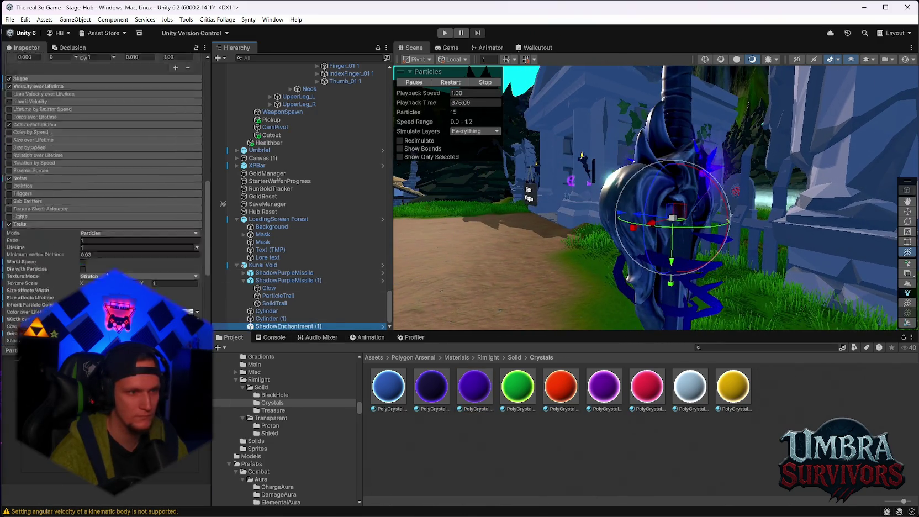
Drop PolyCrystalDark into ShadowEnchantment (1)'s Trail Material slot, then select that material in Project.
{"action": "left_click_drag", "start_coordinate": [475, 387], "coordinate": [117, 218]}
{"action": "mouse_move", "coordinate": [716, 263]}
{"action": "left_mouse_down"}
{"action": "mouse_move", "coordinate": [631, 199]}
{"action": "mouse_move", "coordinate": [542, 202]}
{"action": "mouse_move", "coordinate": [749, 210]}
{"action": "mouse_move", "coordinate": [855, 186]}
{"action": "mouse_move", "coordinate": [792, 228]}
{"action": "mouse_move", "coordinate": [729, 219]}
{"action": "mouse_move", "coordinate": [569, 233]}
{"action": "mouse_move", "coordinate": [702, 233]}
{"action": "left_mouse_up"}
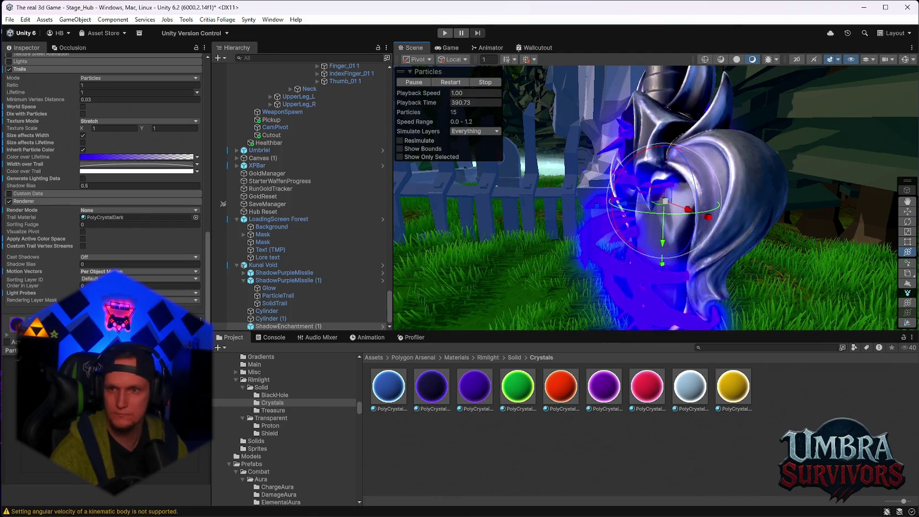
{"action": "left_click_drag", "start_coordinate": [506, 244], "coordinate": [621, 255]}
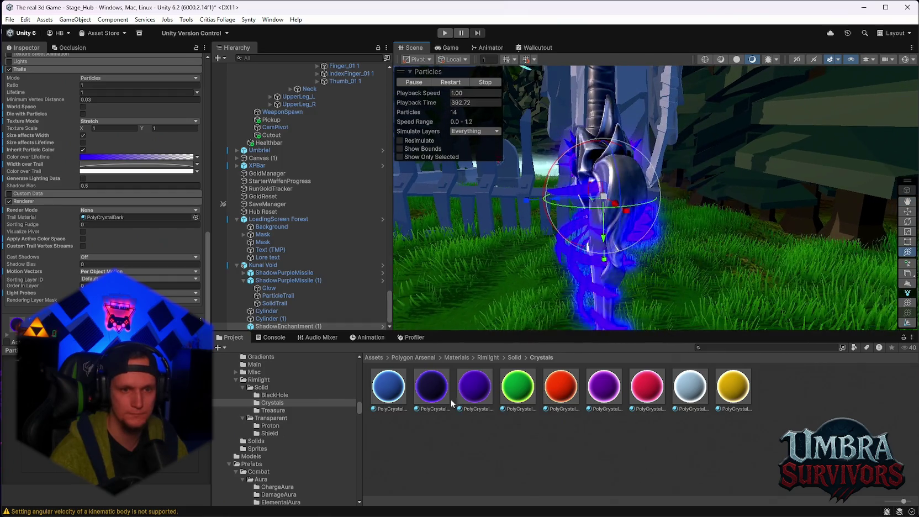
{"action": "left_click", "coordinate": [432, 389]}
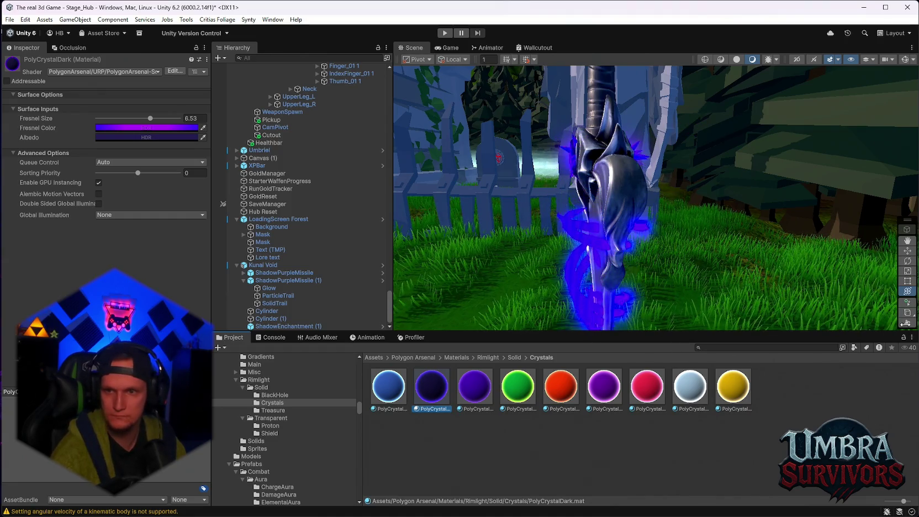
Raise PolyCrystalDark's Fresnel Color HDR intensity to 10.
{"action": "left_click", "coordinate": [161, 127]}
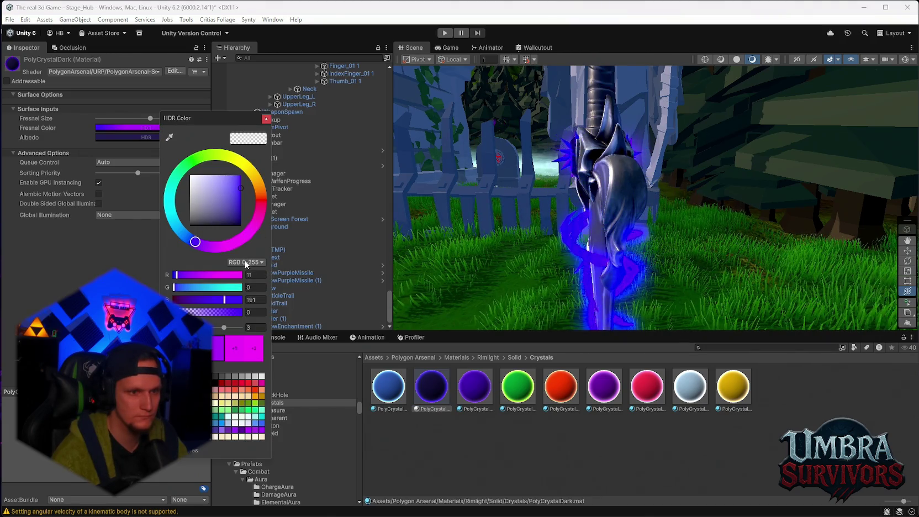
{"action": "left_click_drag", "start_coordinate": [224, 328], "coordinate": [242, 328]}
{"action": "mouse_move", "coordinate": [553, 249]}
{"action": "left_mouse_down"}
{"action": "mouse_move", "coordinate": [528, 247]}
{"action": "mouse_move", "coordinate": [716, 250]}
{"action": "left_mouse_up"}
Enter 0.5 in the Albedo colour picker, then settle the glow intensity at 3.
{"action": "left_click", "coordinate": [132, 138]}
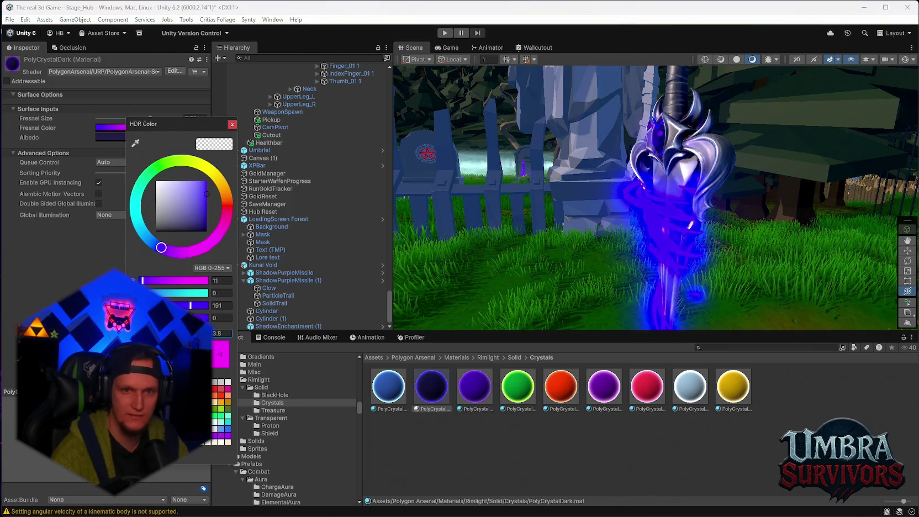
{"action": "type", "text": "0.5"}
{"action": "mouse_move", "coordinate": [166, 333]}
{"action": "left_mouse_down"}
{"action": "mouse_move", "coordinate": [425, 307]}
{"action": "mouse_move", "coordinate": [562, 260]}
{"action": "mouse_move", "coordinate": [547, 262]}
{"action": "left_mouse_up"}
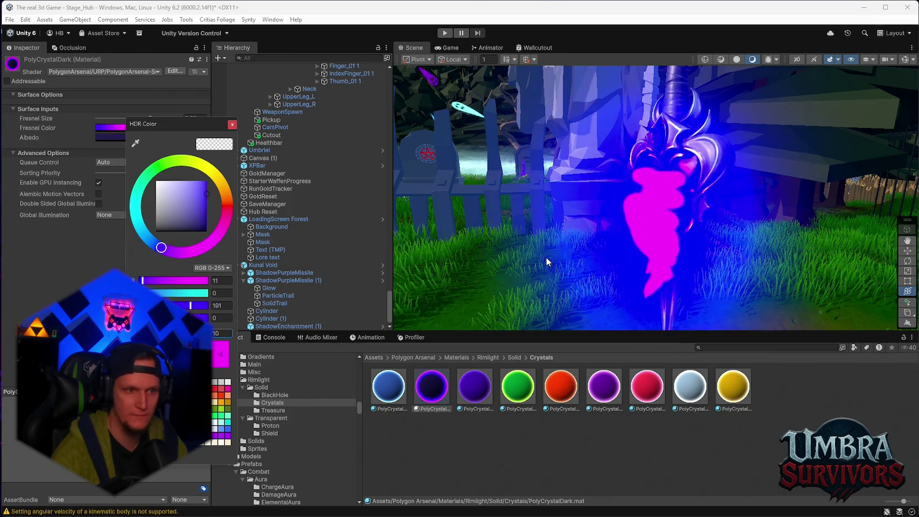
{"action": "type", "text": "3"}
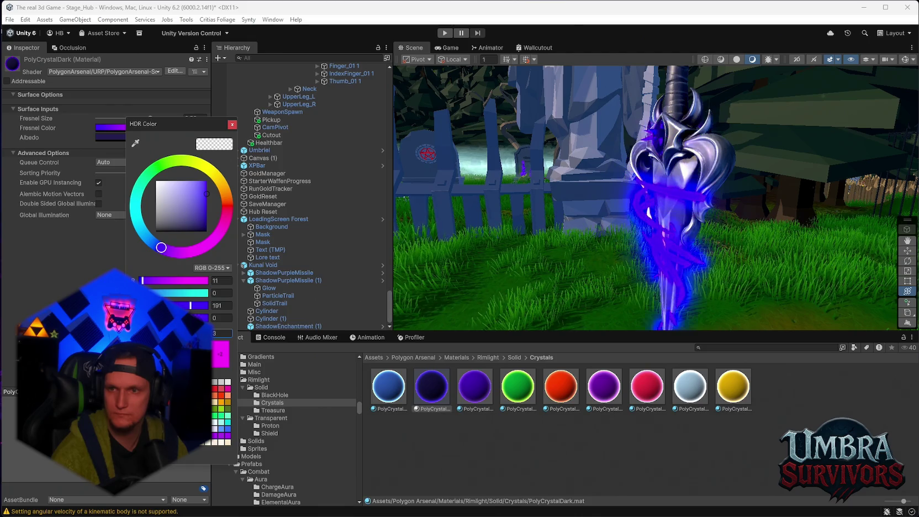
{"action": "mouse_move", "coordinate": [592, 251]}
{"action": "left_mouse_down"}
{"action": "mouse_move", "coordinate": [781, 250]}
{"action": "mouse_move", "coordinate": [707, 251]}
{"action": "left_mouse_up"}
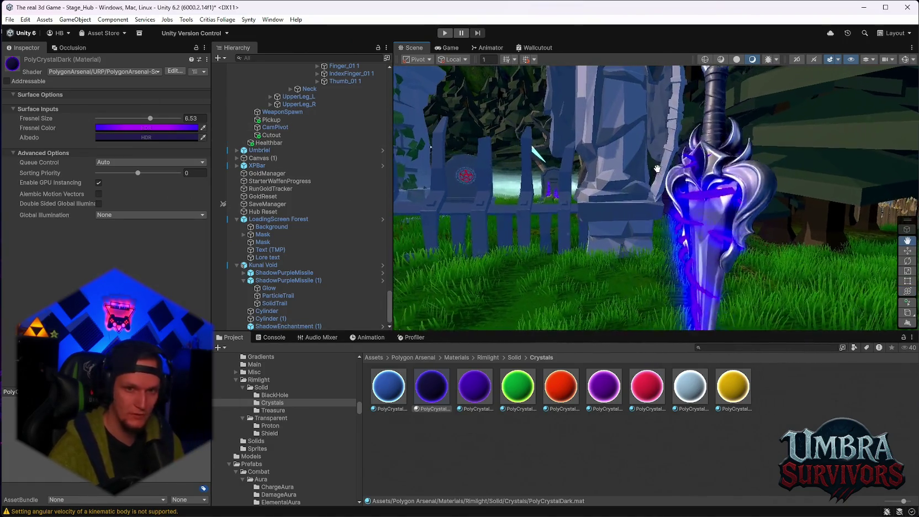
Compare ShadowEnchantment (1) with ShadowPurpleMissile (1) and locate the trail's PolyCrystalDark material.
{"action": "left_click", "coordinate": [268, 326]}
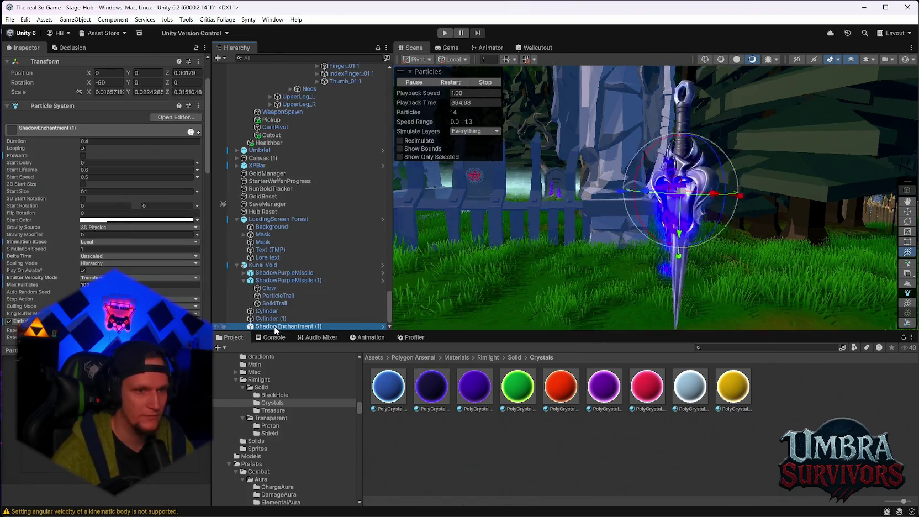
{"action": "left_click", "coordinate": [272, 281]}
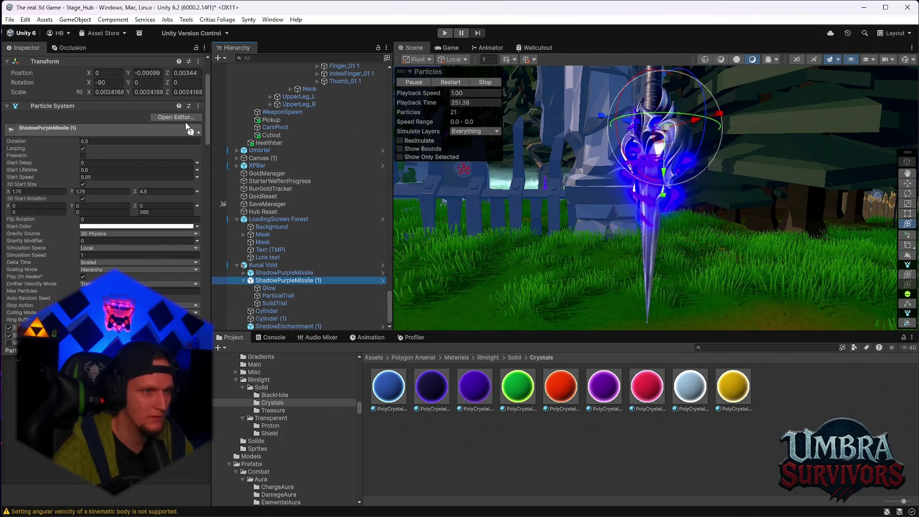
{"action": "left_click", "coordinate": [281, 326]}
{"action": "scroll", "coordinate": [91, 228], "scroll_direction": "down", "scroll_amount": 15}
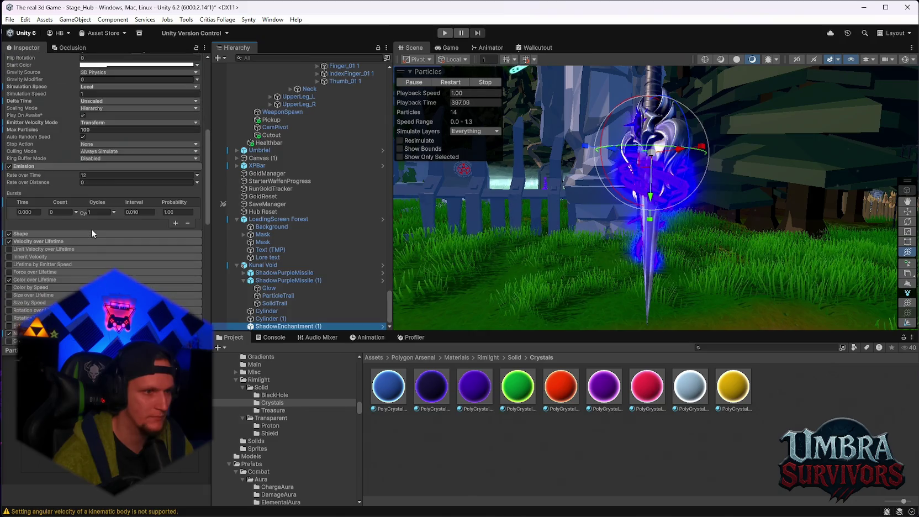
{"action": "scroll", "coordinate": [133, 257], "scroll_direction": "down", "scroll_amount": 2}
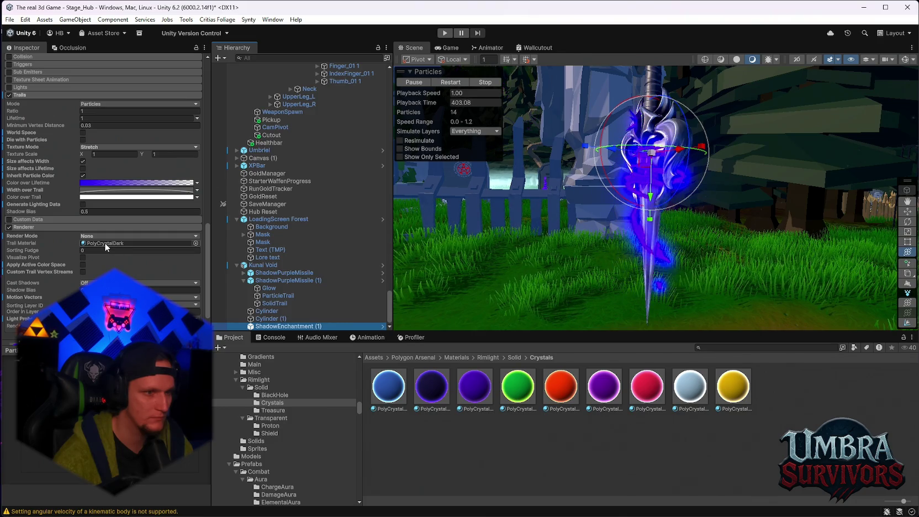
{"action": "left_click", "coordinate": [104, 243]}
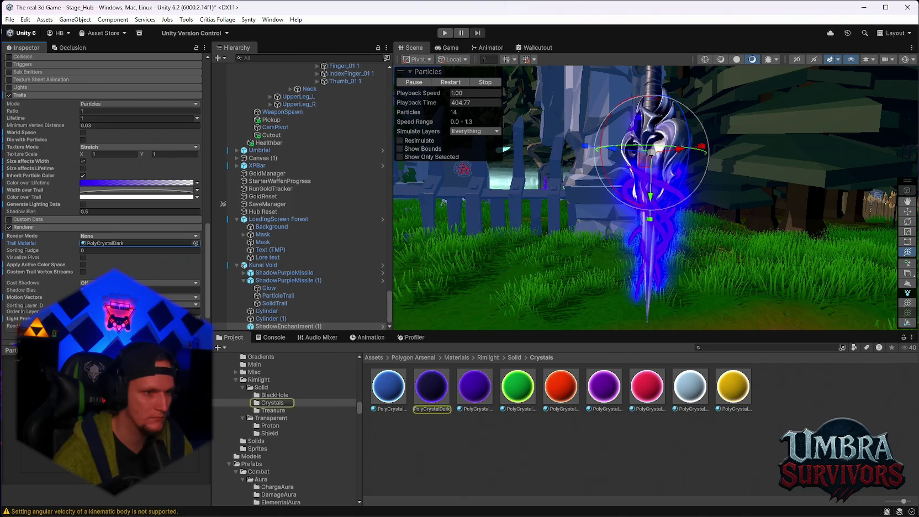
Enable GPU Instancing on the PolyCrystalDark material.
{"action": "left_click_drag", "start_coordinate": [497, 243], "coordinate": [384, 243]}
{"action": "mouse_move", "coordinate": [483, 233]}
{"action": "left_mouse_down"}
{"action": "mouse_move", "coordinate": [524, 245]}
{"action": "mouse_move", "coordinate": [660, 247]}
{"action": "mouse_move", "coordinate": [602, 284]}
{"action": "left_mouse_up"}
{"action": "scroll", "coordinate": [78, 276], "scroll_direction": "down", "scroll_amount": 3}
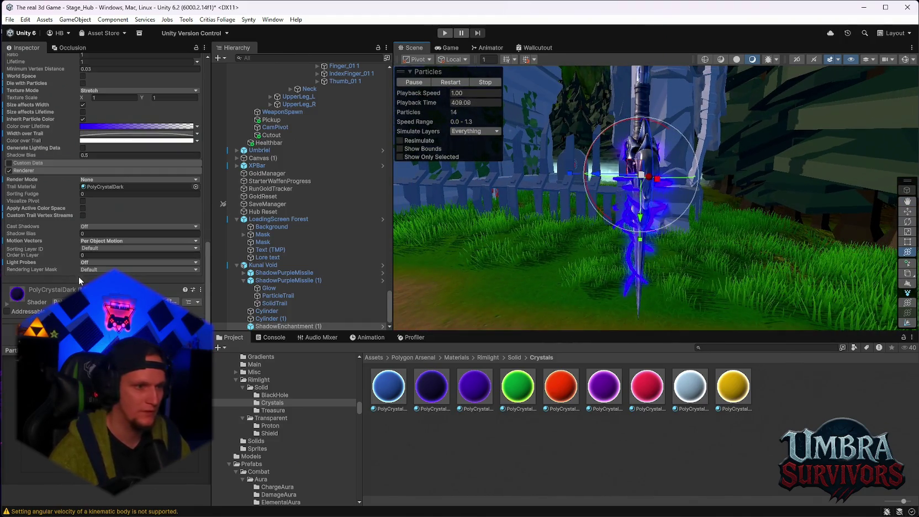
{"action": "scroll", "coordinate": [81, 273], "scroll_direction": "down", "scroll_amount": 6}
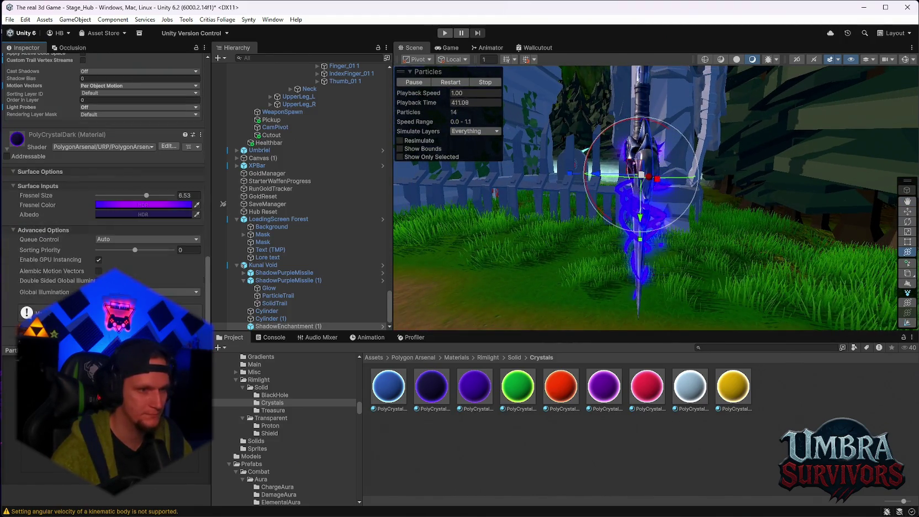
{"action": "left_click", "coordinate": [108, 260]}
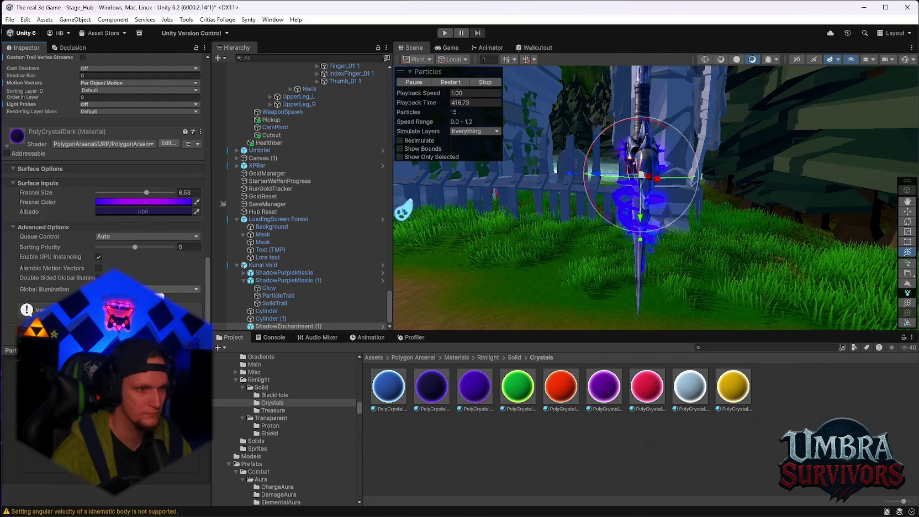
{"action": "scroll", "coordinate": [128, 238], "scroll_direction": "up", "scroll_amount": 5}
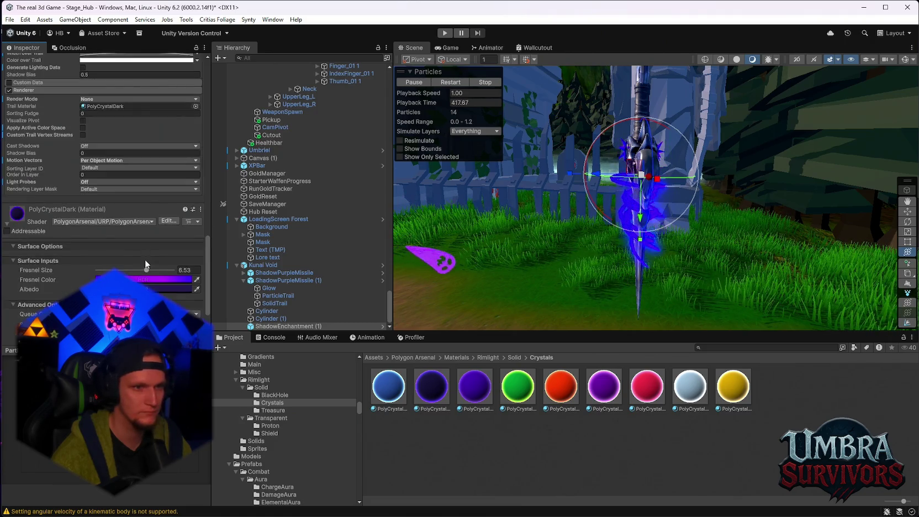
Browse the context menus of ShadowEnchantment (1) and PolyCrystalDark without choosing anything.
{"action": "right_click", "coordinate": [266, 328]}
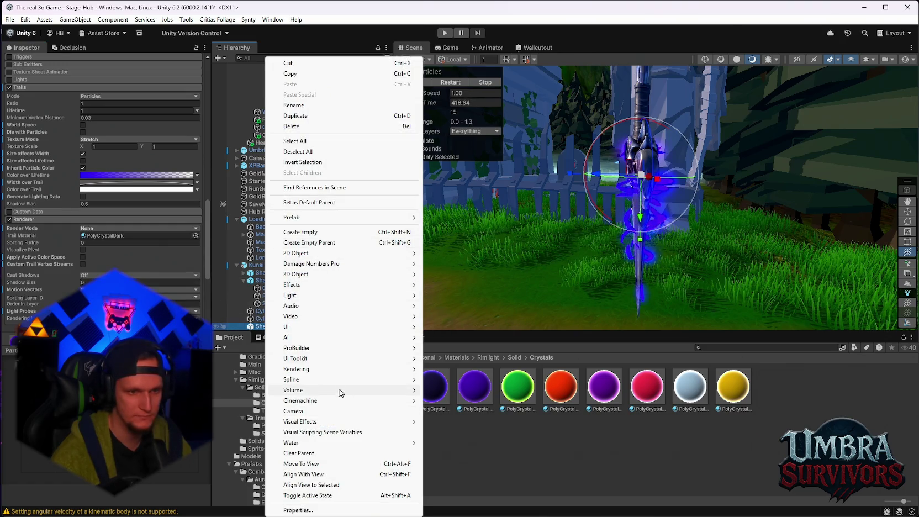
{"action": "mouse_move", "coordinate": [339, 373]}
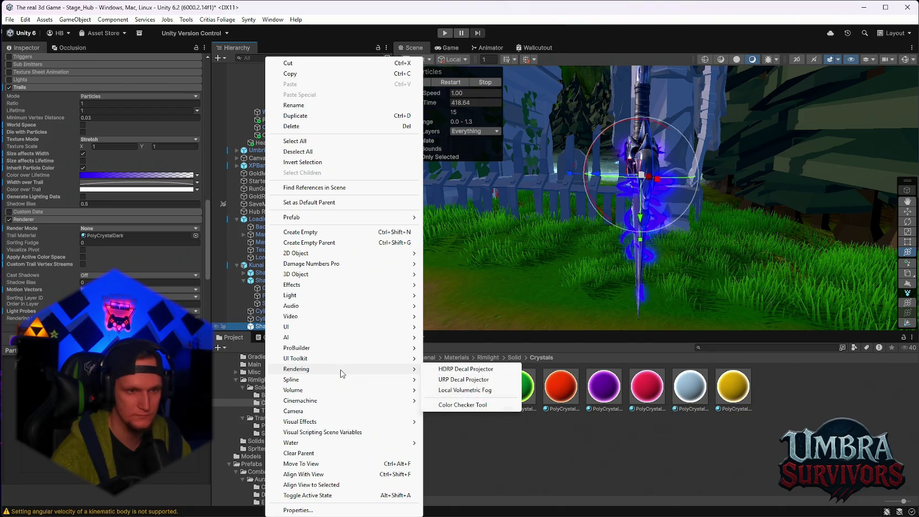
{"action": "left_click", "coordinate": [488, 427]}
{"action": "right_click", "coordinate": [422, 393]}
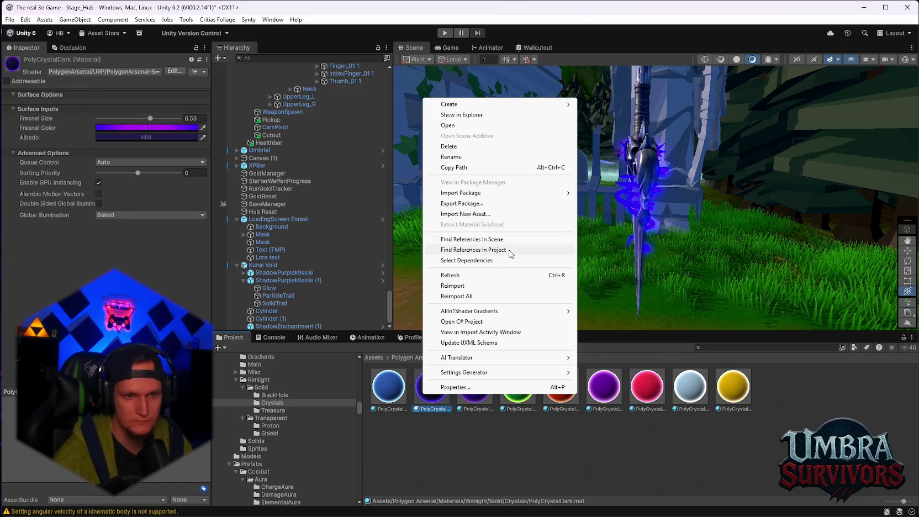
{"action": "left_click", "coordinate": [473, 424]}
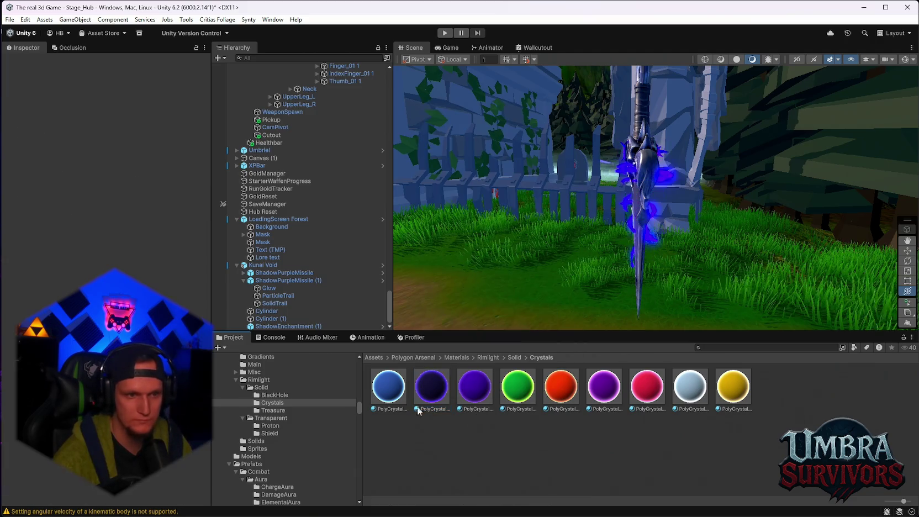
{"action": "left_click", "coordinate": [276, 325]}
{"action": "right_click", "coordinate": [265, 326]}
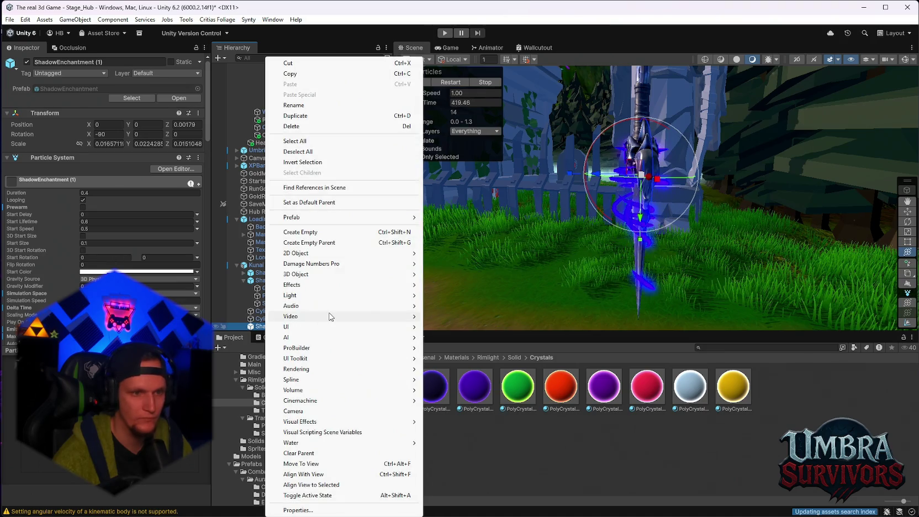
{"action": "mouse_move", "coordinate": [363, 371]}
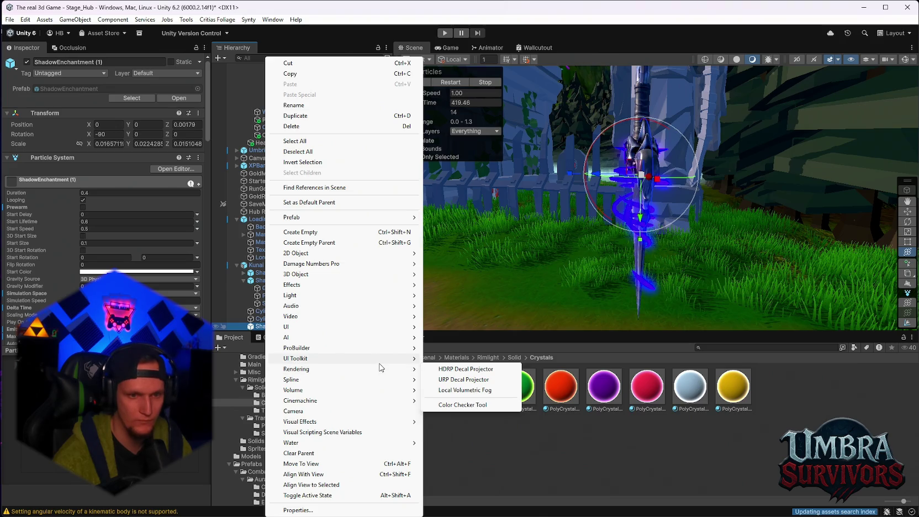
{"action": "left_click", "coordinate": [172, 282]}
Set PolyCrystalDark's Global Illumination to Realtime, briefly trying None first.
{"action": "scroll", "coordinate": [173, 282], "scroll_direction": "down", "scroll_amount": 10}
{"action": "scroll", "coordinate": [175, 279], "scroll_direction": "down", "scroll_amount": 10}
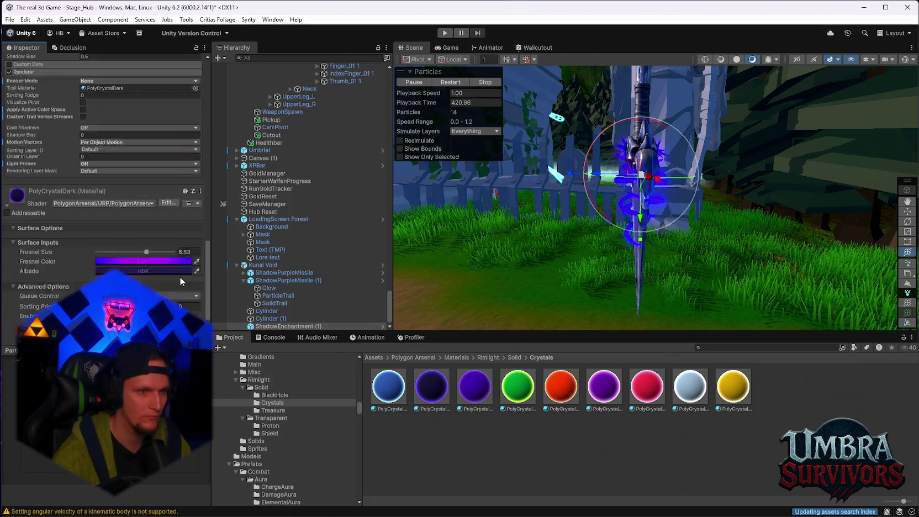
{"action": "double_click", "coordinate": [123, 221]}
{"action": "left_click", "coordinate": [116, 217]}
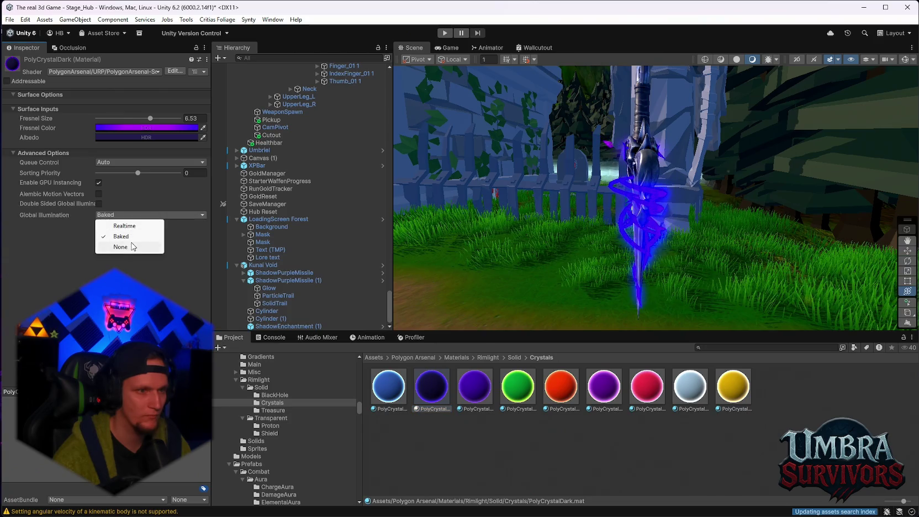
{"action": "left_click", "coordinate": [130, 246]}
{"action": "left_click", "coordinate": [116, 217]}
{"action": "left_click", "coordinate": [122, 228]}
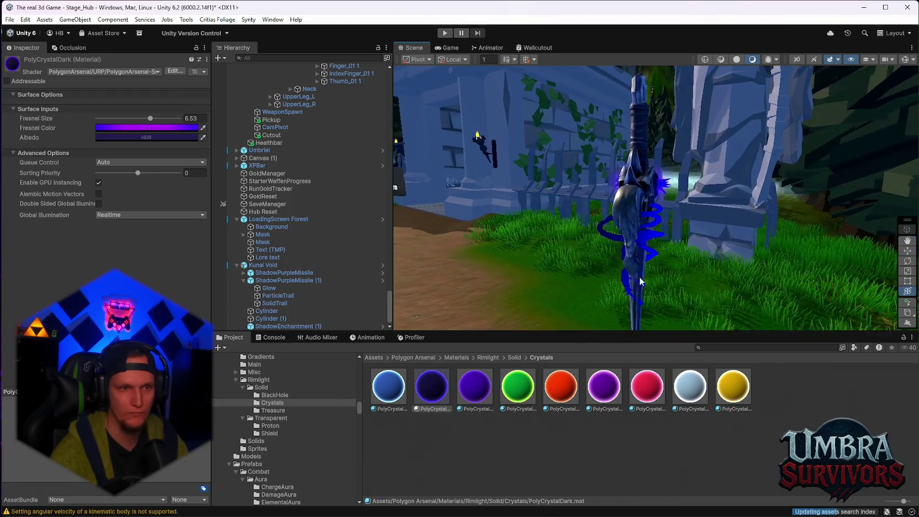
{"action": "left_click", "coordinate": [263, 265]}
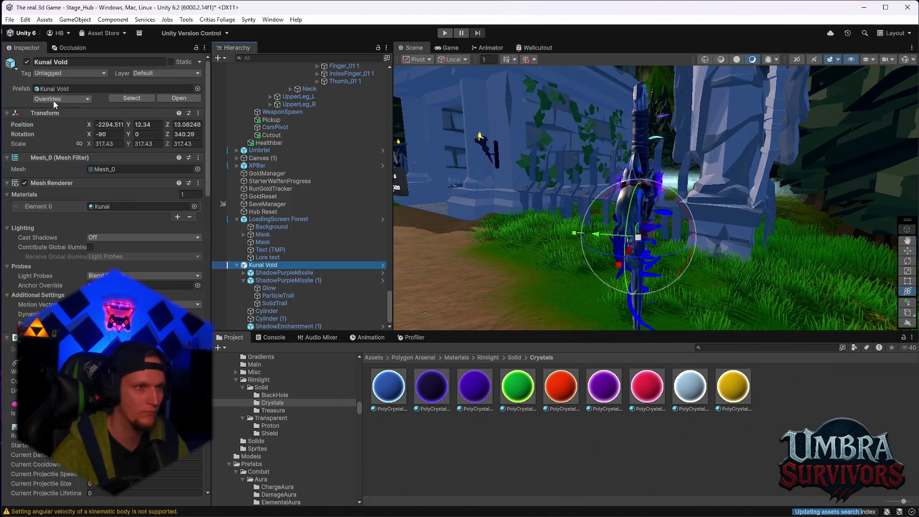
Apply all Kunai Void overrides to the prefab and delete the scene instance.
{"action": "left_click", "coordinate": [53, 100]}
{"action": "left_click", "coordinate": [137, 242]}
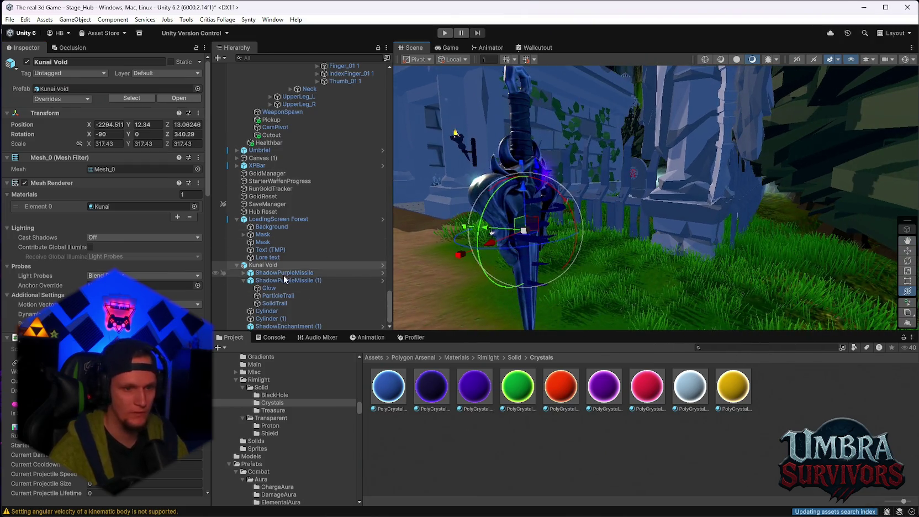
{"action": "key", "text": "Delete"}
Find the Kunai Void prefab in the Kunai weapons folder and open it for editing.
{"action": "scroll", "coordinate": [291, 450], "scroll_direction": "down", "scroll_amount": 5}
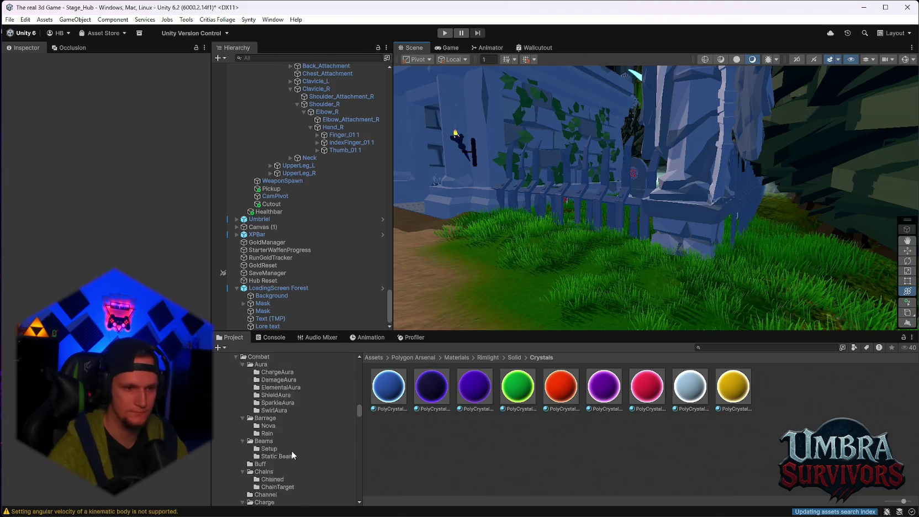
{"action": "left_click_drag", "start_coordinate": [359, 418], "coordinate": [362, 501]}
{"action": "scroll", "coordinate": [271, 468], "scroll_direction": "up", "scroll_amount": 3}
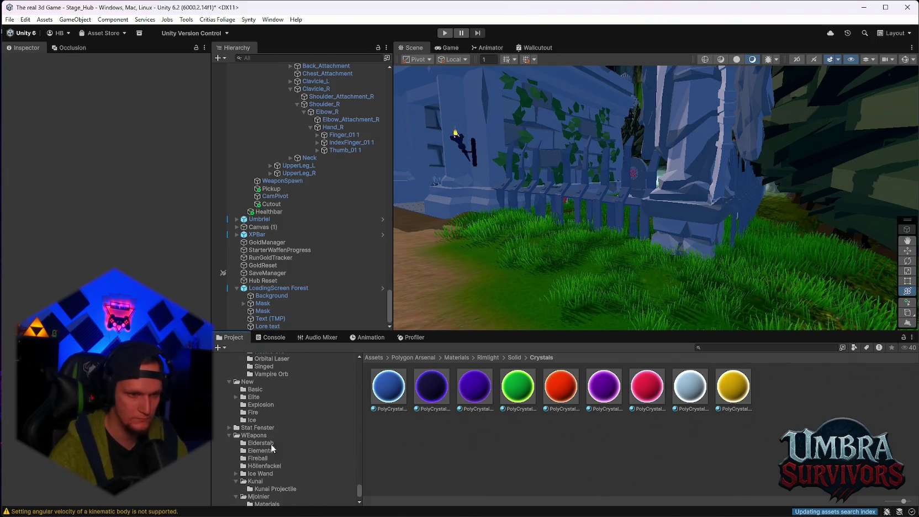
{"action": "left_click", "coordinate": [273, 420]}
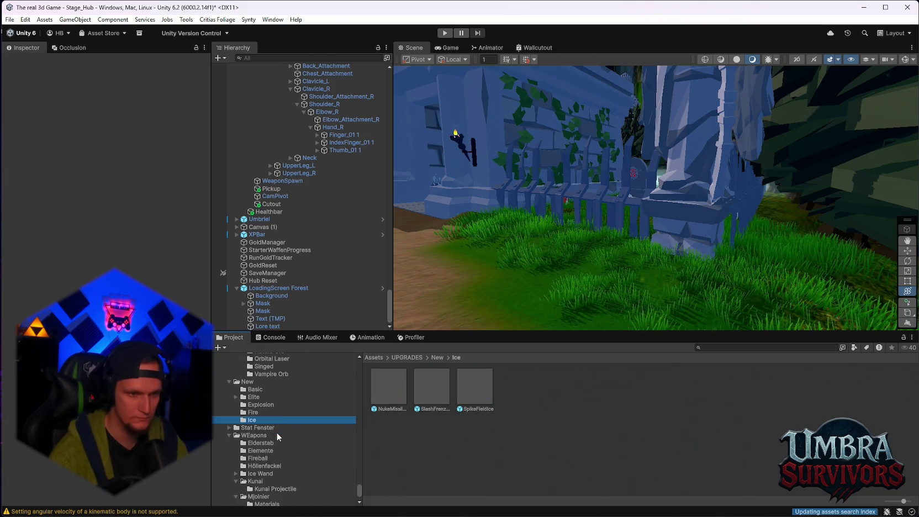
{"action": "left_click", "coordinate": [270, 480]}
{"action": "scroll", "coordinate": [496, 430], "scroll_direction": "down", "scroll_amount": 1}
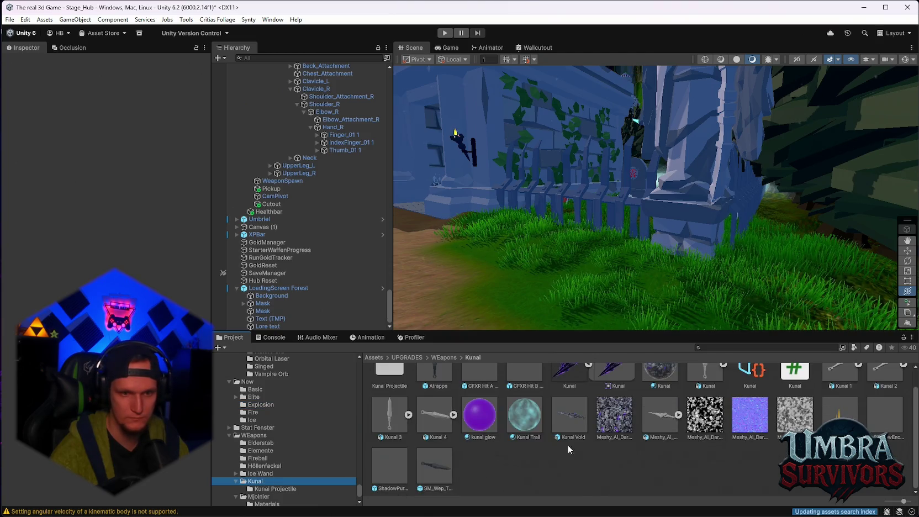
{"action": "left_click", "coordinate": [569, 414]}
{"action": "scroll", "coordinate": [105, 194], "scroll_direction": "down", "scroll_amount": 15}
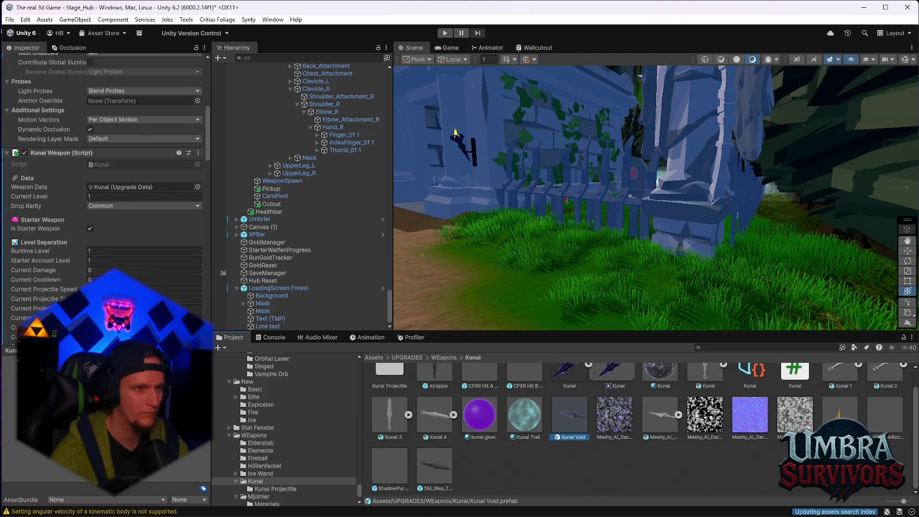
{"action": "scroll", "coordinate": [105, 193], "scroll_direction": "down", "scroll_amount": 10}
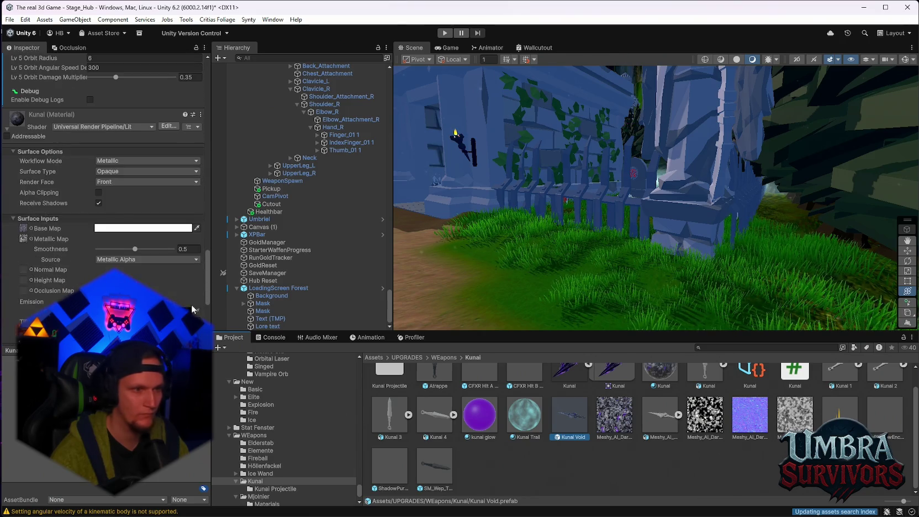
{"action": "double_click", "coordinate": [577, 424]}
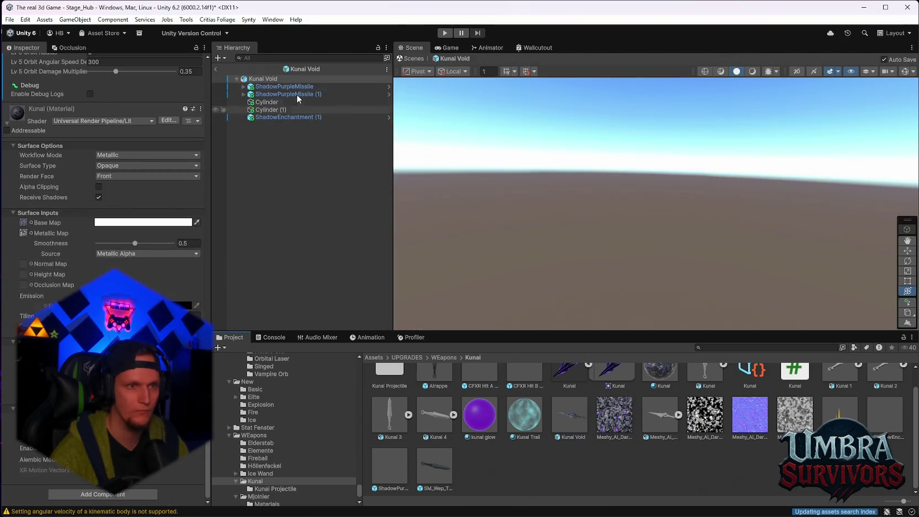
Remove the Projectile Sound Pitcher component from ShadowPurpleMissile and ShadowPurpleMissile (1).
{"action": "left_click", "coordinate": [282, 86]}
{"action": "scroll", "coordinate": [168, 217], "scroll_direction": "up", "scroll_amount": 4}
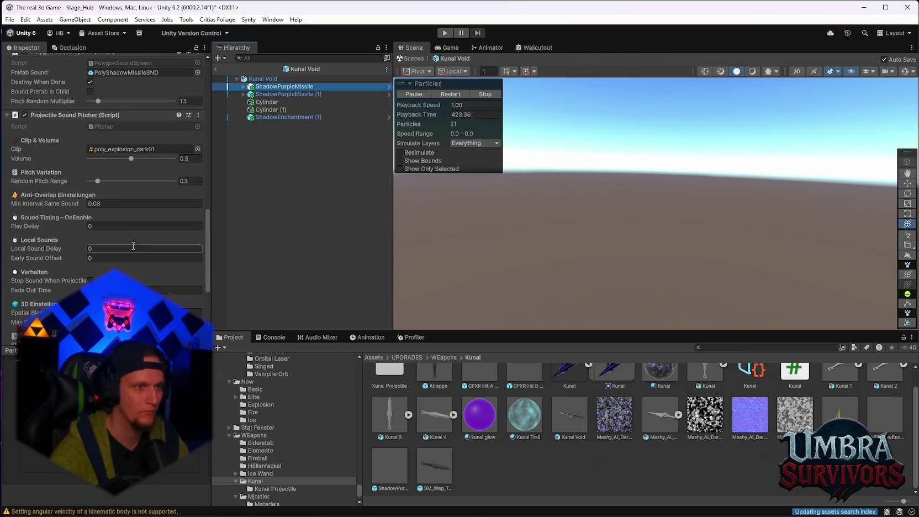
{"action": "right_click", "coordinate": [69, 115]}
{"action": "left_click", "coordinate": [94, 157]}
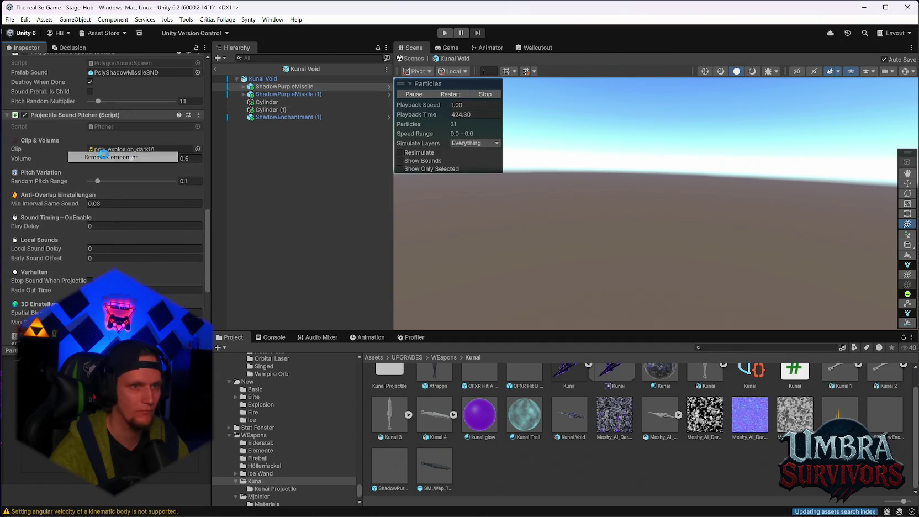
{"action": "left_click", "coordinate": [262, 94]}
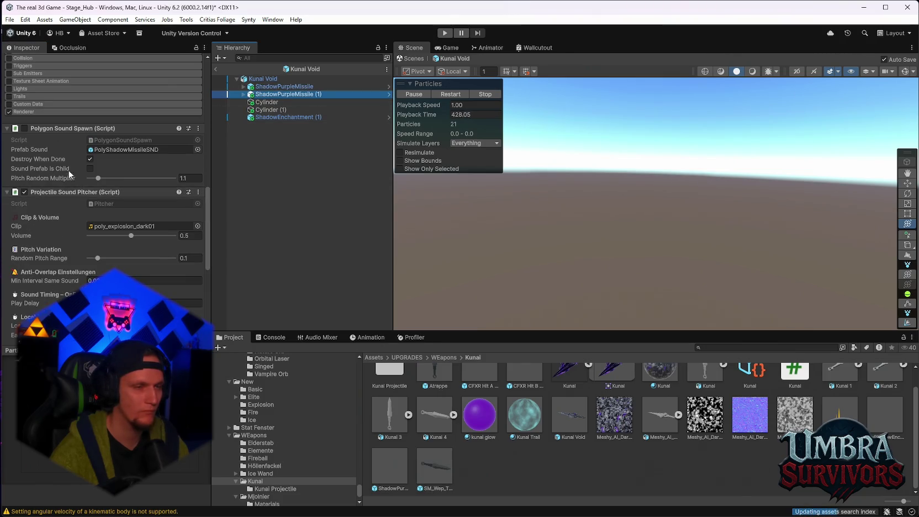
{"action": "right_click", "coordinate": [58, 192]}
{"action": "left_click", "coordinate": [119, 233]}
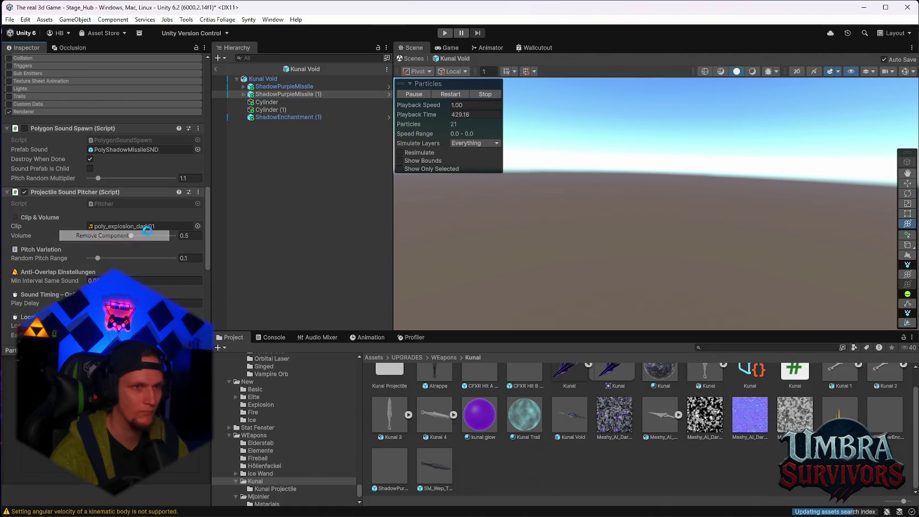
Apply ShadowEnchantment (1)'s overrides to the parent prefab and exit prefab mode.
{"action": "left_click", "coordinate": [268, 117]}
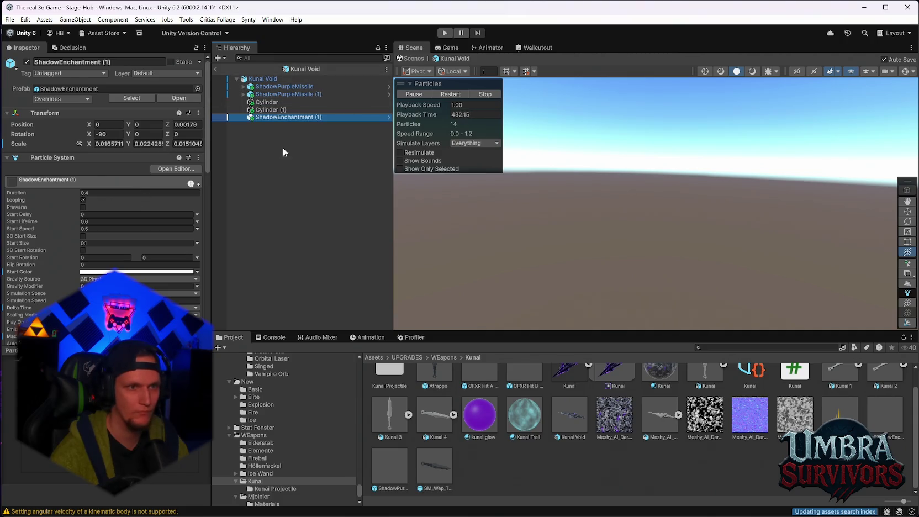
{"action": "left_click", "coordinate": [81, 100]}
{"action": "left_click", "coordinate": [152, 167]}
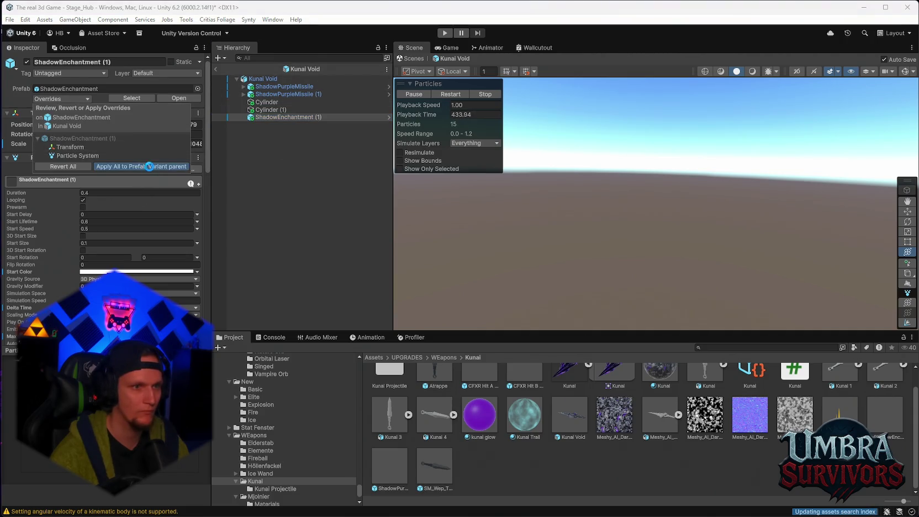
{"action": "left_click", "coordinate": [215, 70]}
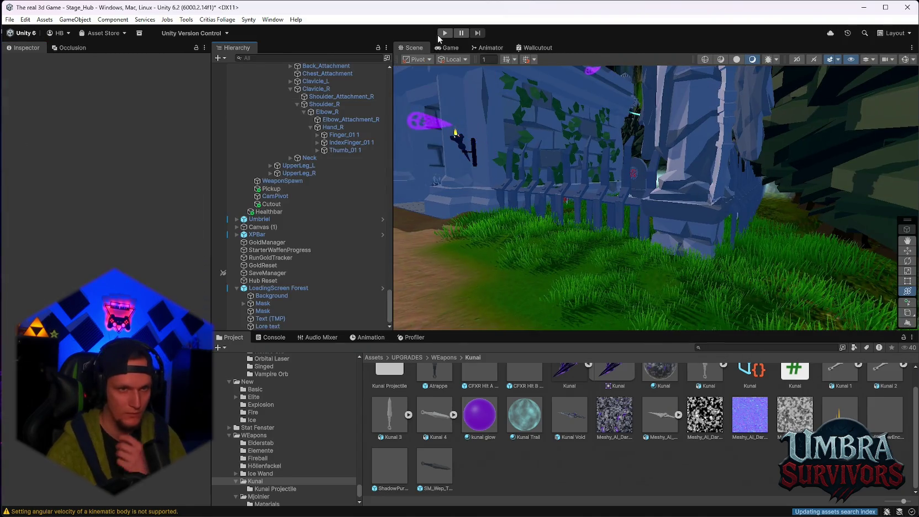
Enter play mode and focus the Game view to test the Kunai weapon.
{"action": "left_click", "coordinate": [444, 33]}
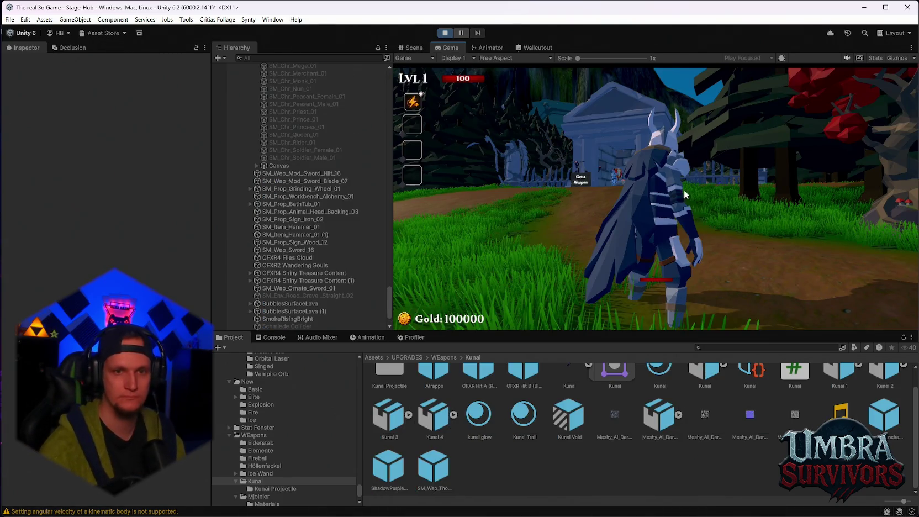
{"action": "left_click", "coordinate": [641, 186]}
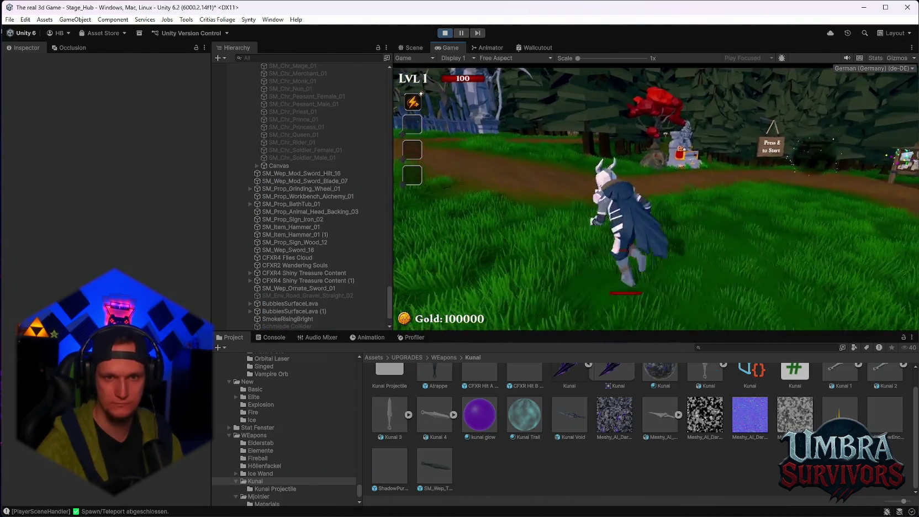